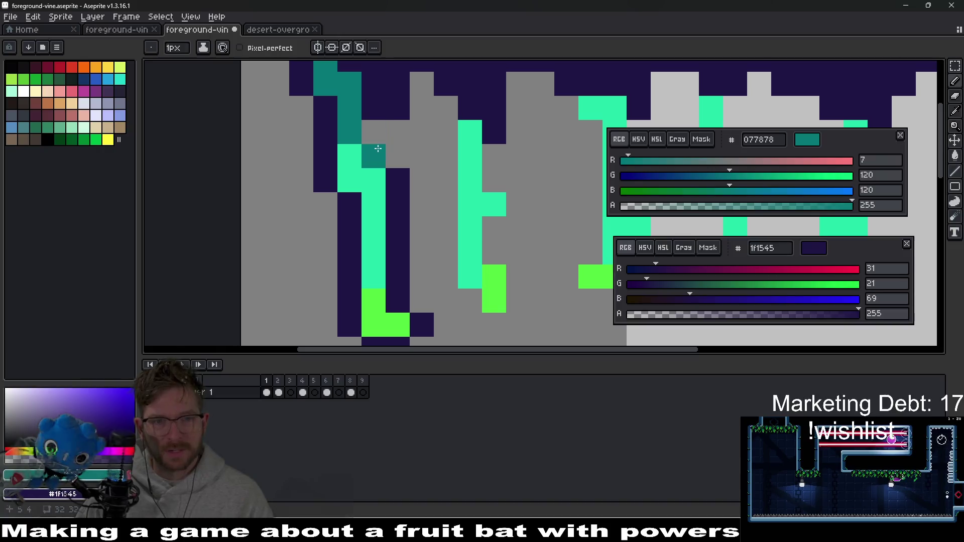
# - Paint a navy outline column down beside the second vine
pyautogui.scroll(-4, 459, 234)
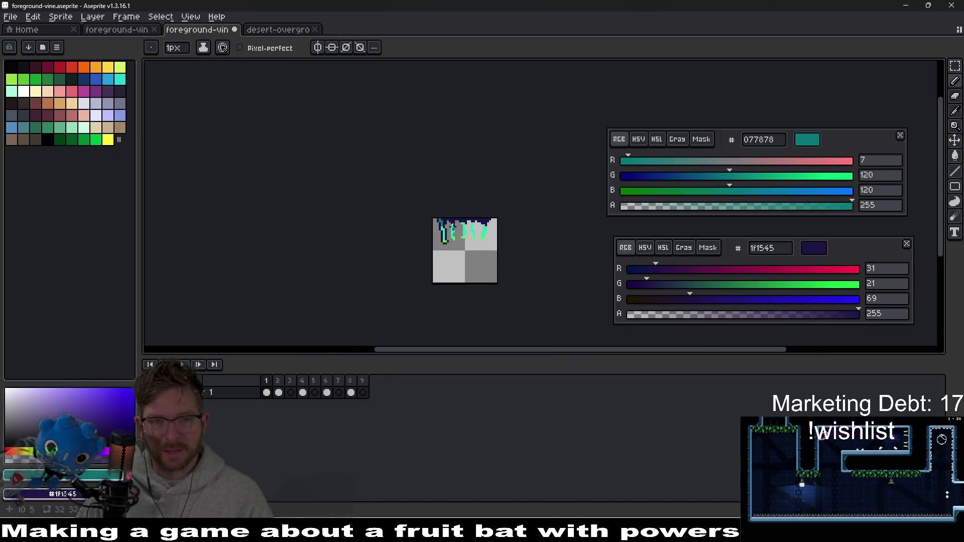
pyautogui.scroll(3, 422, 194)
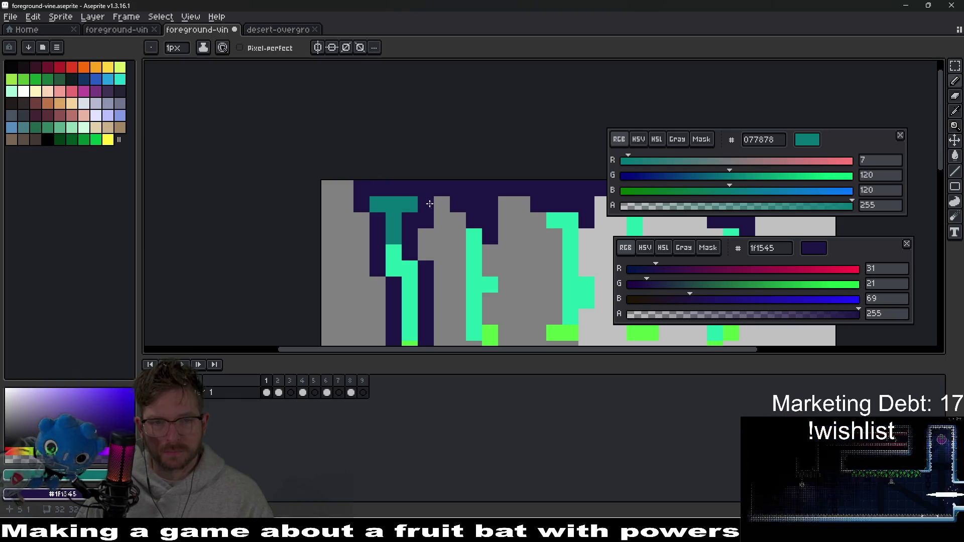
pyautogui.scroll(-3, 485, 215)
pyautogui.scroll(4, 556, 251)
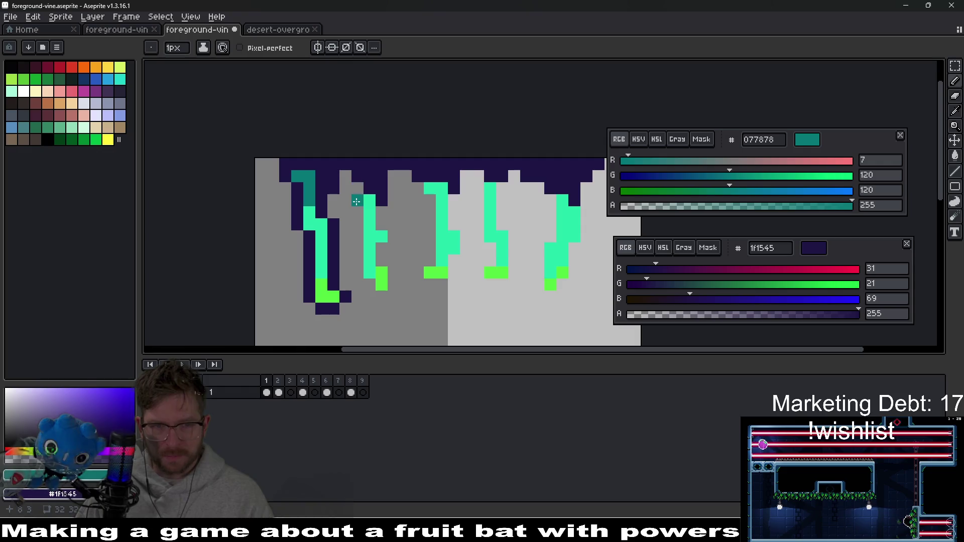
pyautogui.moveTo(357, 198)
pyautogui.mouseDown()
pyautogui.moveTo(352, 271)
pyautogui.moveTo(395, 291)
pyautogui.moveTo(384, 242)
pyautogui.mouseUp()
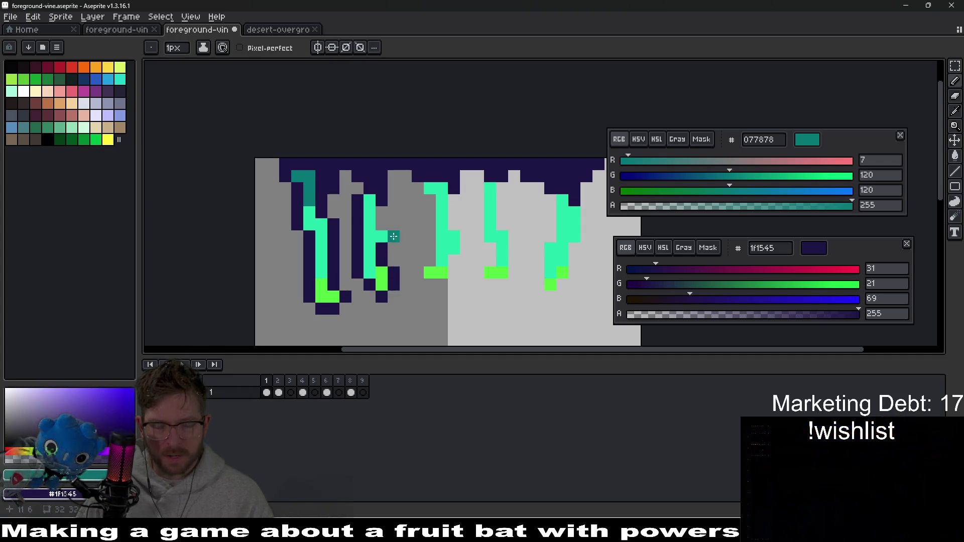
# - Place teal pixels at the top of the middle vine, undoing a misplaced one
pyautogui.scroll(-5, 439, 241)
pyautogui.scroll(5, 438, 241)
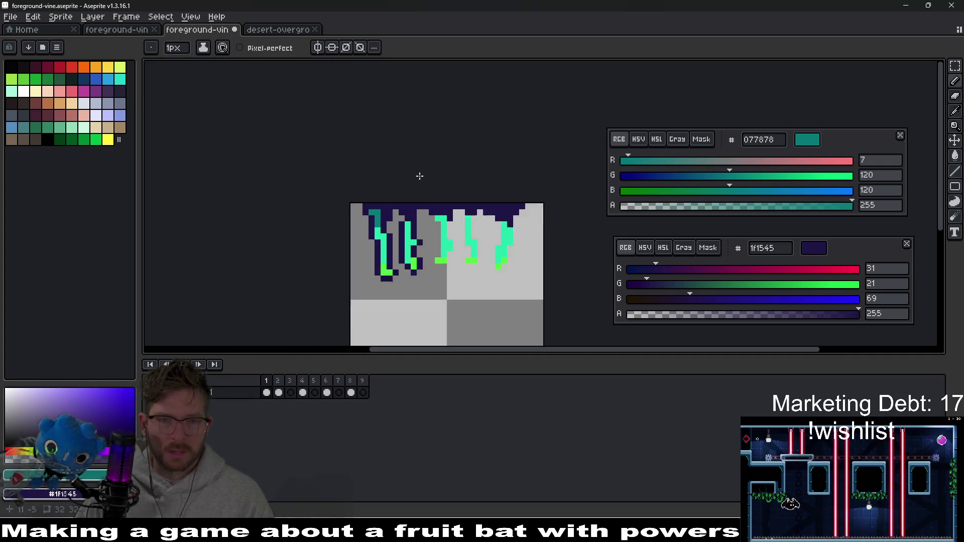
pyautogui.click(446, 199)
pyautogui.hotkey('ctrl', 'z')
pyautogui.moveTo(404, 176)
pyautogui.mouseDown()
pyautogui.moveTo(402, 160)
pyautogui.moveTo(388, 160)
pyautogui.moveTo(398, 158)
pyautogui.mouseUp()
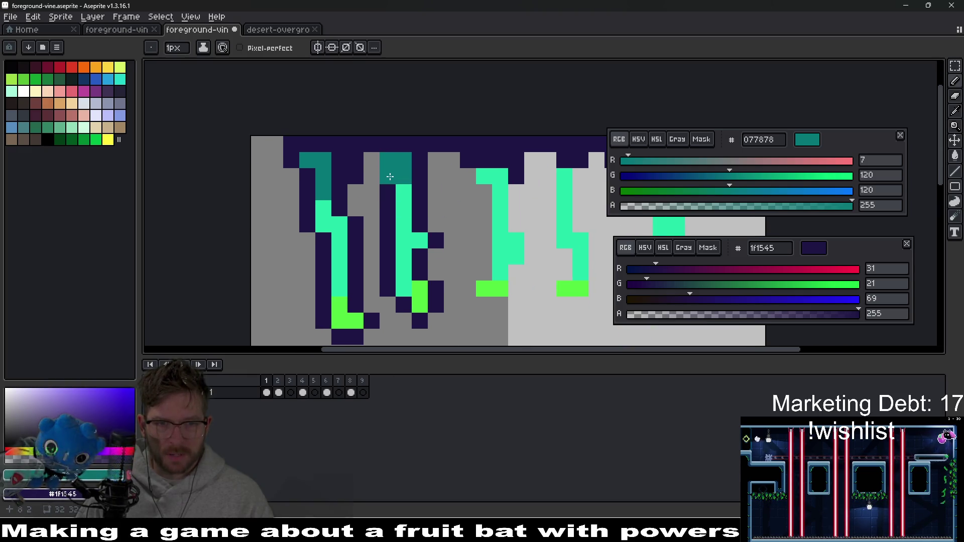
pyautogui.click(442, 190)
# - Remove stray teal pixels near the top and paint teal into the vine strand
pyautogui.scroll(-1, 443, 190)
pyautogui.scroll(-3, 442, 190)
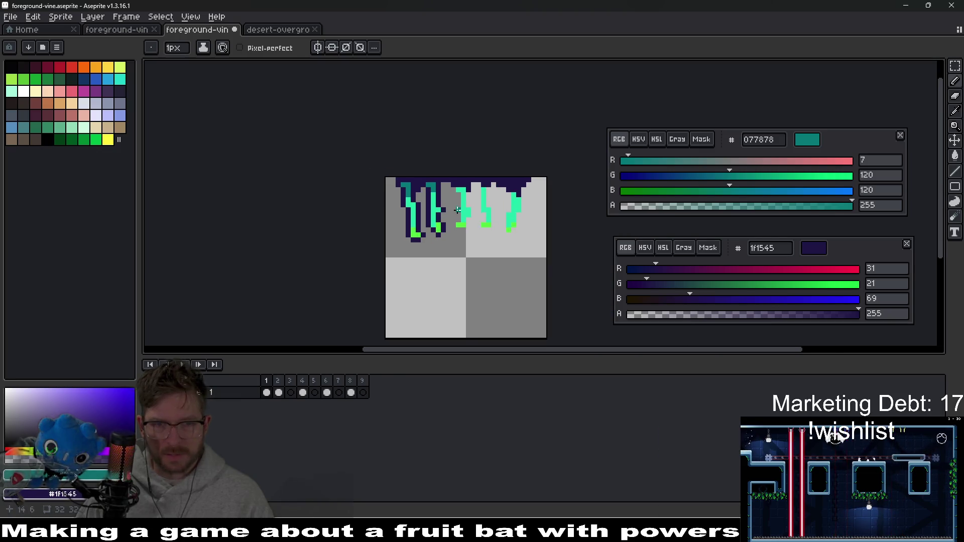
pyautogui.scroll(5, 472, 203)
pyautogui.hotkey('ctrl', 'z')
pyautogui.click(472, 204)
pyautogui.hotkey('ctrl', 'z')
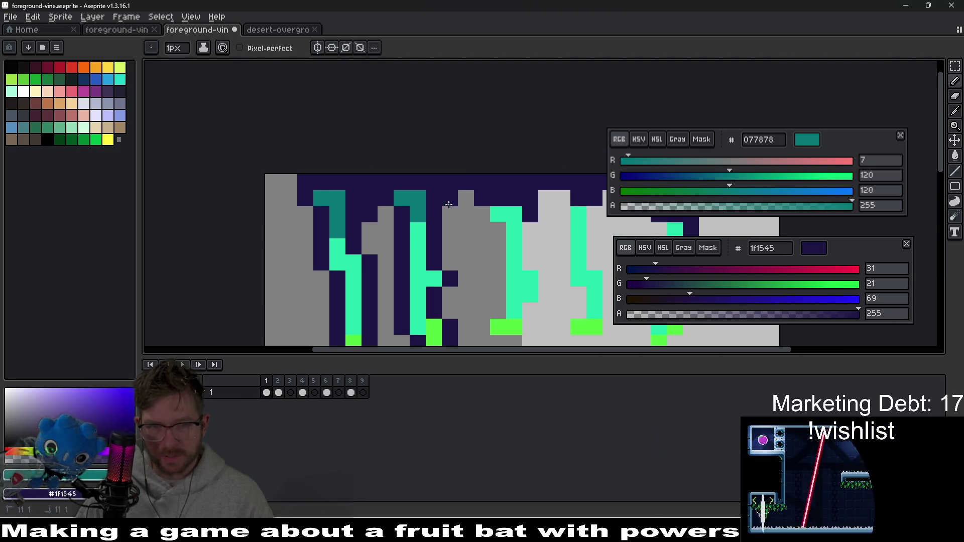
pyautogui.scroll(-1, 473, 204)
pyautogui.scroll(1, 444, 201)
pyautogui.scroll(-1, 462, 306)
pyautogui.scroll(1, 450, 245)
pyautogui.click(450, 245)
# - Outline the third vine in navy from below its green tip up to the top
pyautogui.rightClick(465, 261)
pyautogui.rightClick(448, 261)
pyautogui.rightClick(432, 245)
pyautogui.rightClick(449, 229)
pyautogui.rightClick(449, 213)
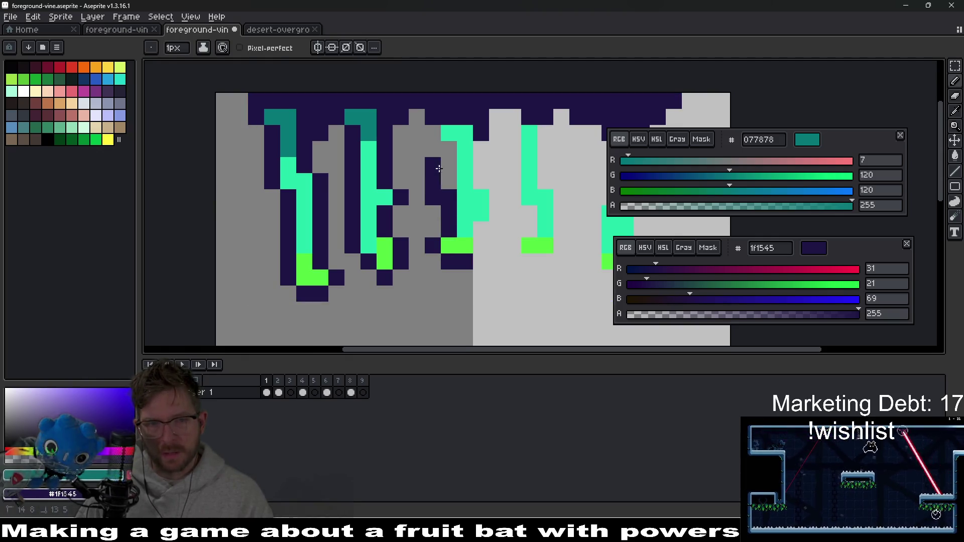
pyautogui.rightClick(448, 197)
pyautogui.rightClick(447, 181)
pyautogui.rightClick(446, 165)
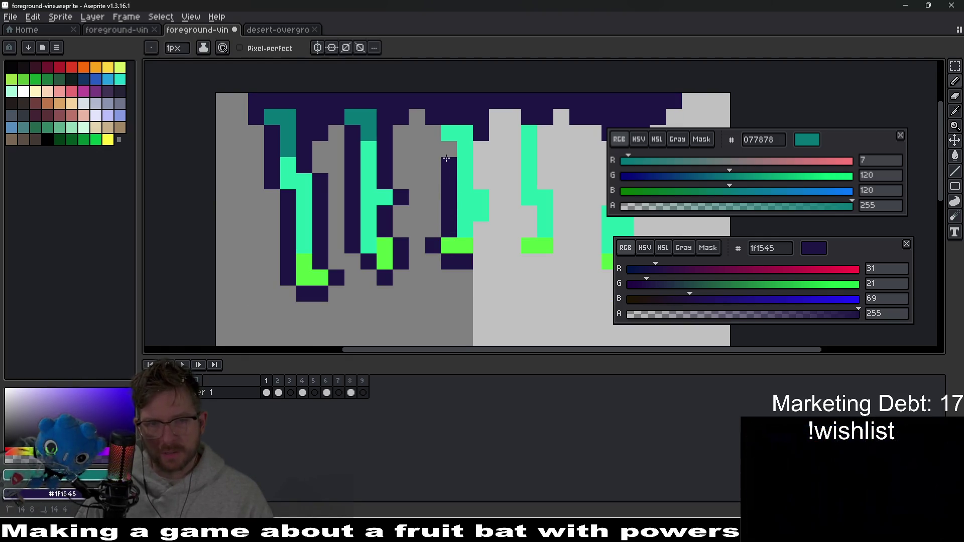
# - Outline the next vine in navy and add teal pixels to its strand
pyautogui.rightClick(438, 137)
pyautogui.rightClick(481, 229)
pyautogui.rightClick(481, 246)
pyautogui.click(498, 213)
pyautogui.rightClick(497, 213)
pyautogui.rightClick(497, 197)
pyautogui.rightClick(481, 182)
pyautogui.rightClick(481, 166)
pyautogui.rightClick(481, 149)
pyautogui.click(512, 180)
# - Outline the fourth vine's green tip and sides in navy up to the top
pyautogui.scroll(-5, 513, 178)
pyautogui.scroll(5, 450, 173)
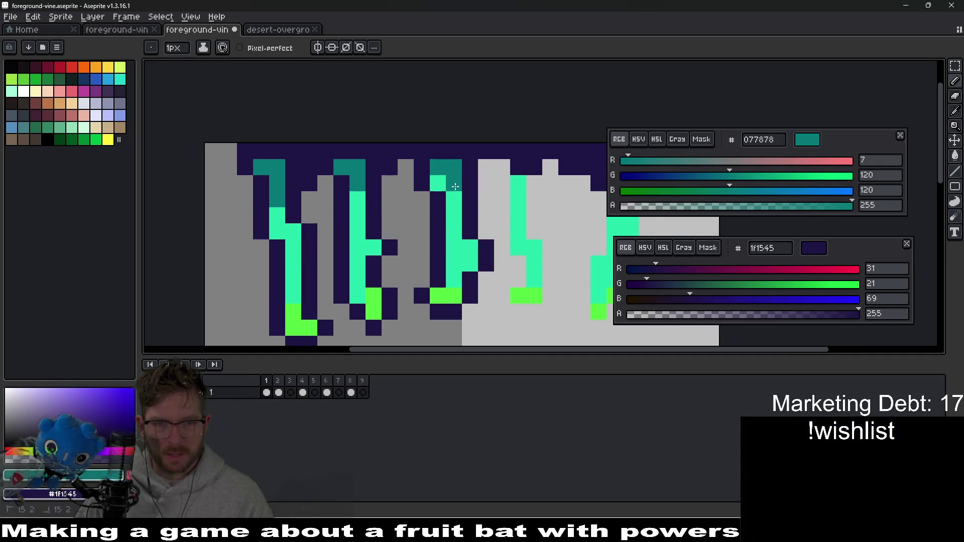
pyautogui.scroll(-6, 442, 185)
pyautogui.scroll(3, 491, 247)
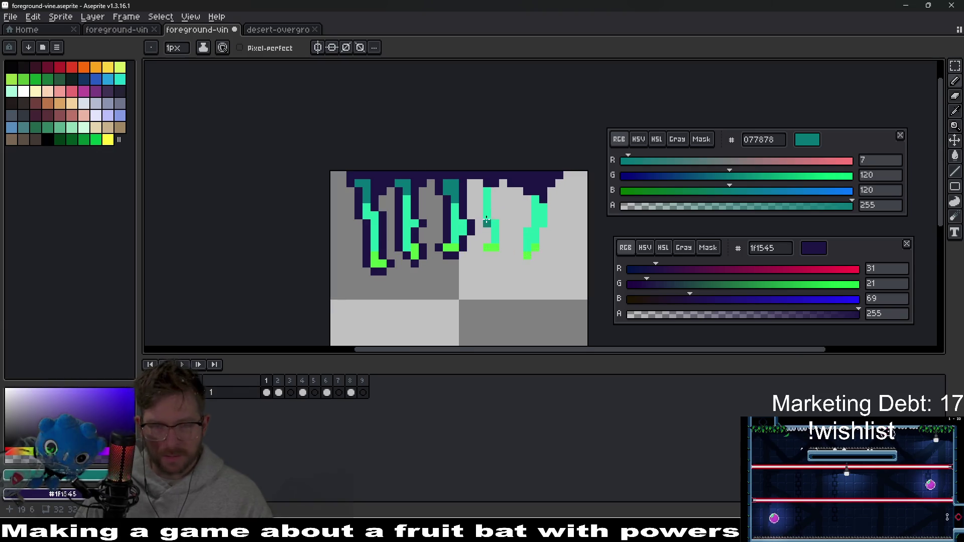
pyautogui.scroll(3, 490, 249)
pyautogui.rightClick(477, 278)
pyautogui.rightClick(493, 277)
pyautogui.rightClick(461, 261)
pyautogui.rightClick(509, 261)
pyautogui.rightClick(509, 245)
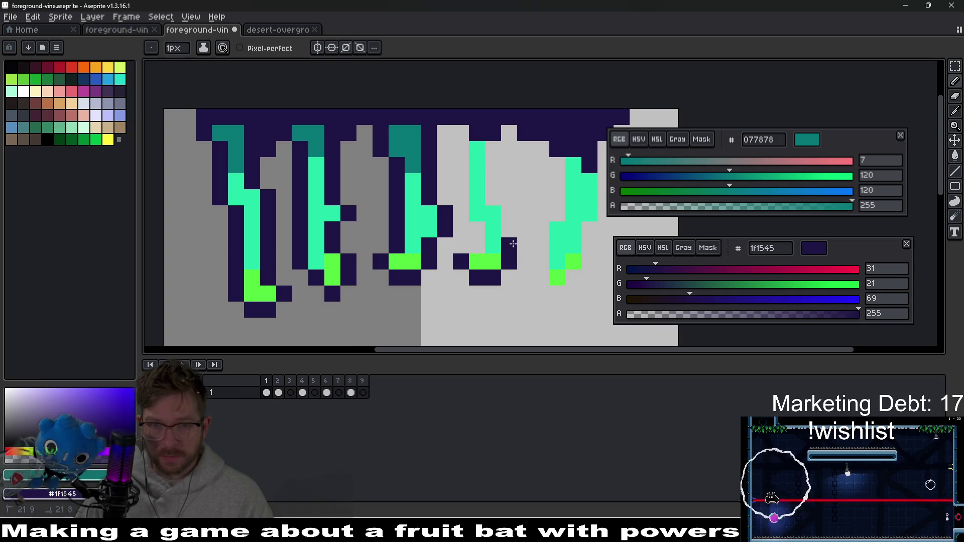
pyautogui.rightClick(509, 213)
pyautogui.rightClick(493, 197)
pyautogui.rightClick(493, 181)
pyautogui.rightClick(493, 165)
pyautogui.rightClick(493, 149)
# - Add a teal cell beside the mint stem, fill the outline column navy, and cover stray cells
pyautogui.click(461, 149)
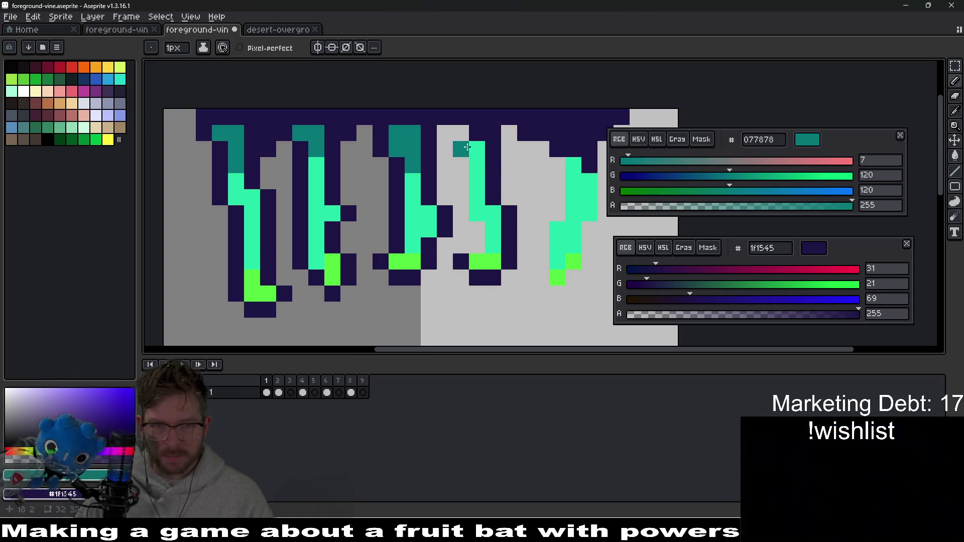
pyautogui.rightClick(461, 133)
pyautogui.rightClick(461, 149)
pyautogui.rightClick(461, 166)
pyautogui.rightClick(460, 181)
pyautogui.rightClick(461, 213)
pyautogui.rightClick(477, 229)
pyautogui.rightClick(477, 245)
pyautogui.rightClick(558, 261)
pyautogui.scroll(-5, 558, 262)
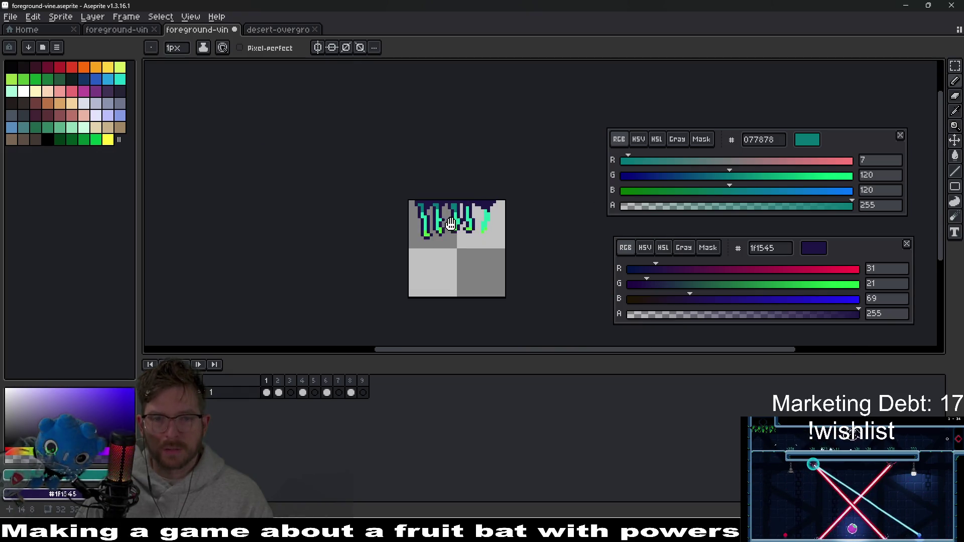
pyautogui.scroll(5, 450, 223)
# - Outline the rightmost vine's right and left sides in navy
pyautogui.rightClick(469, 295)
pyautogui.rightClick(485, 279)
pyautogui.rightClick(501, 263)
pyautogui.rightClick(501, 246)
pyautogui.rightClick(500, 232)
pyautogui.rightClick(517, 203)
pyautogui.rightClick(516, 178)
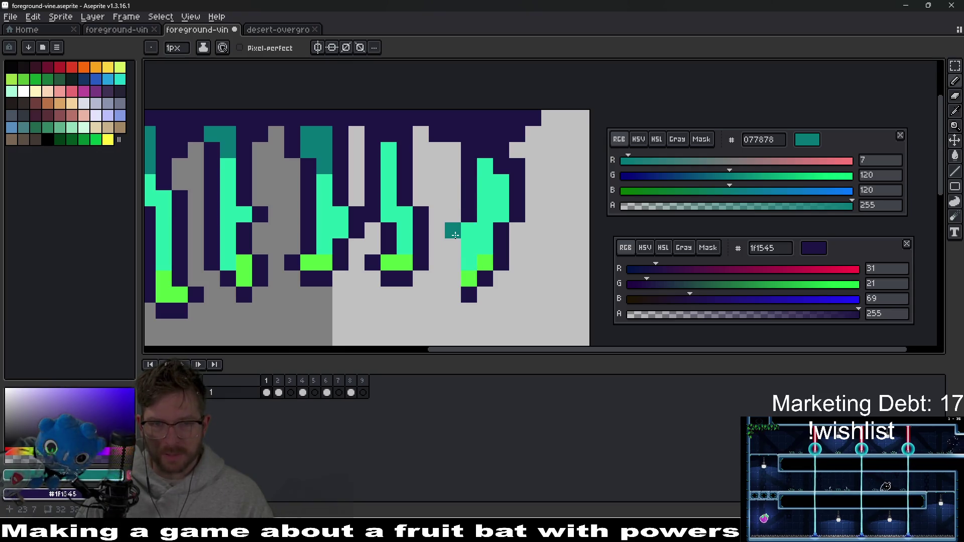
pyautogui.rightClick(452, 246)
pyautogui.rightClick(453, 278)
pyautogui.scroll(2, 475, 186)
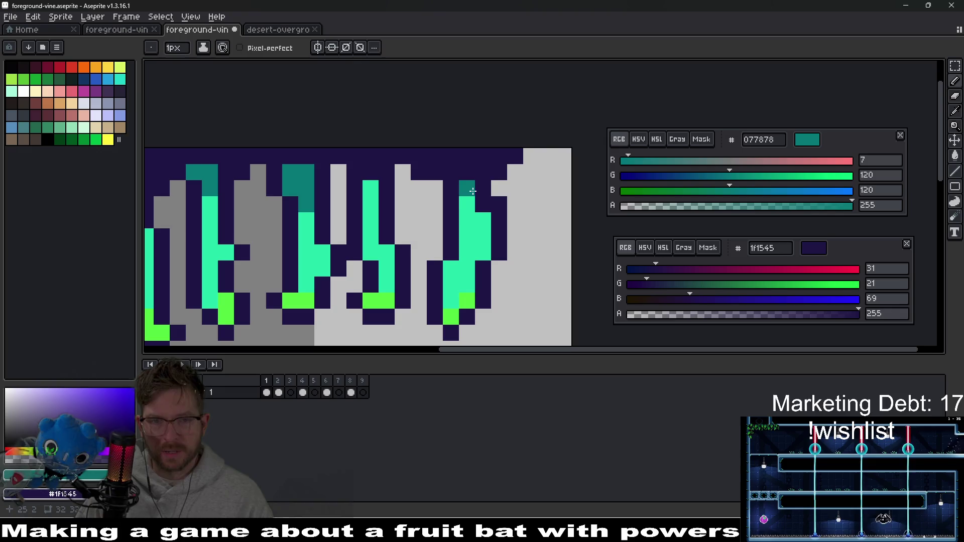
# - Give the rightmost vine a teal cap and turn the cells beside it navy
pyautogui.rightClick(475, 187)
pyautogui.click(459, 176)
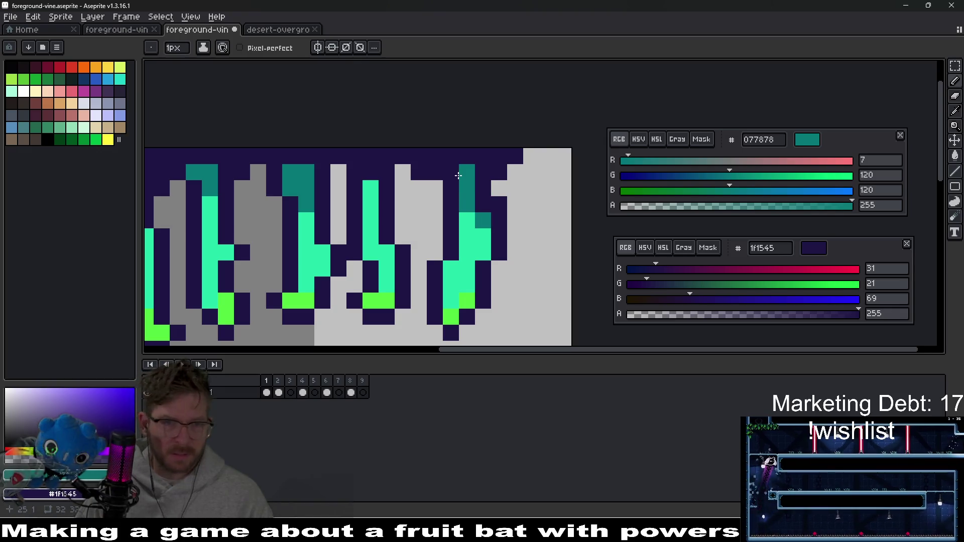
pyautogui.rightClick(441, 188)
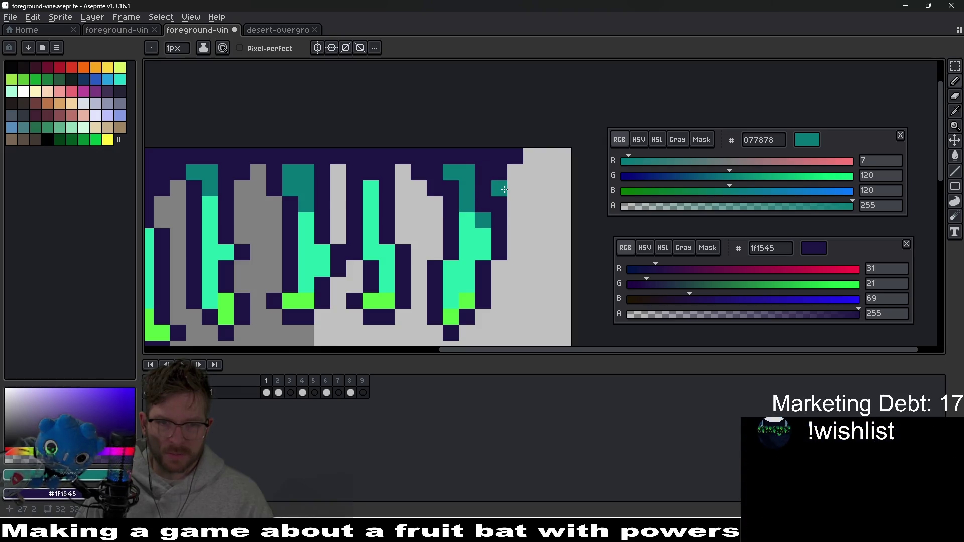
pyautogui.scroll(-3, 527, 236)
pyautogui.scroll(2, 498, 241)
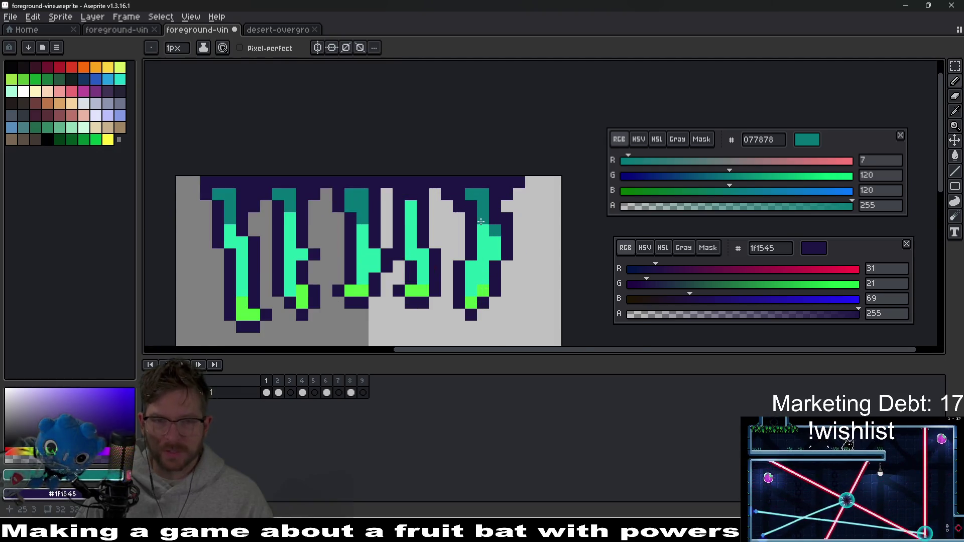
pyautogui.scroll(2, 481, 221)
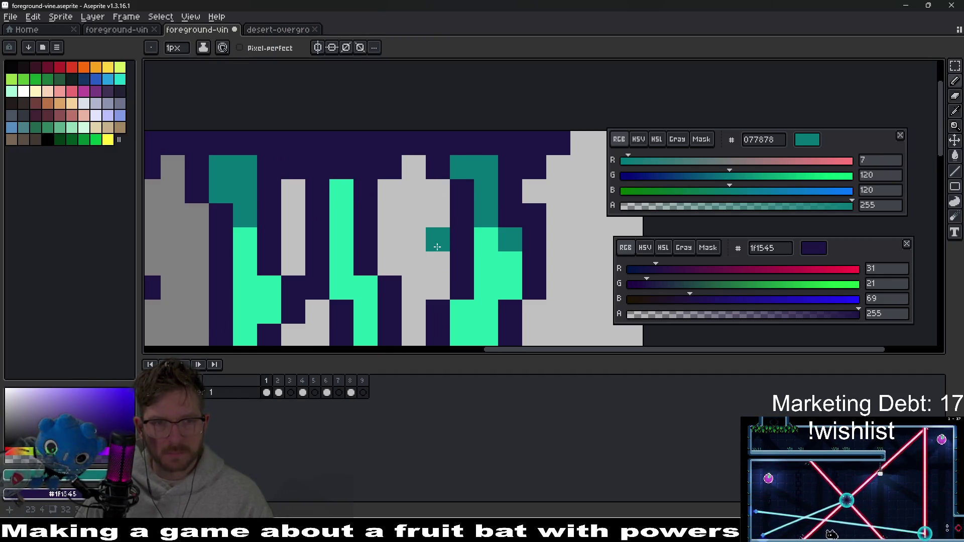
pyautogui.scroll(-5, 437, 247)
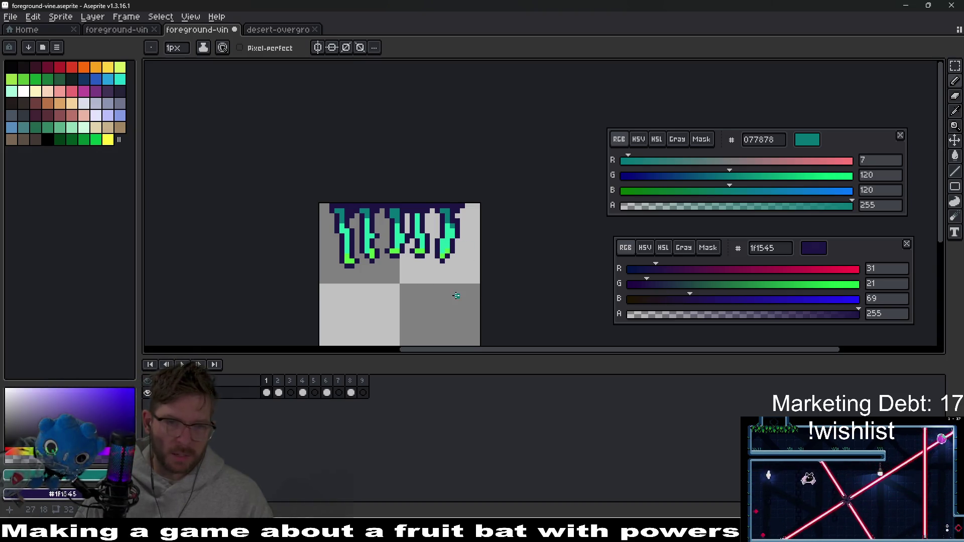
pyautogui.scroll(-3, 455, 296)
pyautogui.scroll(5, 450, 265)
pyautogui.scroll(1, 449, 265)
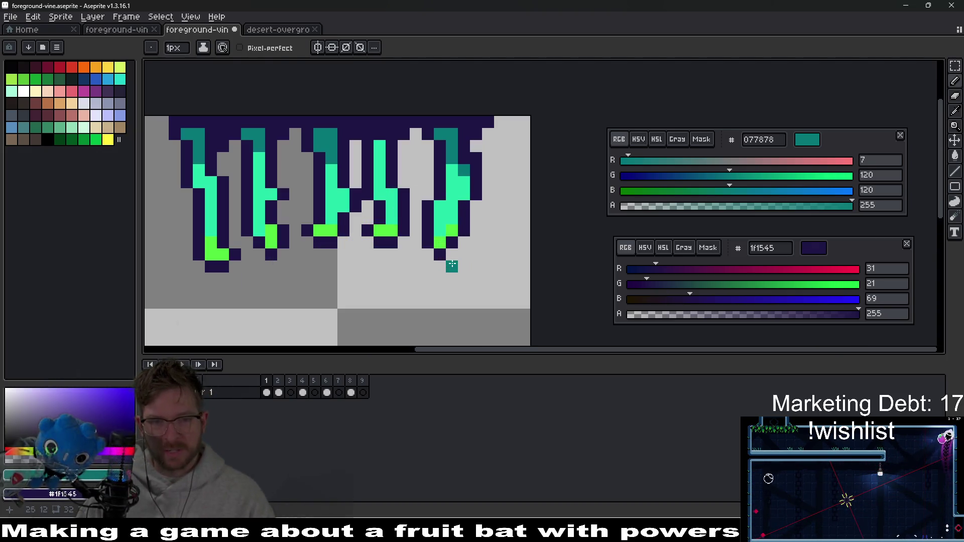
pyautogui.press('m')
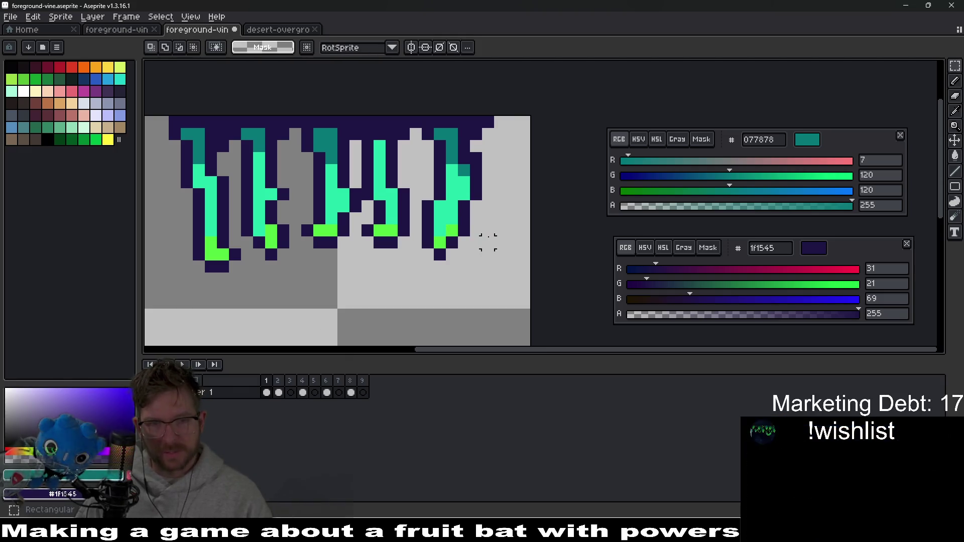
# - Select the dark column beside the right vine and shift it one pixel left
pyautogui.moveTo(488, 153); pyautogui.dragTo(464, 199)
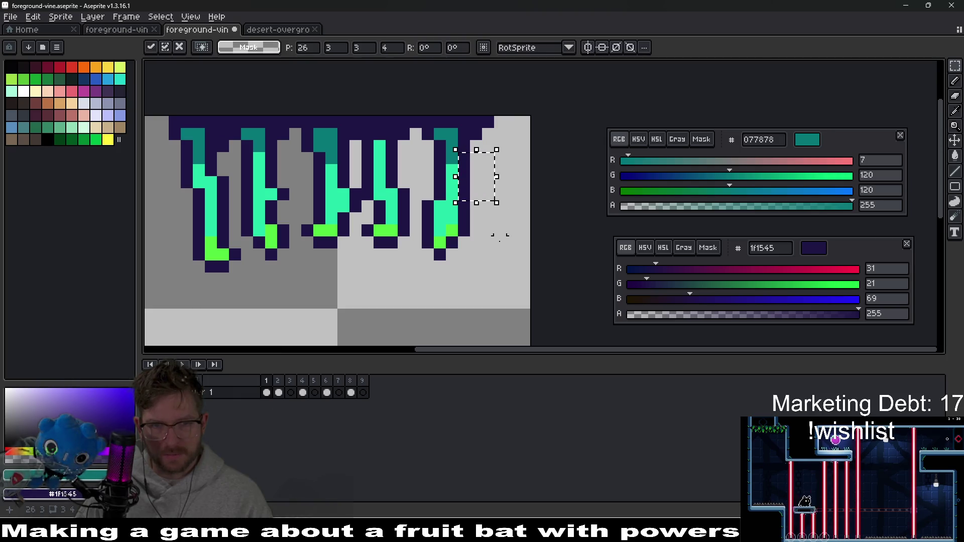
pyautogui.press('Return')
pyautogui.scroll(-5, 509, 232)
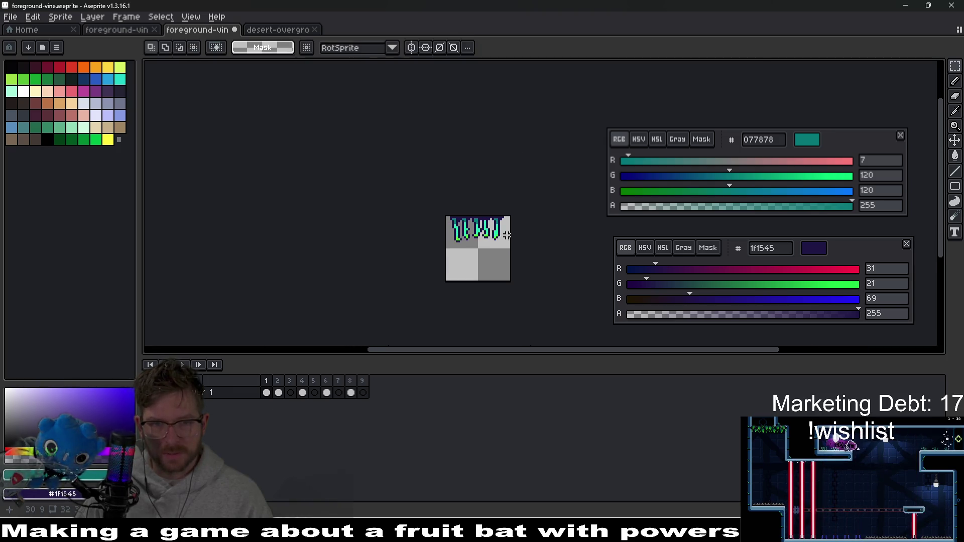
pyautogui.hotkey('ctrl', 'z')
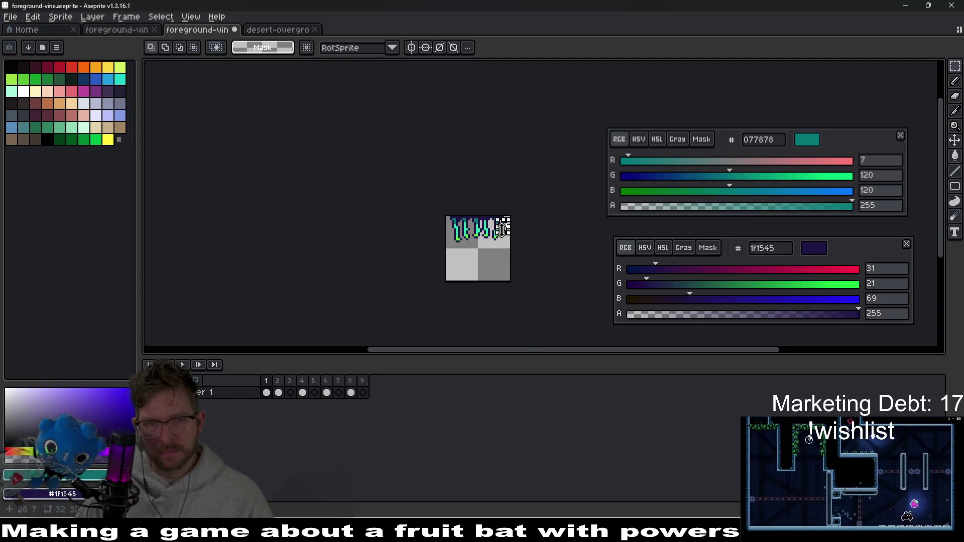
pyautogui.scroll(5, 504, 229)
pyautogui.click(505, 229)
pyautogui.moveTo(494, 243); pyautogui.dragTo(473, 142)
pyautogui.moveTo(484, 194); pyautogui.dragTo(475, 194)
pyautogui.click(500, 216)
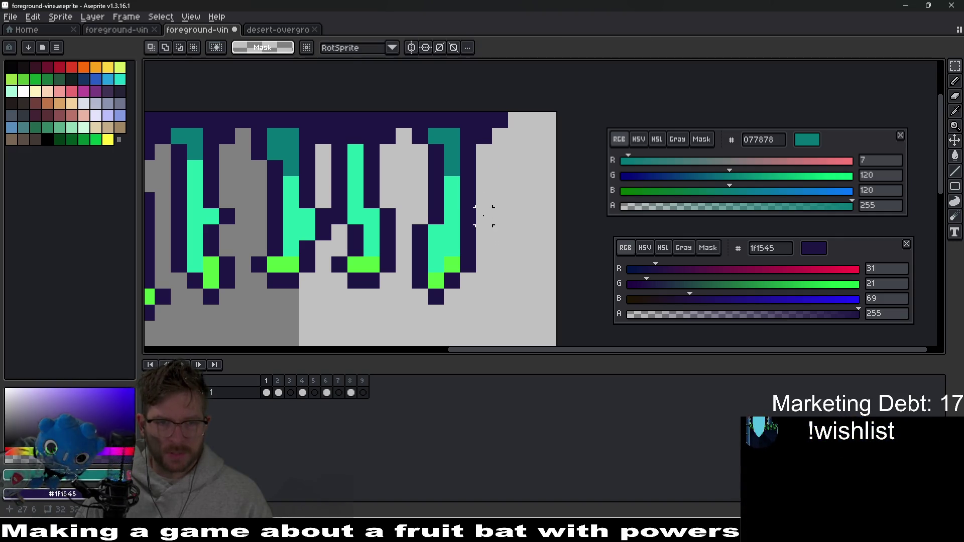
# - Turn the two aqua pixels at the strand top teal, undoing a stray pixel
pyautogui.hscroll(-3, 451, 200)
pyautogui.scroll(1, 452, 198)
pyautogui.press('b')
pyautogui.click(413, 168)
pyautogui.hotkey('ctrl', 'z')
pyautogui.moveTo(402, 170); pyautogui.dragTo(397, 179)
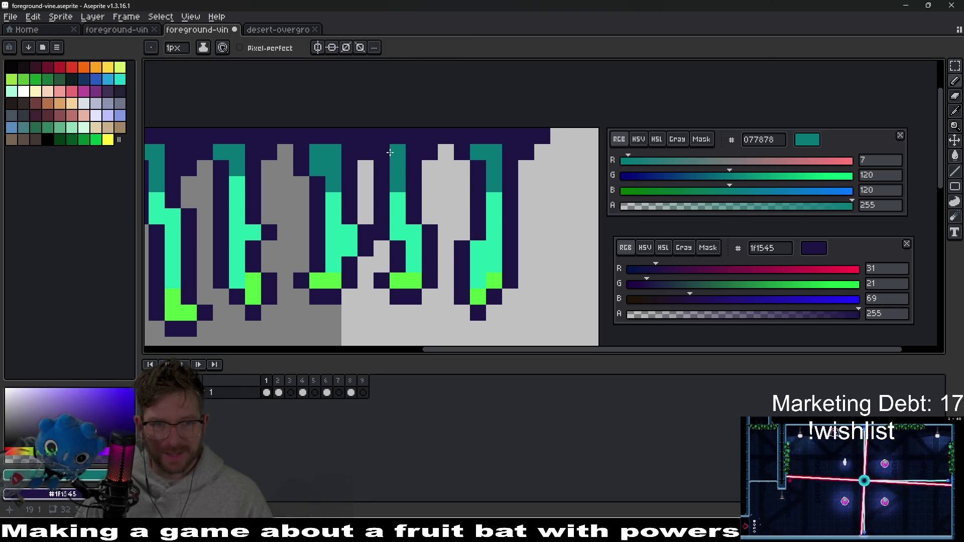
# - Lasso the right-hand vines with the top edge, shift them, and fill the navy top-row gap
pyautogui.scroll(-4, 430, 202)
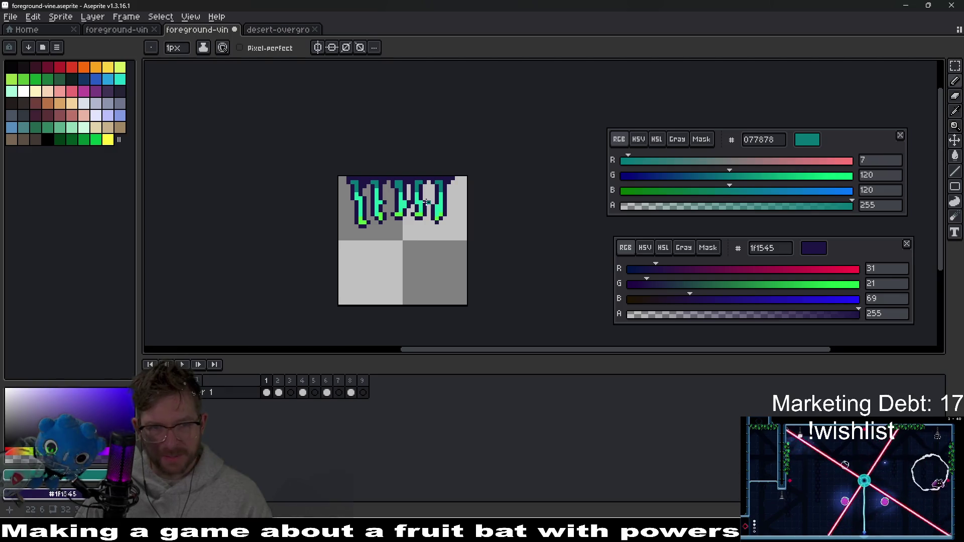
pyautogui.scroll(3, 388, 181)
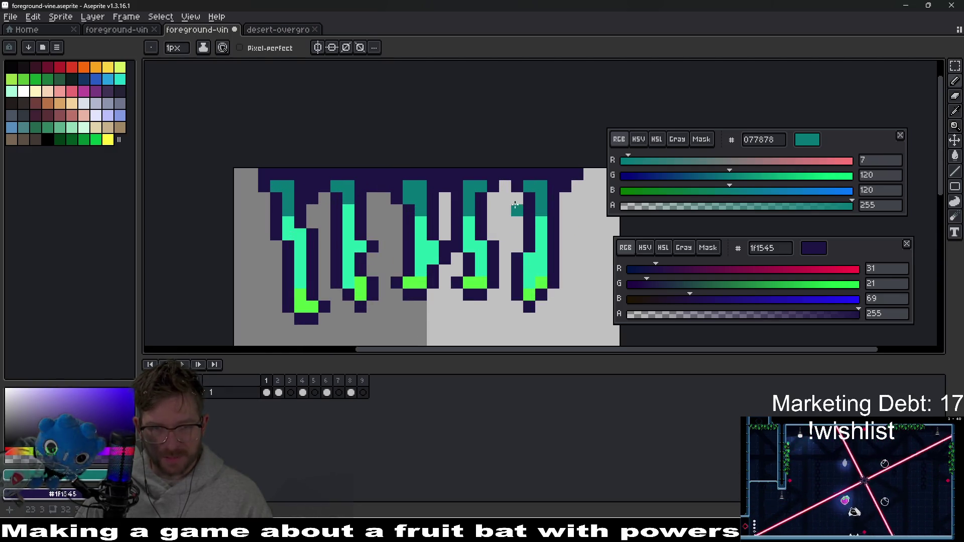
pyautogui.scroll(-5, 496, 247)
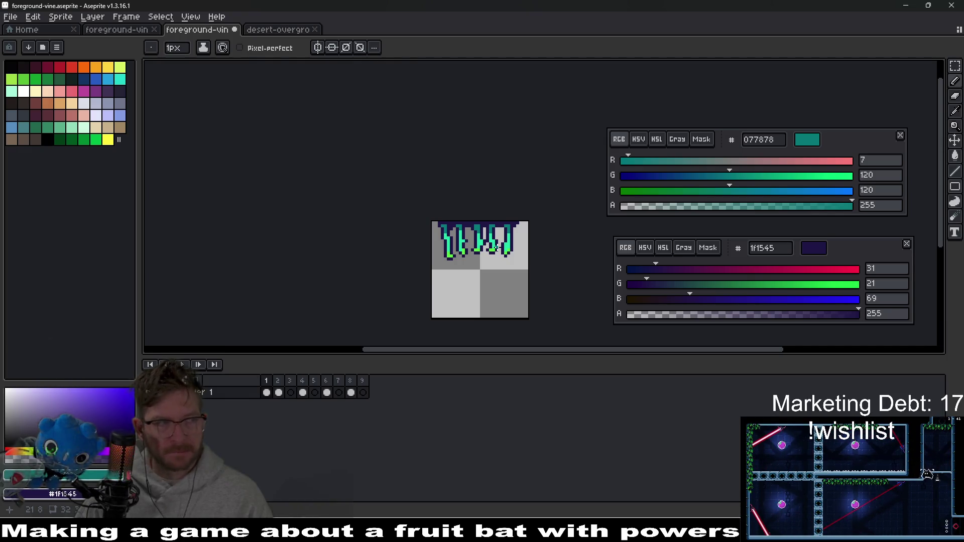
pyautogui.scroll(3, 497, 248)
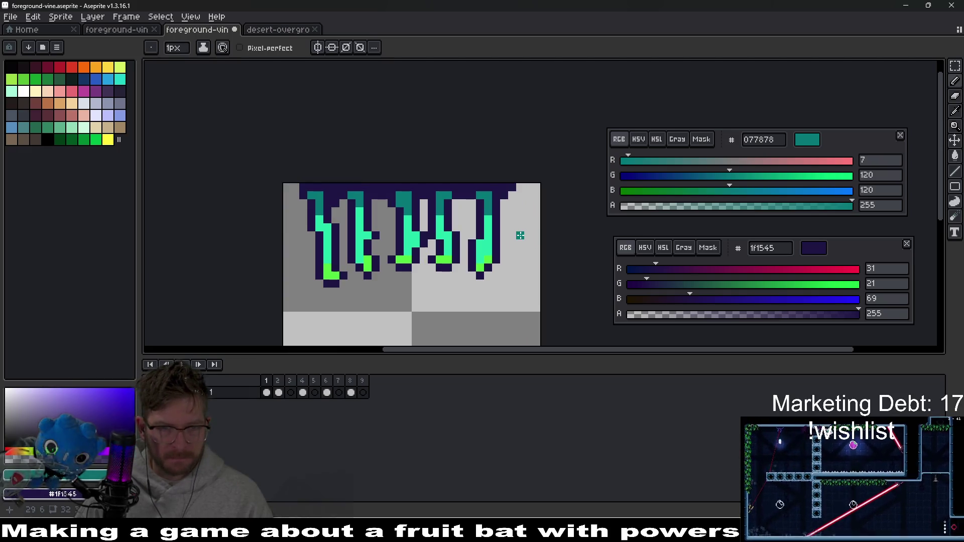
pyautogui.press('q')
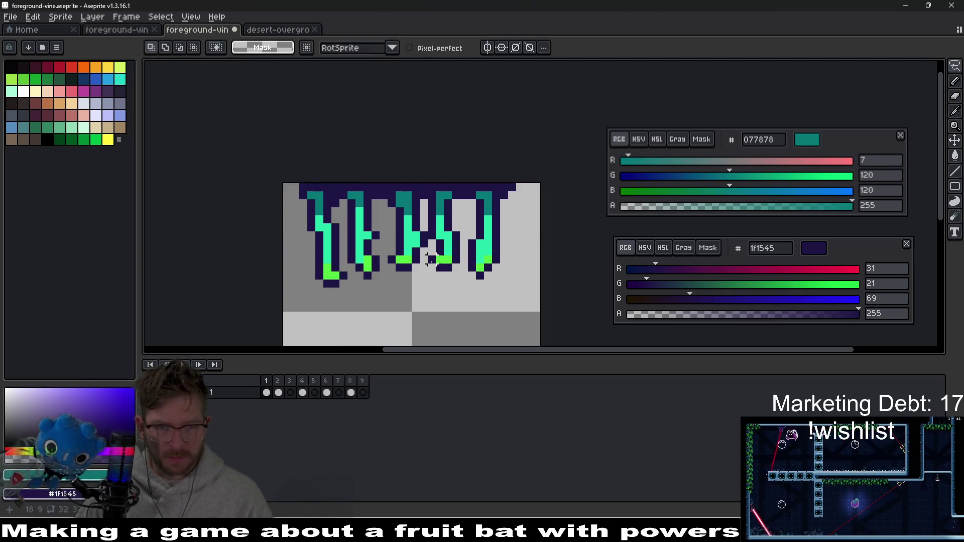
pyautogui.moveTo(430, 259)
pyautogui.mouseDown()
pyautogui.moveTo(425, 201)
pyautogui.moveTo(471, 175)
pyautogui.moveTo(521, 192)
pyautogui.moveTo(513, 275)
pyautogui.moveTo(427, 276)
pyautogui.moveTo(433, 260)
pyautogui.mouseUp()
pyautogui.press('b')
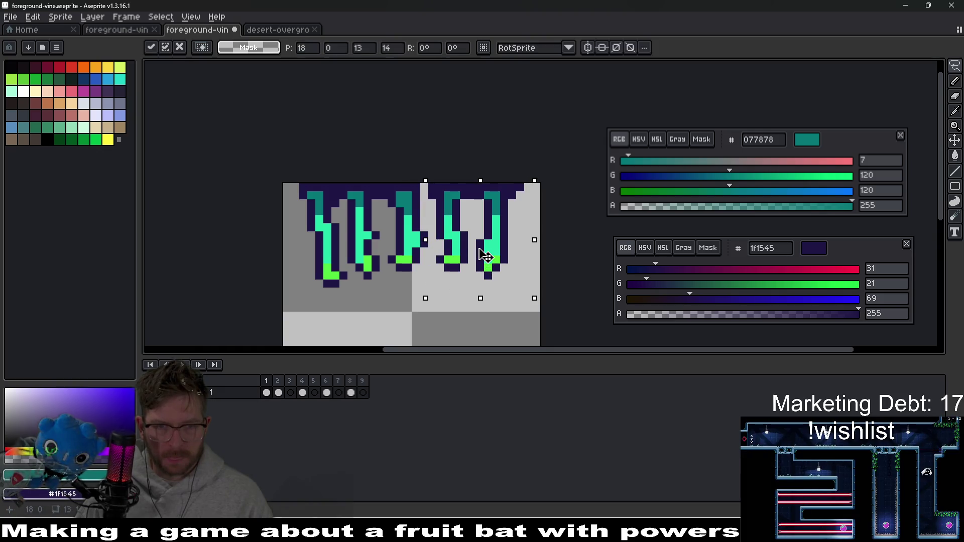
pyautogui.scroll(4, 424, 179)
pyautogui.moveTo(444, 188); pyautogui.dragTo(443, 165)
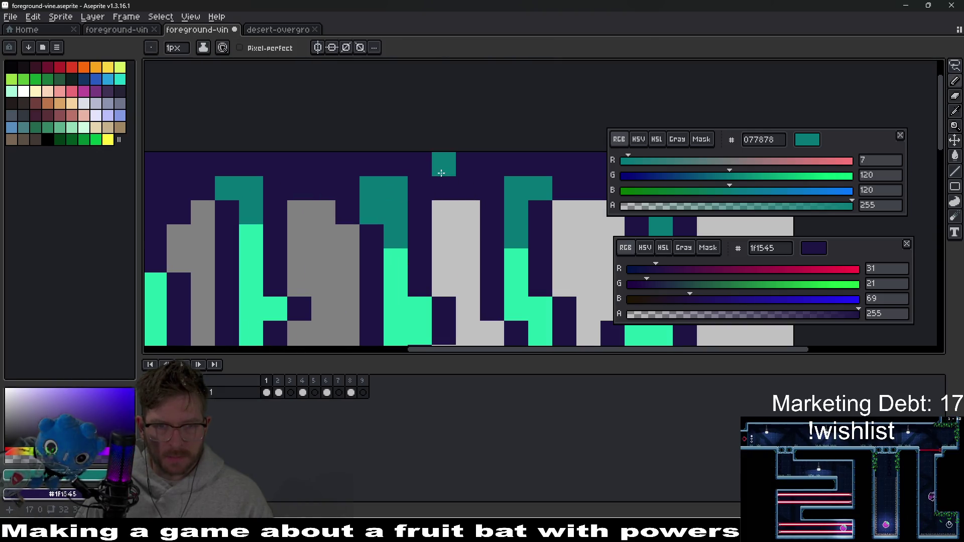
# - Save the vine sprite with Ctrl+S
pyautogui.scroll(-5, 528, 236)
pyautogui.scroll(3, 528, 243)
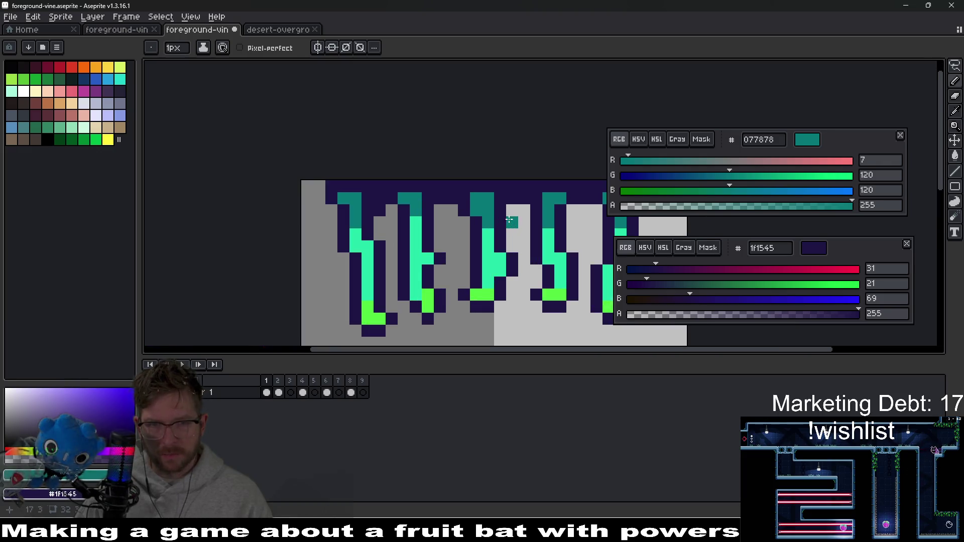
pyautogui.scroll(-3, 554, 236)
pyautogui.scroll(-1, 532, 226)
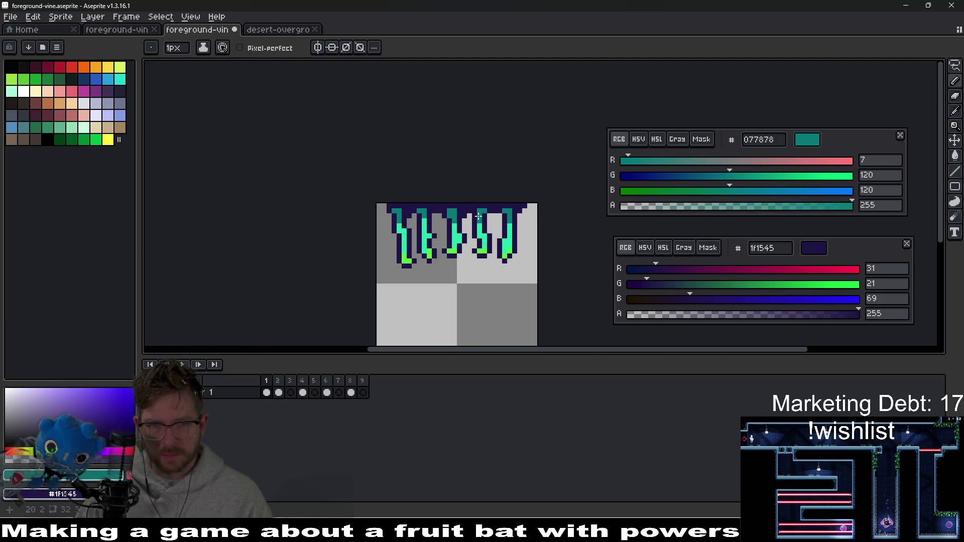
pyautogui.scroll(5, 510, 218)
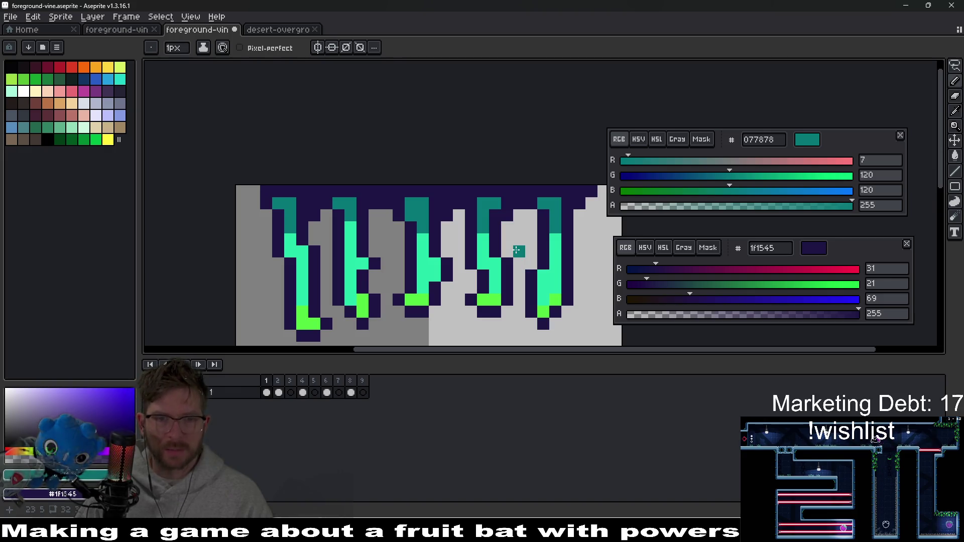
pyautogui.scroll(-4, 407, 218)
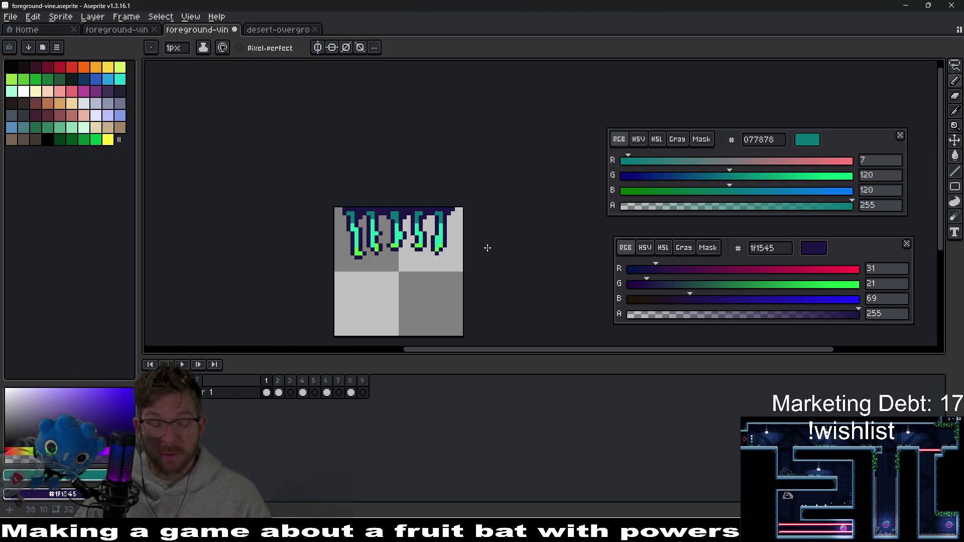
pyautogui.hotkey('ctrl', 's')
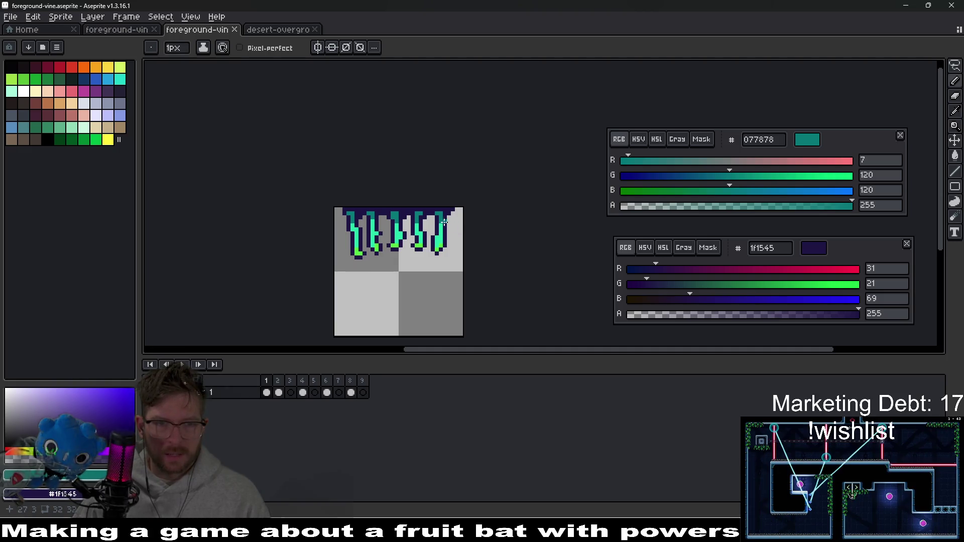
# - Make navy 1f1545 the drawing colour by picking it from an outline pixel
pyautogui.scroll(3, 357, 219)
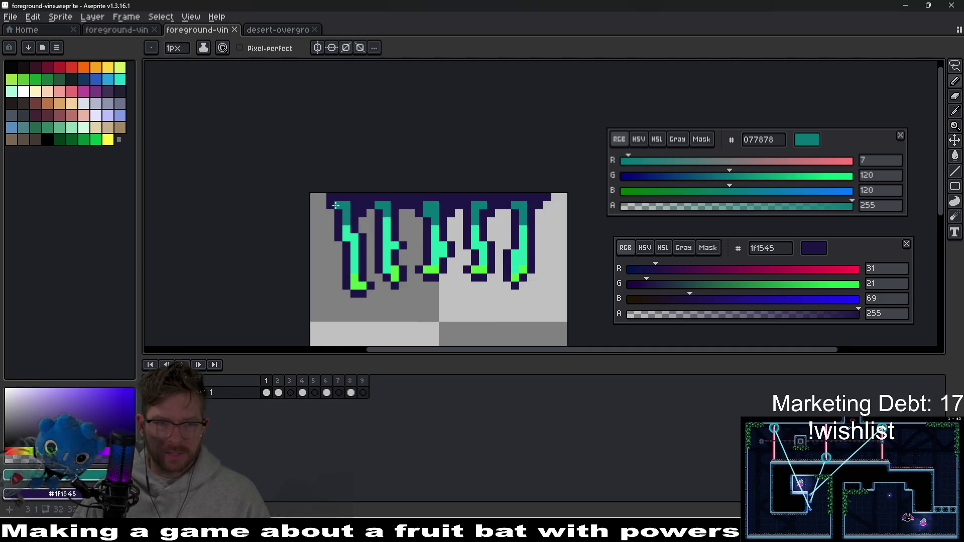
pyautogui.scroll(2, 336, 205)
pyautogui.press('i')
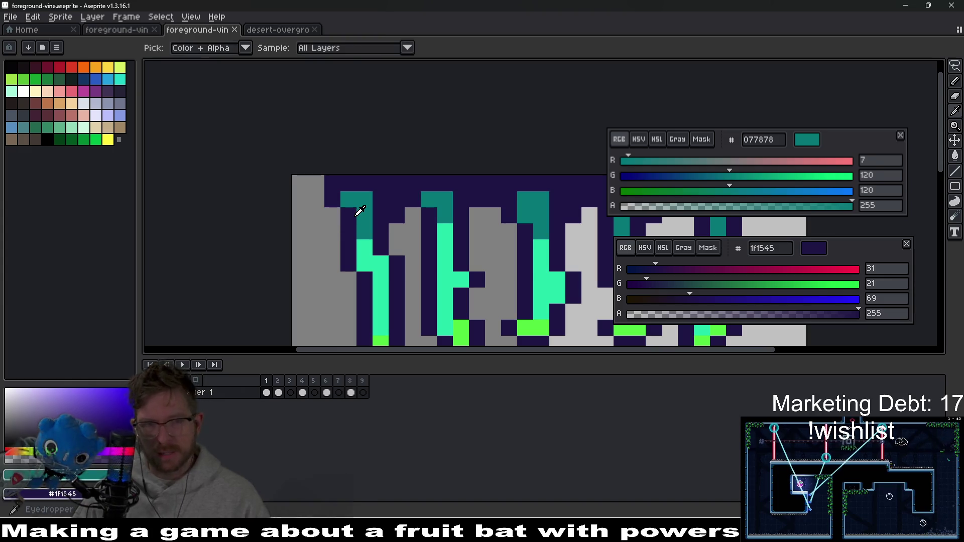
pyautogui.click(341, 217)
pyautogui.press('b')
# - Undo the last pencil stroke, save again, and check frame 3 before returning to frame 1
pyautogui.scroll(-5, 363, 223)
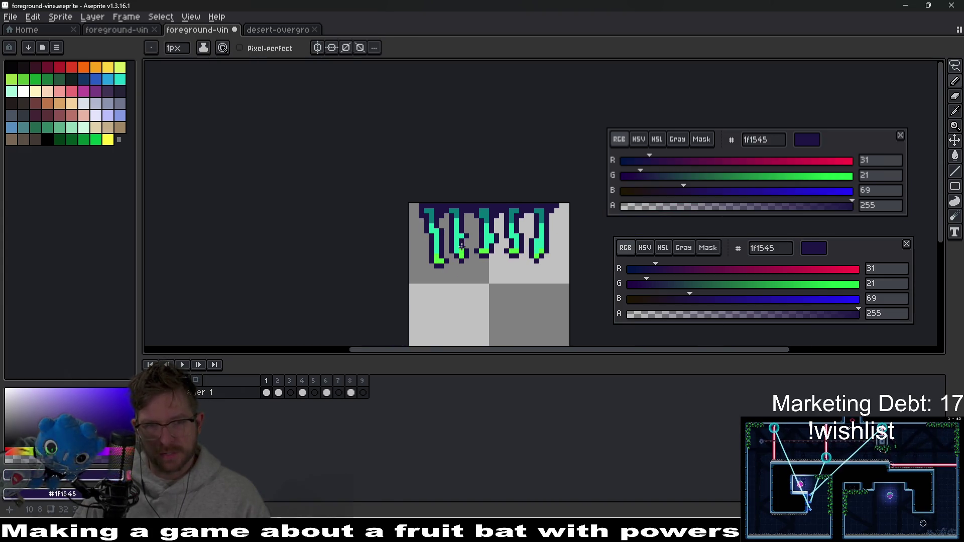
pyautogui.scroll(2, 422, 209)
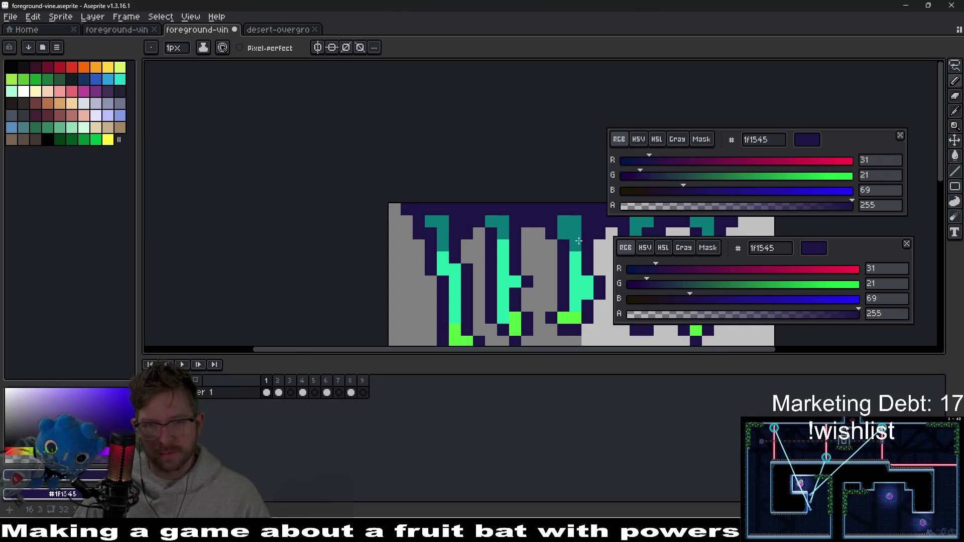
pyautogui.hscroll(5, 584, 243)
pyautogui.scroll(-2, 510, 212)
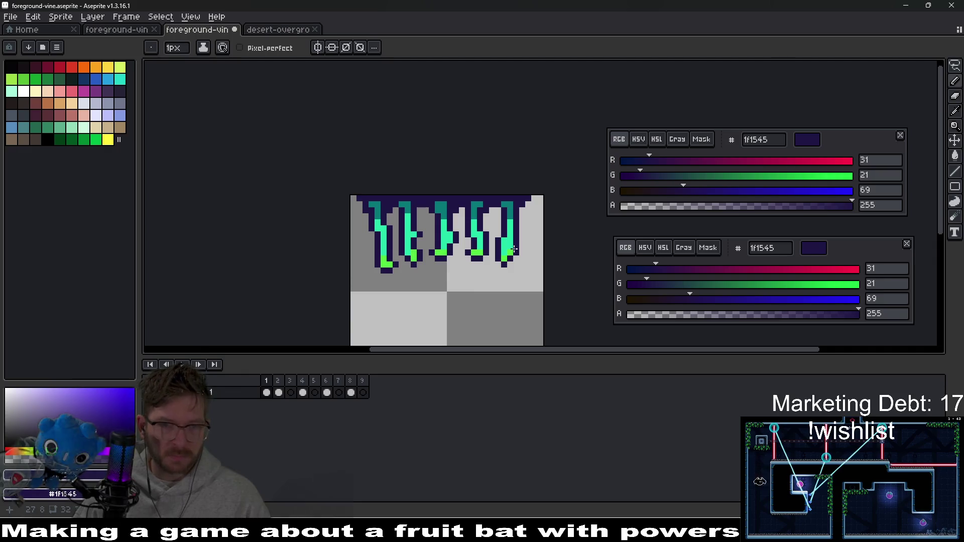
pyautogui.scroll(2, 541, 204)
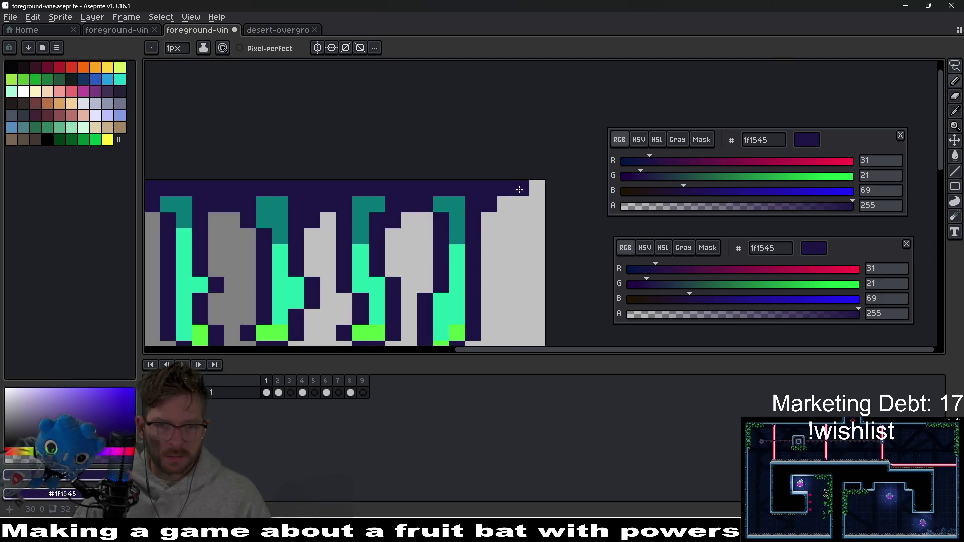
pyautogui.scroll(-3, 504, 203)
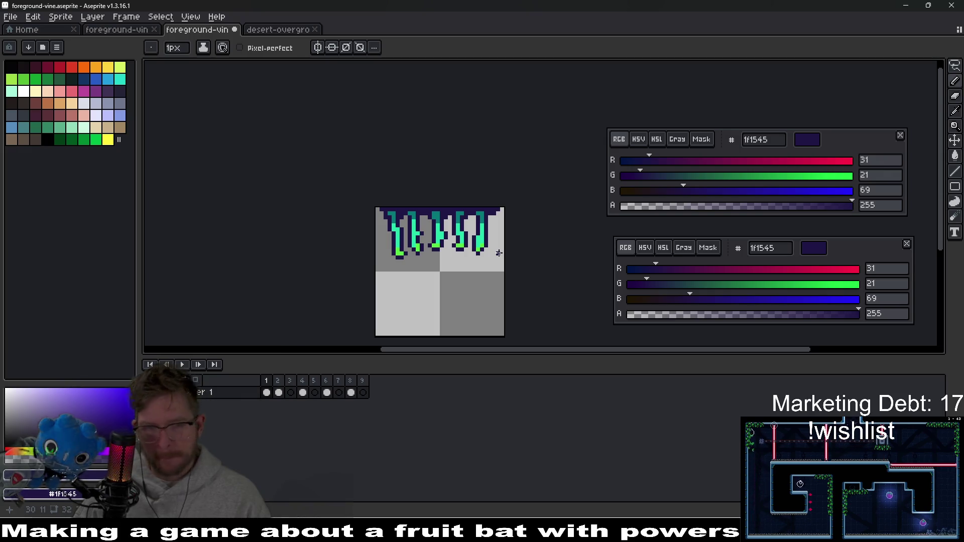
pyautogui.hotkey('ctrl', 'z')
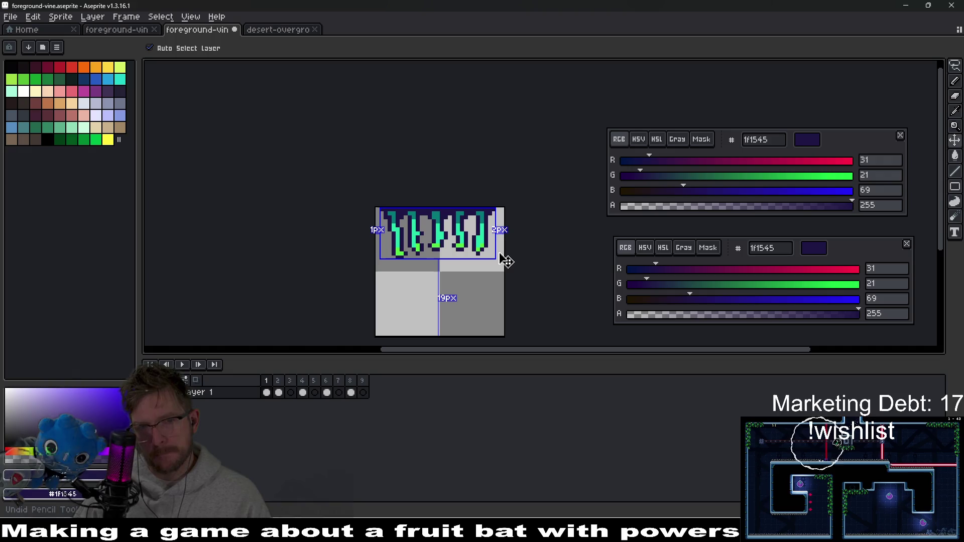
pyautogui.hotkey('ctrl', 's')
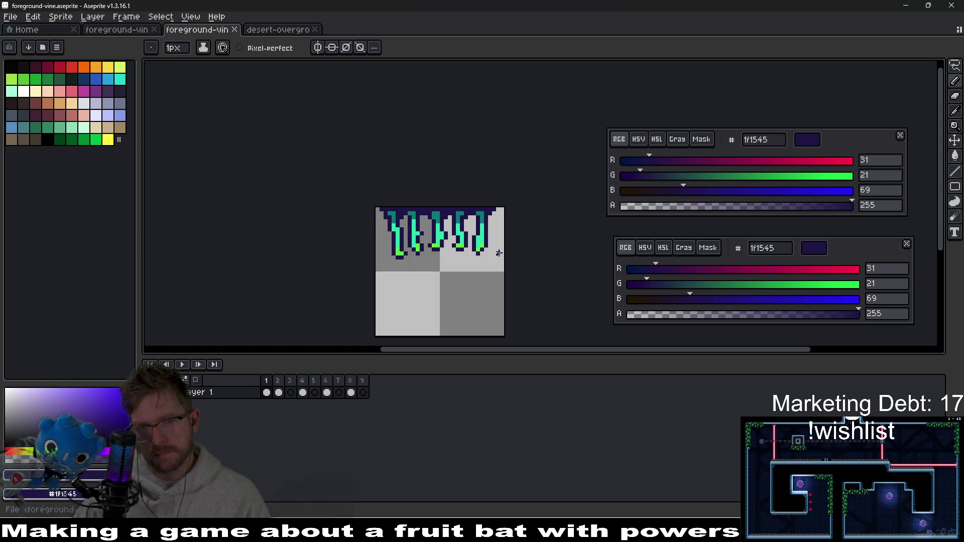
pyautogui.click(291, 394)
pyautogui.click(267, 393)
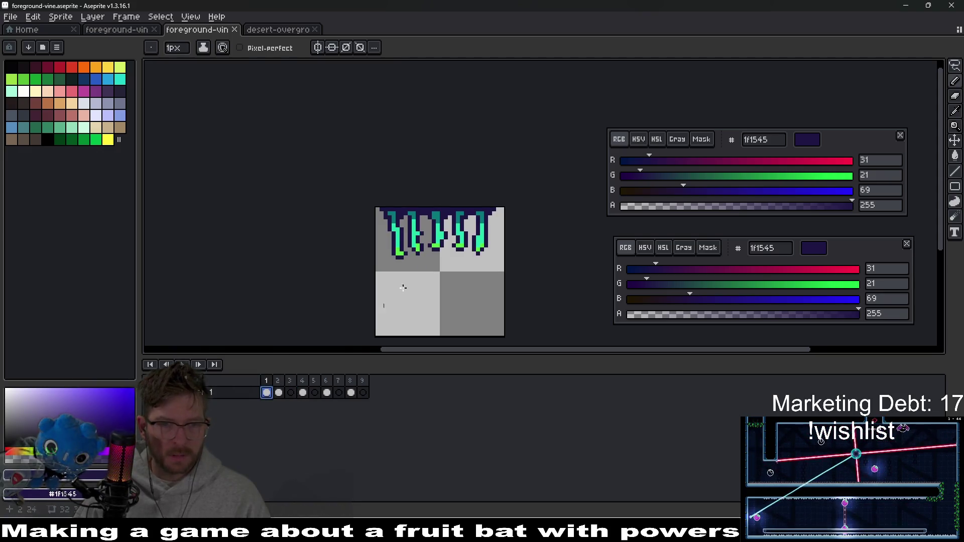
# - On frame 3, extend the navy 1f1545 top bar rightward across the frame
pyautogui.scroll(1, 431, 249)
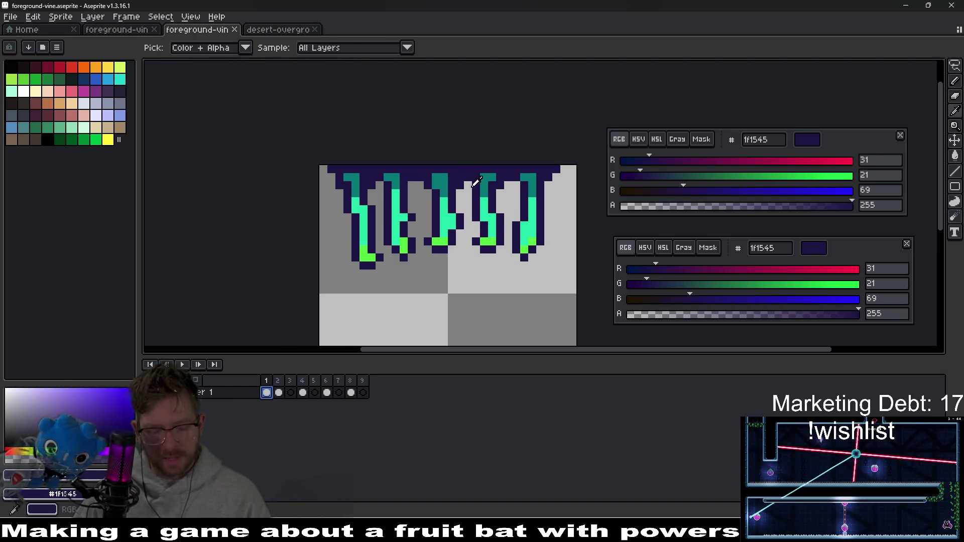
pyautogui.press('b')
pyautogui.click(290, 394)
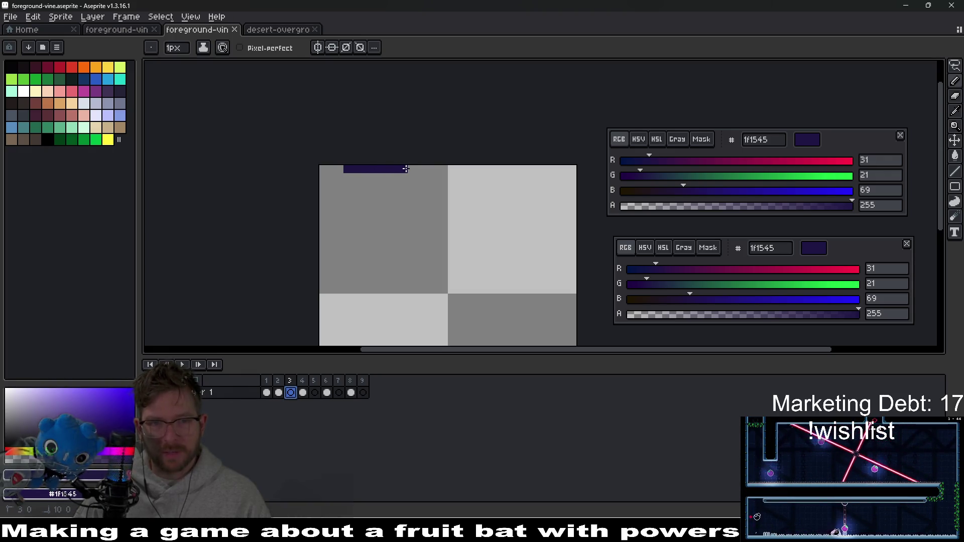
pyautogui.moveTo(406, 169); pyautogui.dragTo(477, 171)
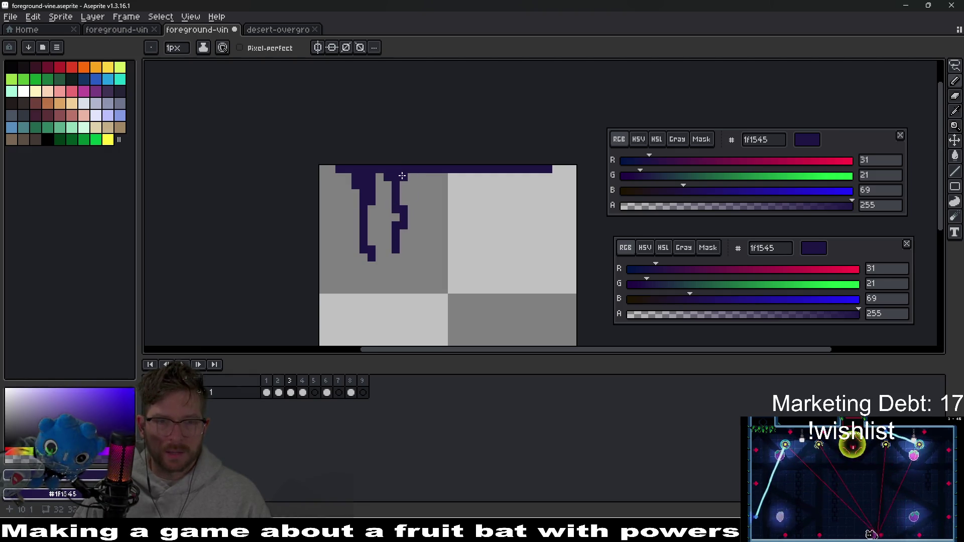
# - Remove a stray pixel and draw new navy vines hanging down from the top bar
pyautogui.scroll(3, 371, 241)
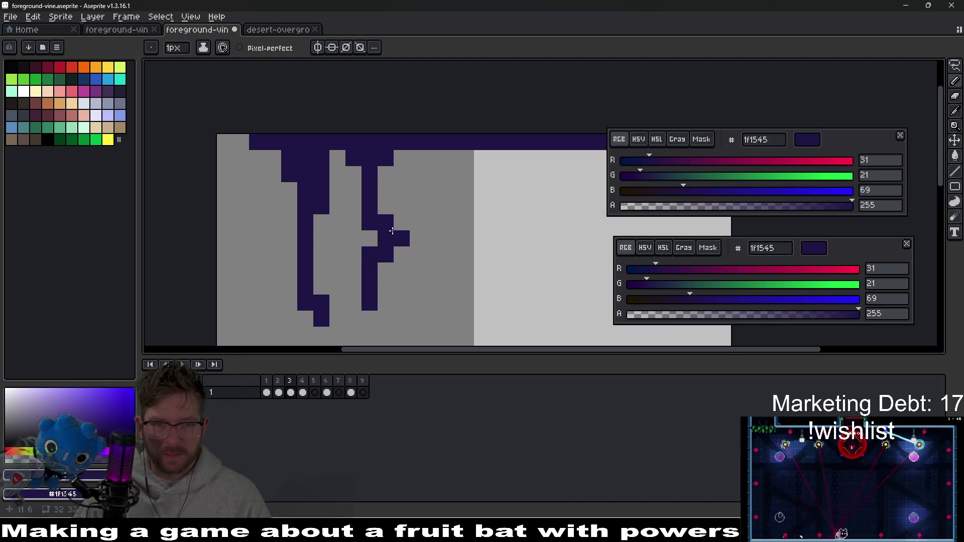
pyautogui.click(371, 241)
pyautogui.click(402, 157)
pyautogui.click(387, 172)
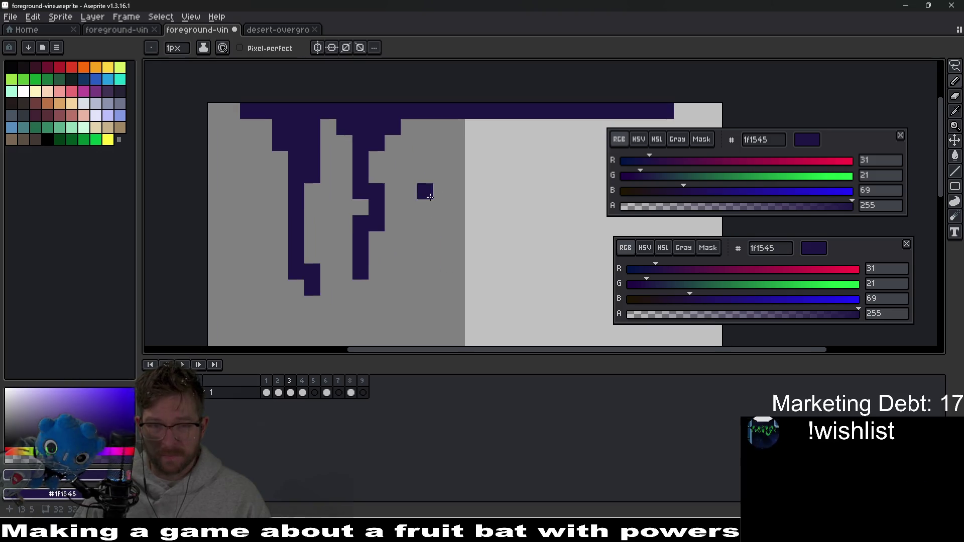
pyautogui.moveTo(432, 134)
pyautogui.mouseDown()
pyautogui.moveTo(427, 207)
pyautogui.moveTo(417, 198)
pyautogui.mouseUp()
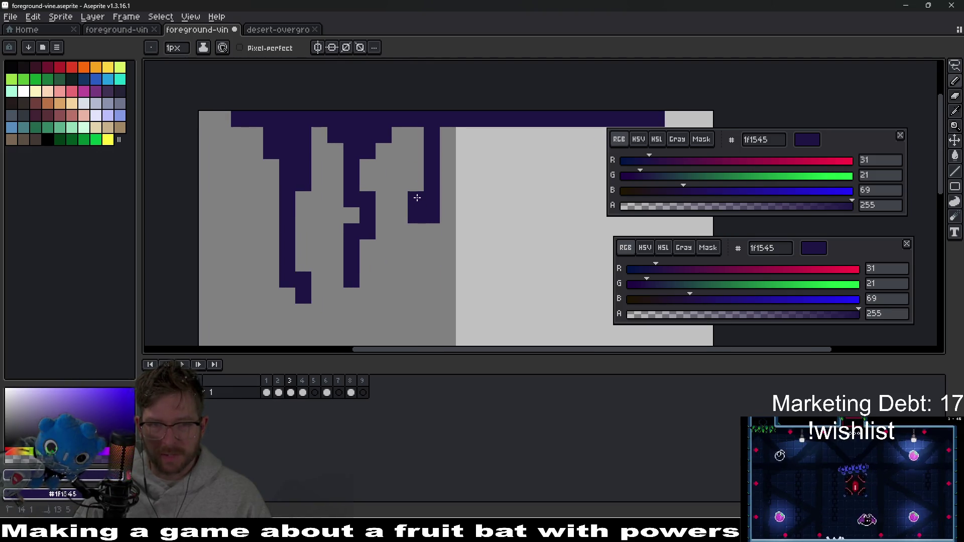
pyautogui.moveTo(452, 190)
pyautogui.mouseDown()
pyautogui.moveTo(413, 209)
pyautogui.moveTo(437, 201)
pyautogui.moveTo(417, 176)
pyautogui.mouseUp()
pyautogui.click(451, 155)
pyautogui.click(406, 117)
pyautogui.moveTo(403, 115); pyautogui.dragTo(416, 220)
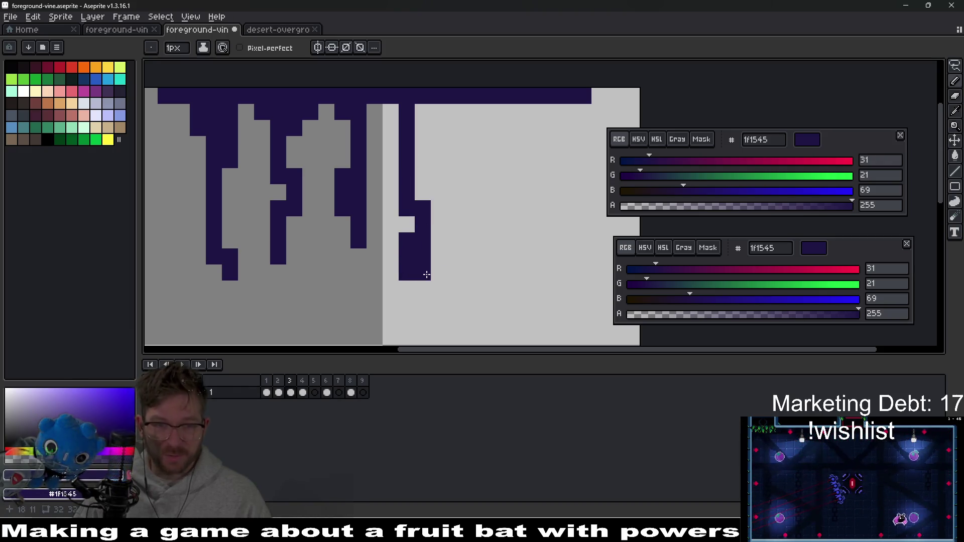
# - Add a sixth navy vine hanging from the right end of the top row
pyautogui.moveTo(470, 238); pyautogui.dragTo(421, 254)
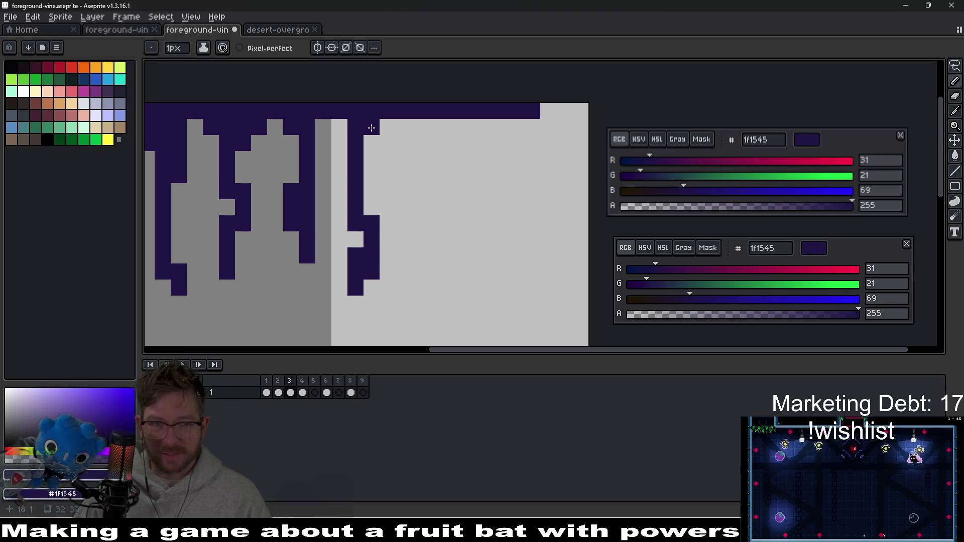
pyautogui.moveTo(435, 190); pyautogui.dragTo(486, 162)
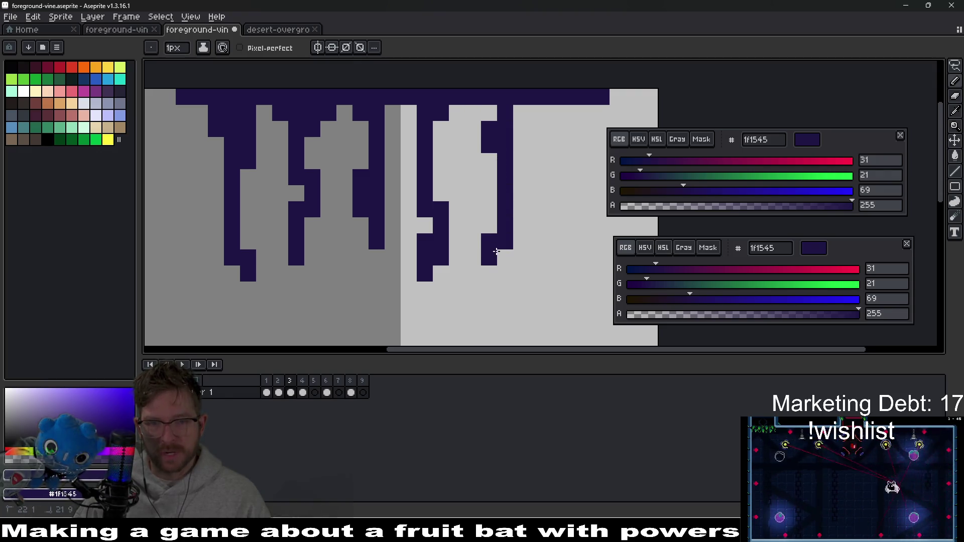
pyautogui.moveTo(526, 190); pyautogui.dragTo(482, 185)
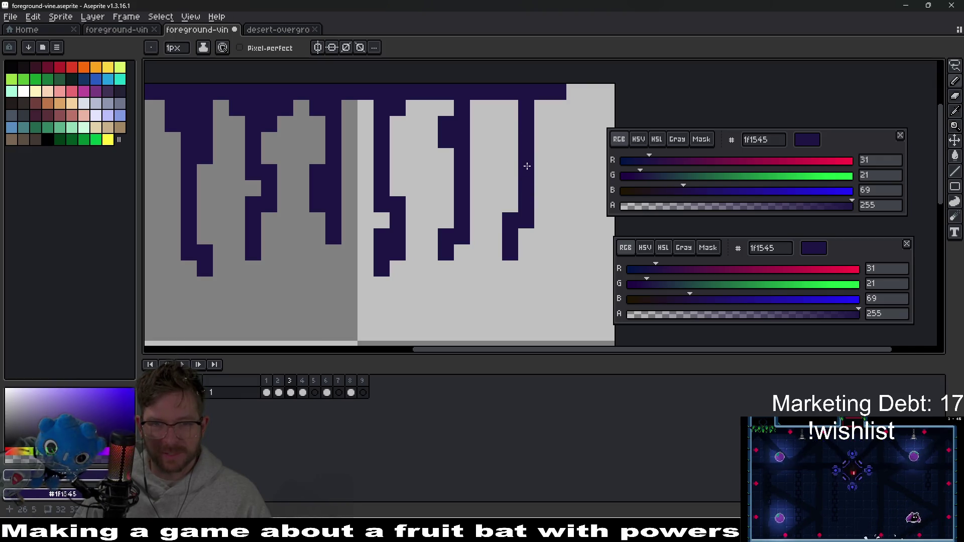
pyautogui.scroll(-5, 510, 141)
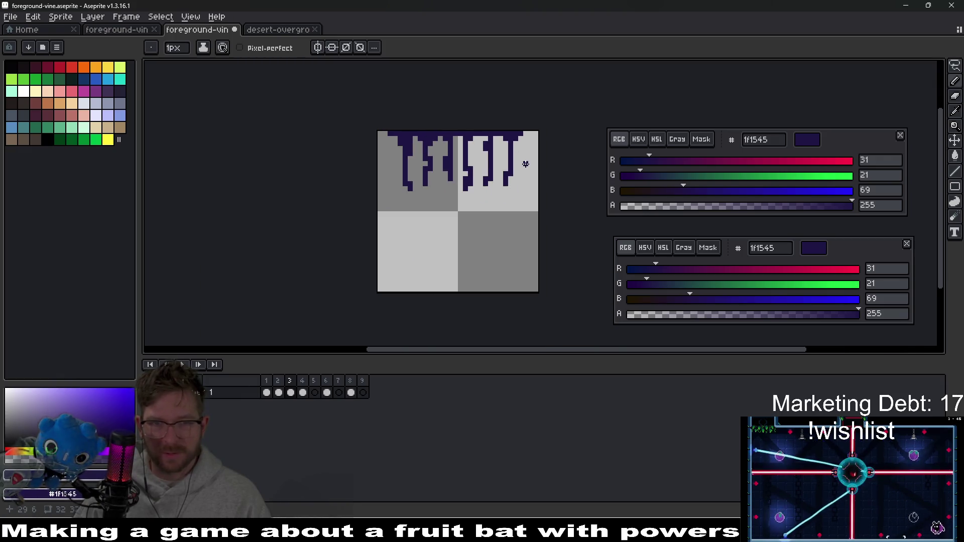
pyautogui.scroll(4, 481, 171)
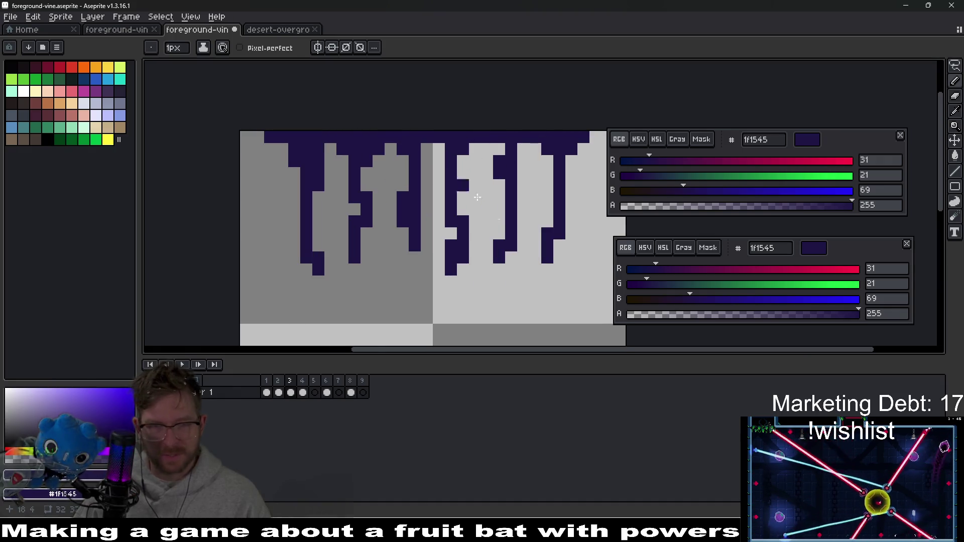
pyautogui.scroll(-3, 531, 224)
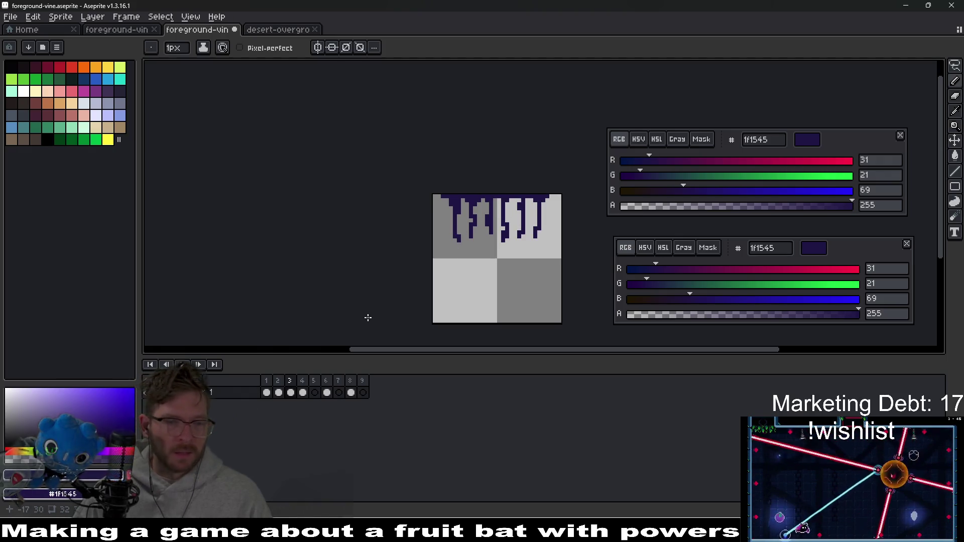
pyautogui.scroll(2, 541, 223)
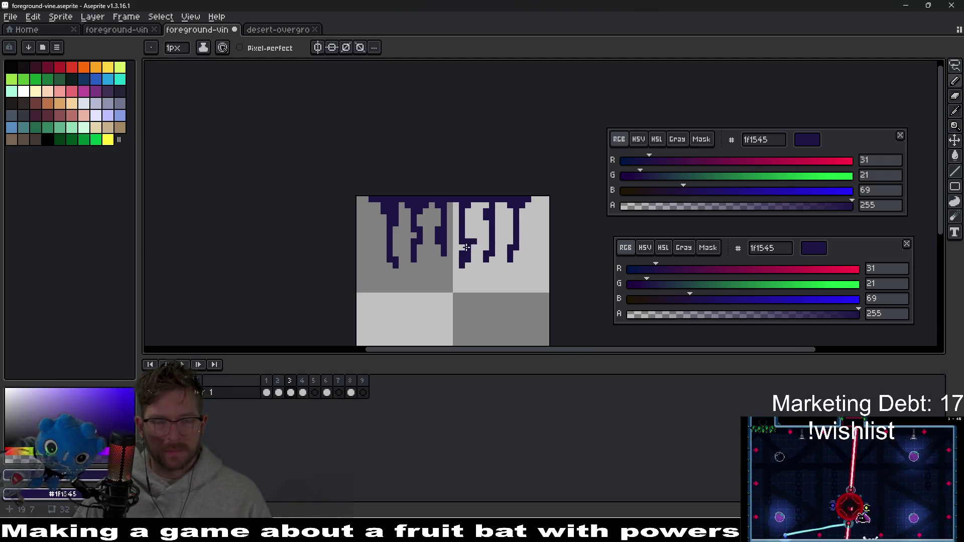
# - Lengthen the left navy strand by a pixel and compare frame 3 with frames 2 and 4
pyautogui.click(389, 272)
pyautogui.click(279, 393)
pyautogui.click(292, 393)
pyautogui.click(303, 394)
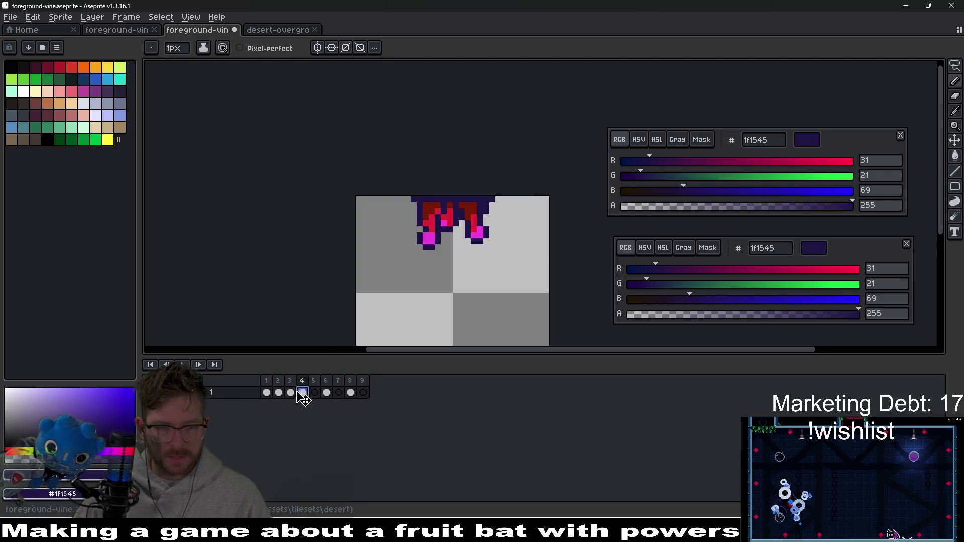
pyautogui.click(278, 394)
# - Sample dark teal 077878 from frame 1's vines and return to frame 3
pyautogui.click(267, 393)
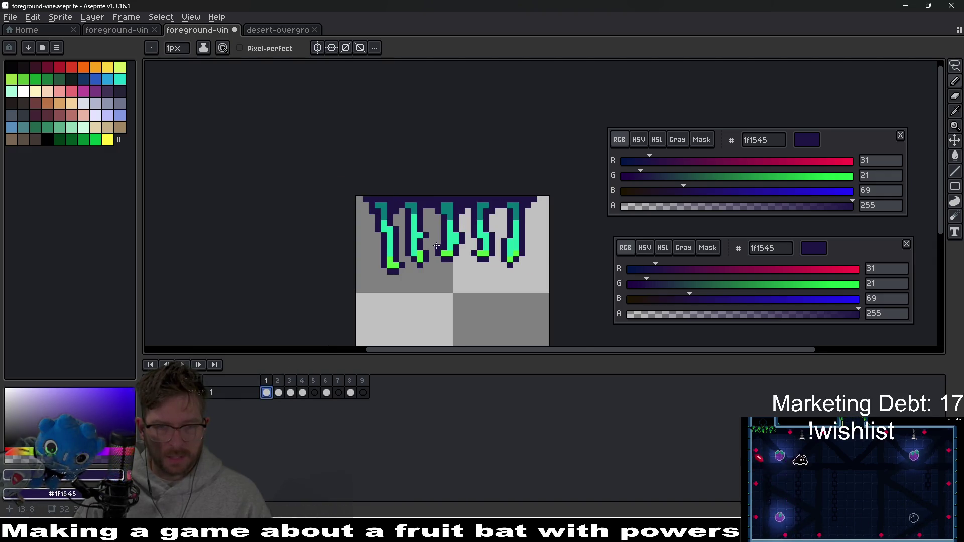
pyautogui.scroll(2, 434, 224)
pyautogui.press('alt')
pyautogui.click(415, 182)
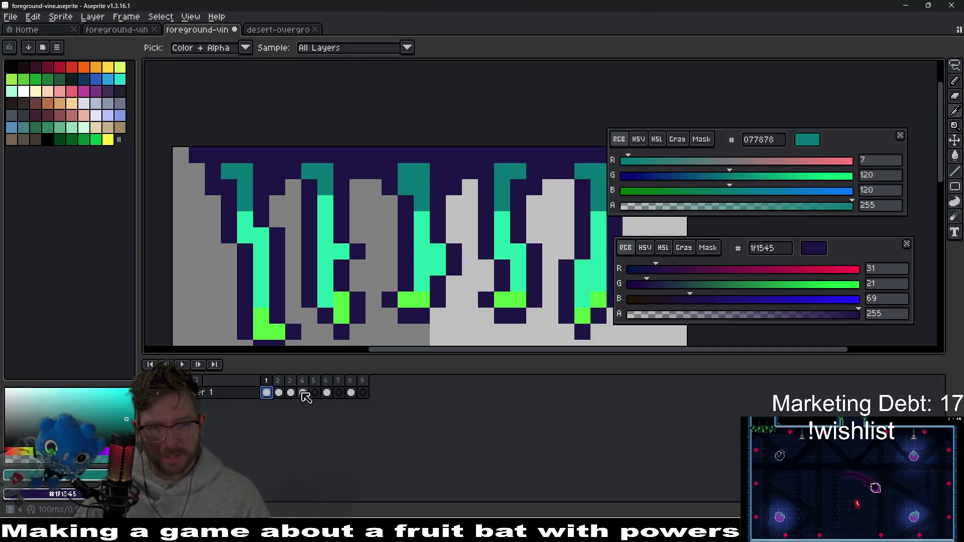
pyautogui.click(302, 394)
pyautogui.click(295, 392)
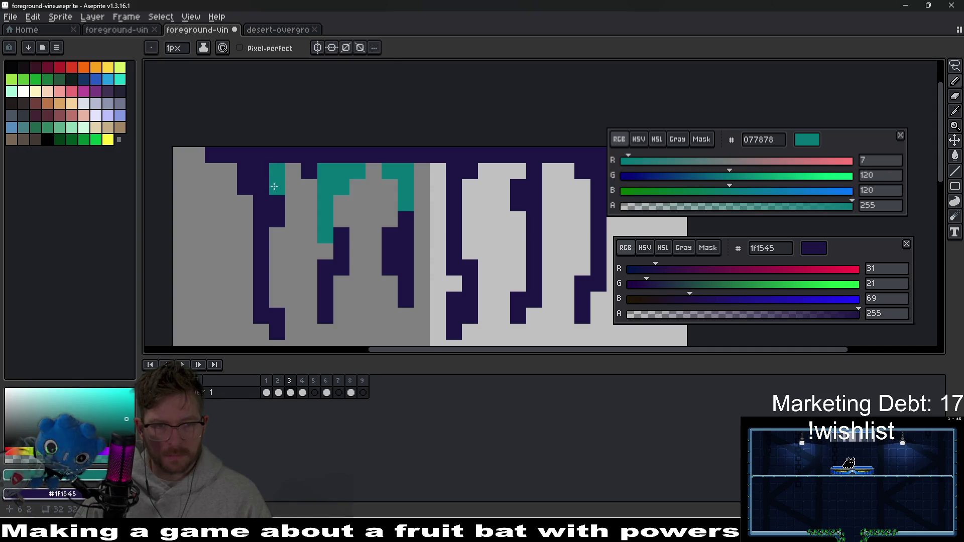
# - Paint dark teal caps onto the tops of frame 3's navy strands, undoing one stray pixel
pyautogui.moveTo(246, 172); pyautogui.dragTo(274, 203)
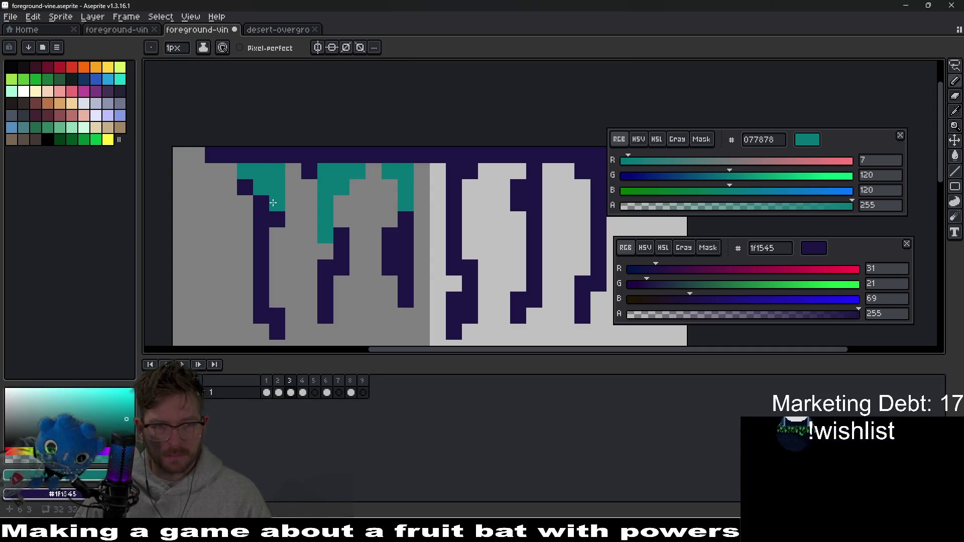
pyautogui.click(262, 217)
pyautogui.click(453, 212)
pyautogui.moveTo(455, 171)
pyautogui.mouseDown()
pyautogui.moveTo(454, 219)
pyautogui.moveTo(432, 228)
pyautogui.mouseUp()
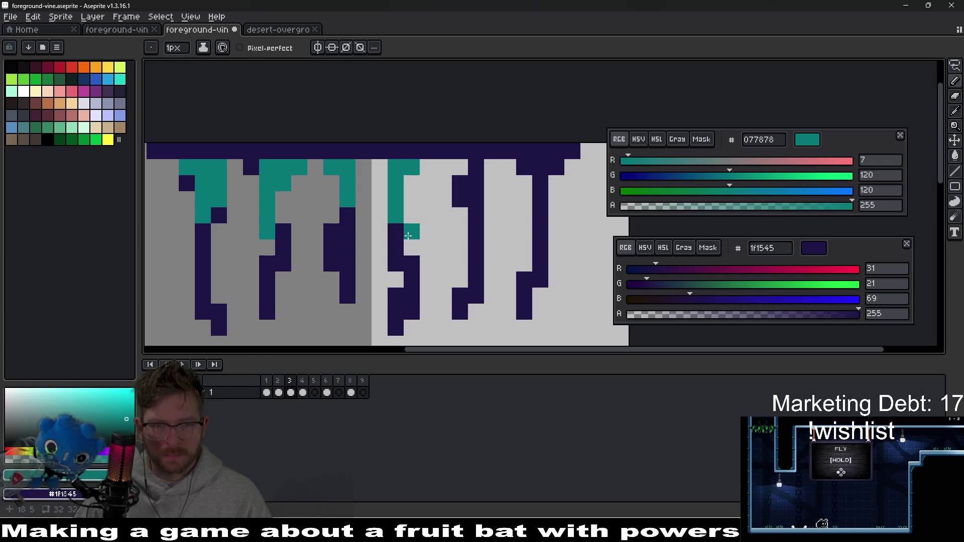
pyautogui.moveTo(475, 168)
pyautogui.mouseDown()
pyautogui.moveTo(460, 185)
pyautogui.moveTo(476, 216)
pyautogui.mouseUp()
pyautogui.click(525, 164)
pyautogui.moveTo(525, 164); pyautogui.dragTo(549, 166)
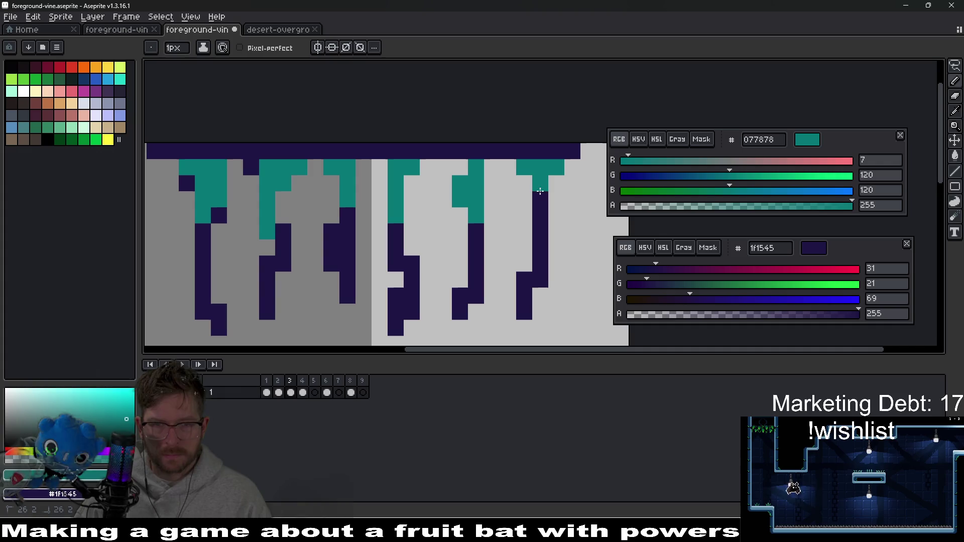
pyautogui.hotkey('ctrl', 'z')
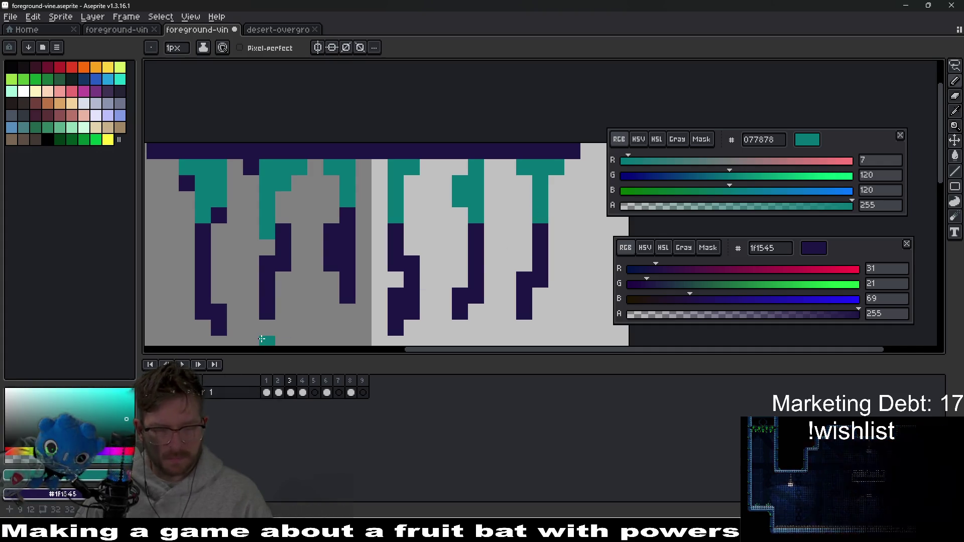
# - On frame 1, sample mint as the primary colour and bright green as the secondary
pyautogui.press('Left')
pyautogui.press('Left')
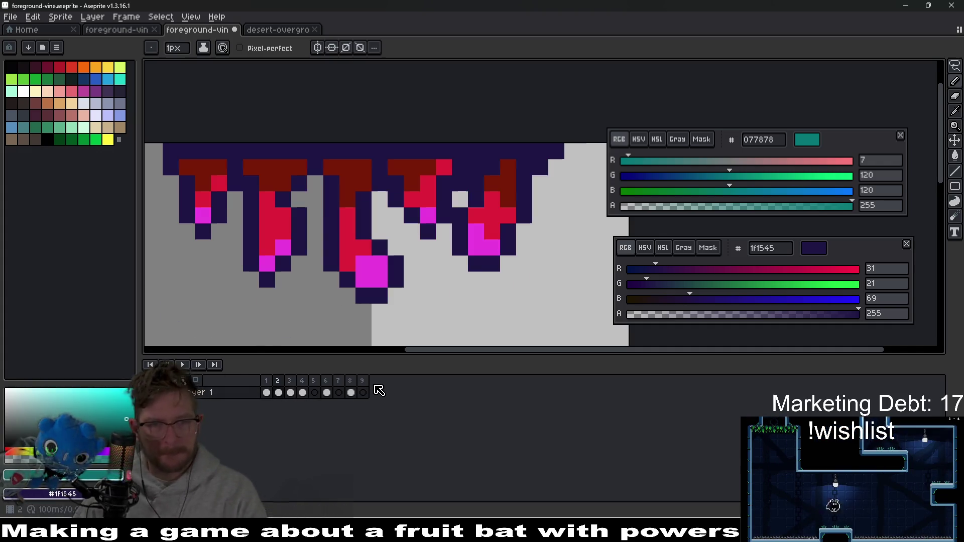
pyautogui.press('alt')
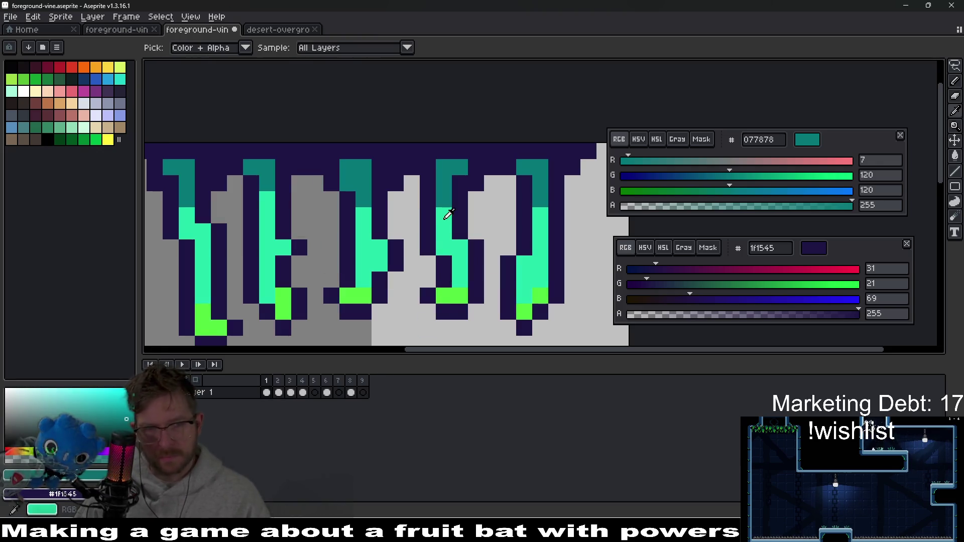
pyautogui.click(448, 215)
pyautogui.rightClick(459, 290)
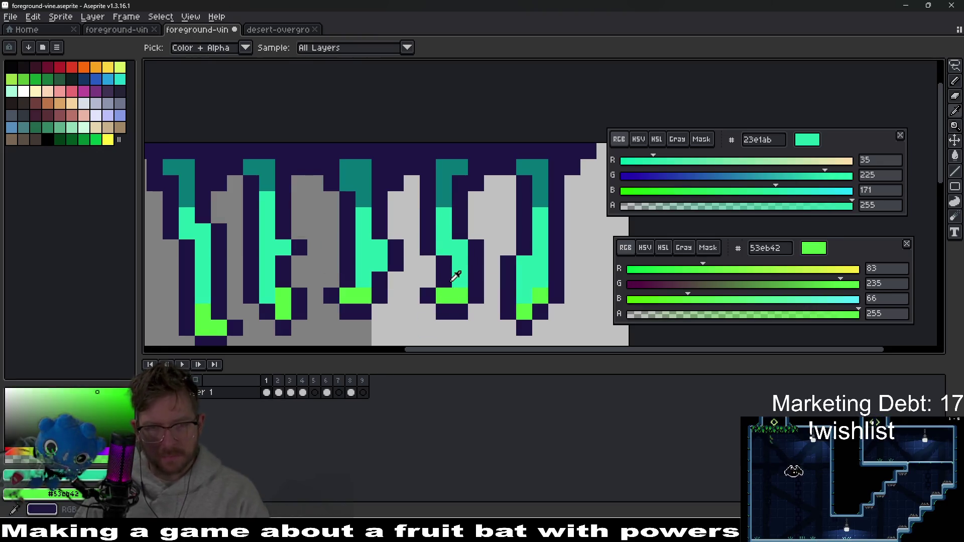
# - Back on frame 3, paint the right and middle strands mint with green tips
pyautogui.press('Right')
pyautogui.press('Right')
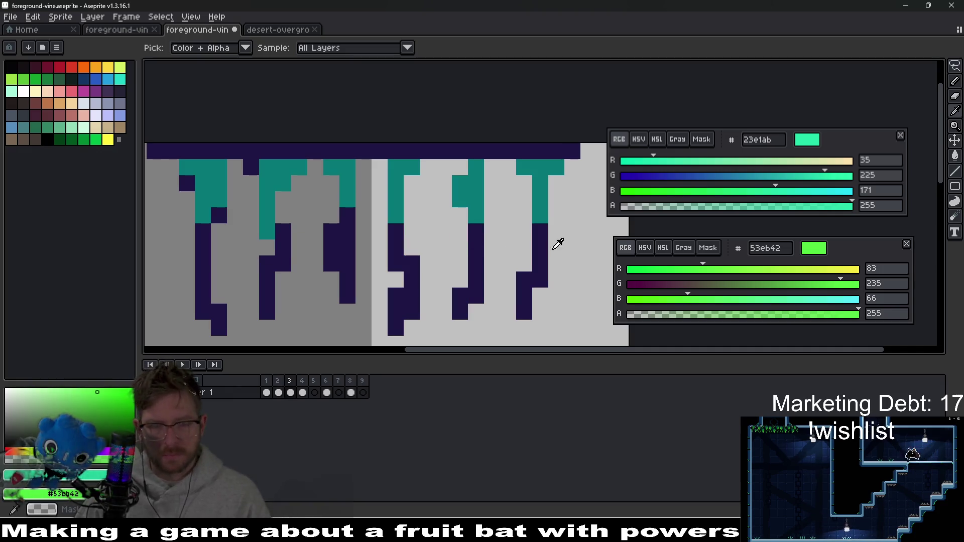
pyautogui.press('b')
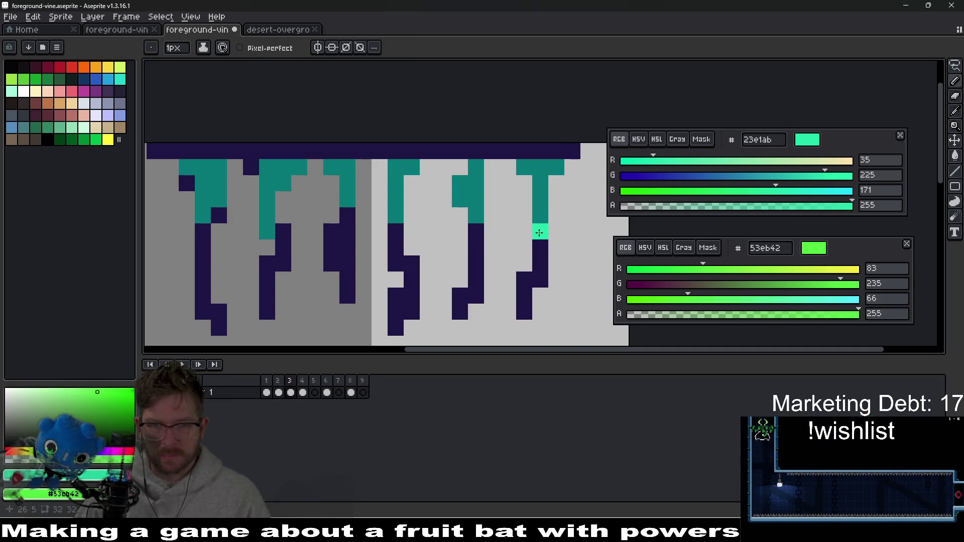
pyautogui.moveTo(540, 233); pyautogui.dragTo(539, 264)
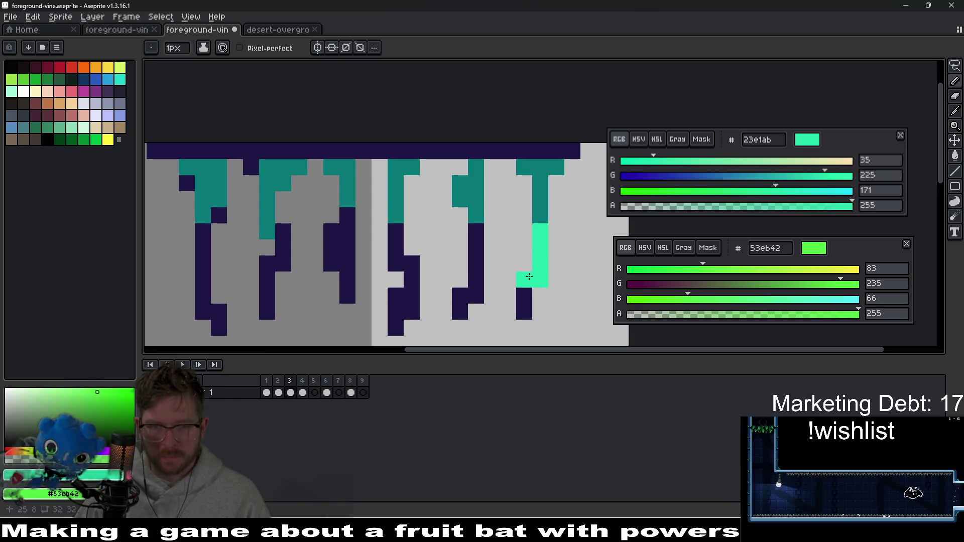
pyautogui.rightClick(524, 311)
pyautogui.rightClick(460, 311)
pyautogui.rightClick(460, 297)
pyautogui.moveTo(476, 297); pyautogui.dragTo(476, 240)
# - Repaint the next navy strand mint from its bottom upward
pyautogui.scroll(-1, 437, 297)
pyautogui.hscroll(-1, 437, 296)
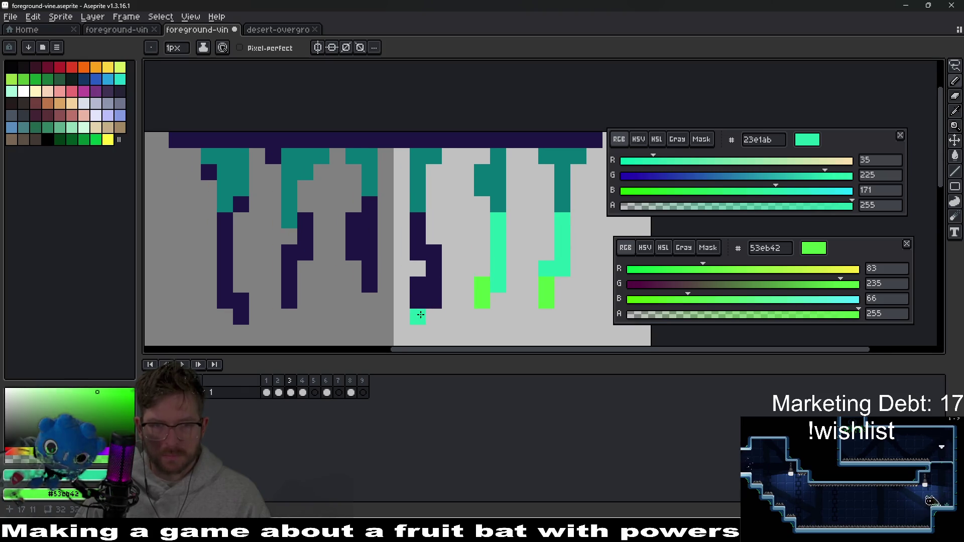
pyautogui.moveTo(424, 301); pyautogui.dragTo(434, 263)
pyautogui.scroll(-2, 422, 251)
pyautogui.hscroll(-3, 422, 251)
pyautogui.click(449, 258)
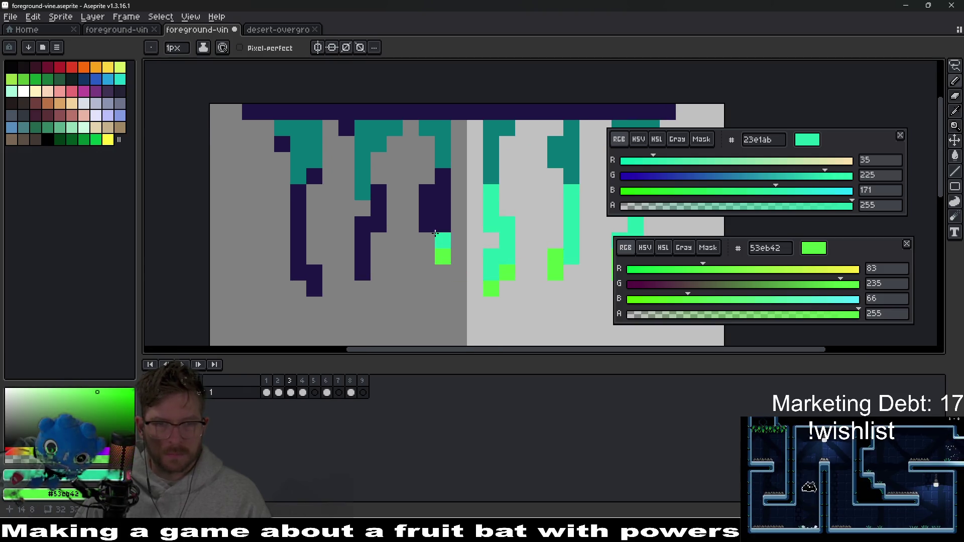
pyautogui.moveTo(431, 203); pyautogui.dragTo(442, 184)
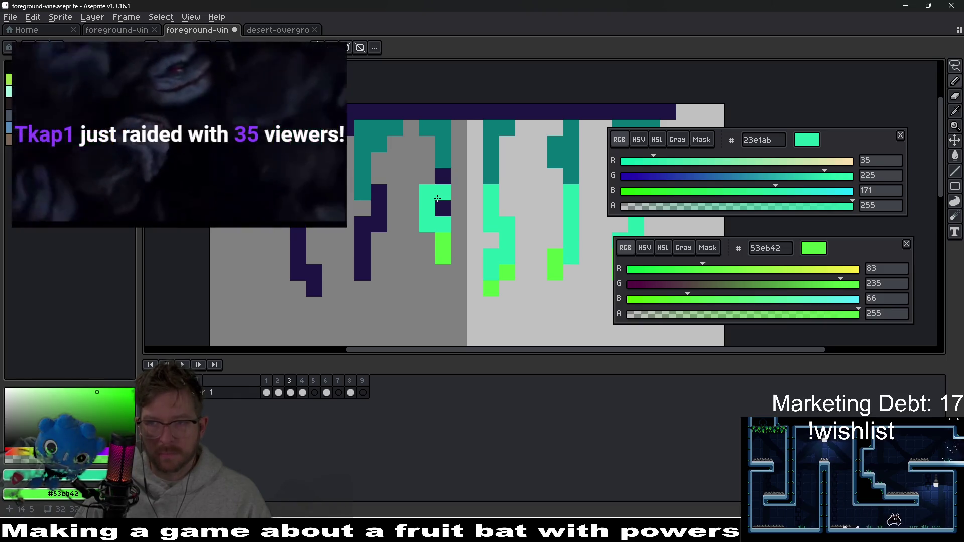
pyautogui.click(443, 177)
# - Finish that strand with a green base and give the left vine a mint tip with green end
pyautogui.scroll(-1, 432, 231)
pyautogui.hscroll(-3, 432, 231)
pyautogui.moveTo(447, 178); pyautogui.dragTo(432, 223)
pyautogui.rightClick(430, 242)
pyautogui.click(383, 257)
pyautogui.rightClick(382, 272)
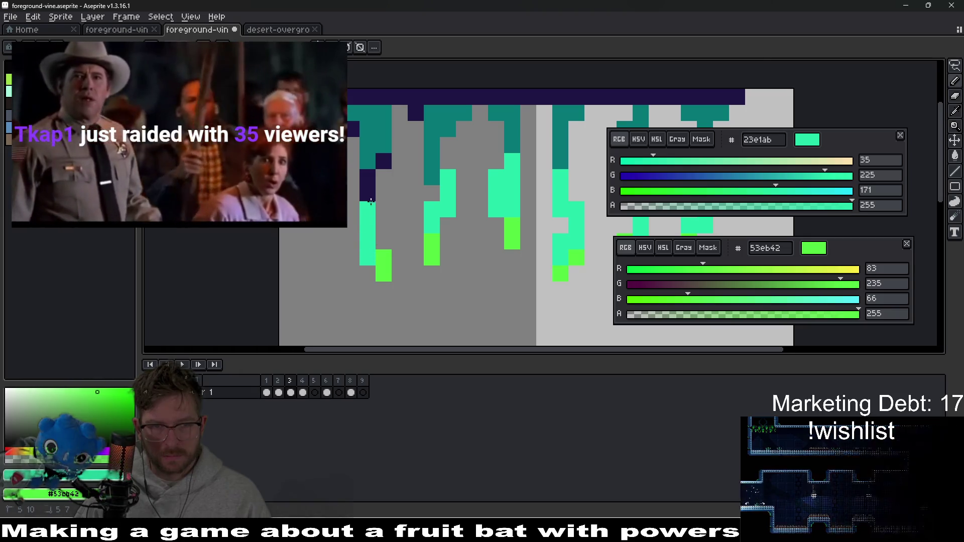
# - Zoom out, recenter the sprite, and switch to the Godot editor
pyautogui.scroll(-4, 431, 172)
pyautogui.moveTo(447, 215)
pyautogui.mouseDown()
pyautogui.moveTo(492, 274)
pyautogui.moveTo(465, 225)
pyautogui.mouseUp()
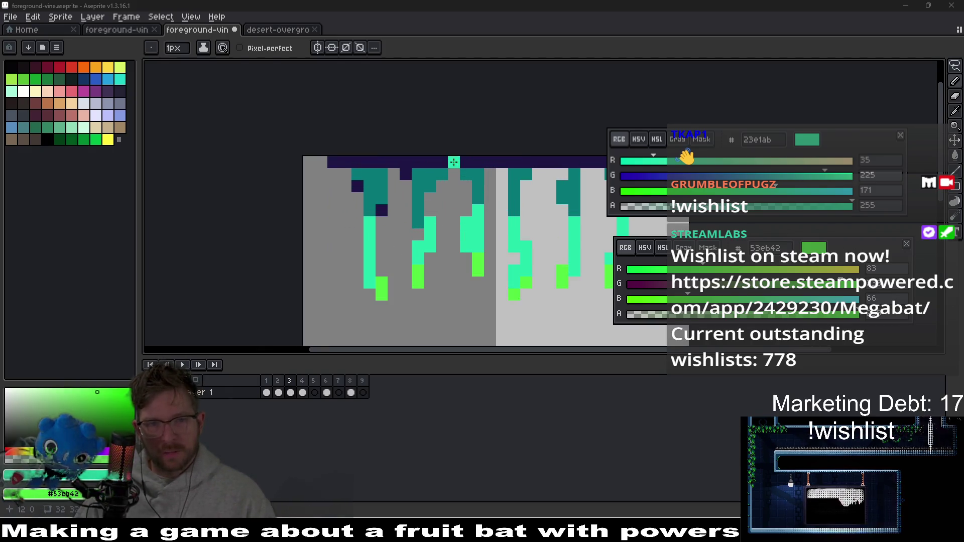
pyautogui.scroll(3, 494, 205)
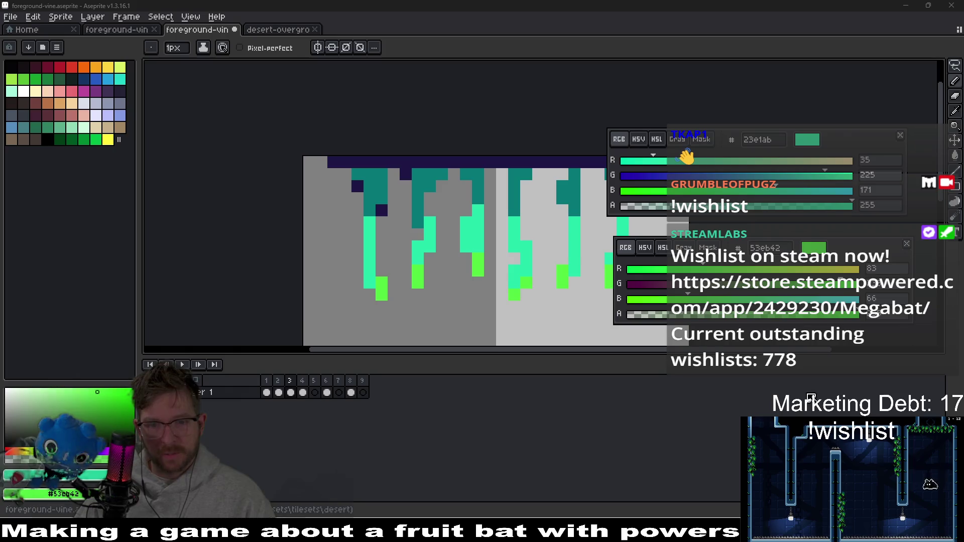
pyautogui.hotkey('alt', 'Tab')
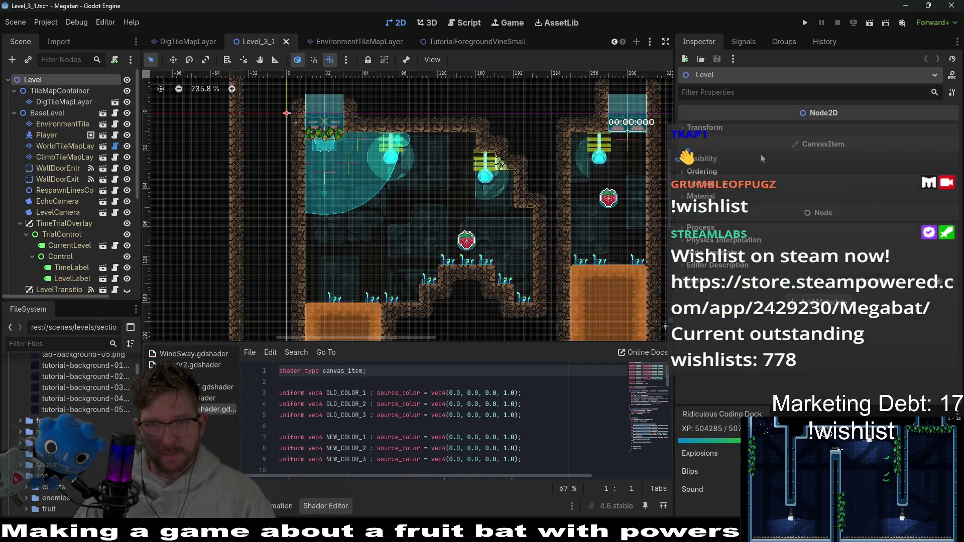
# - Run the Level_3_1 scene and fly the bat to collect the strawberry
pyautogui.click(869, 23)
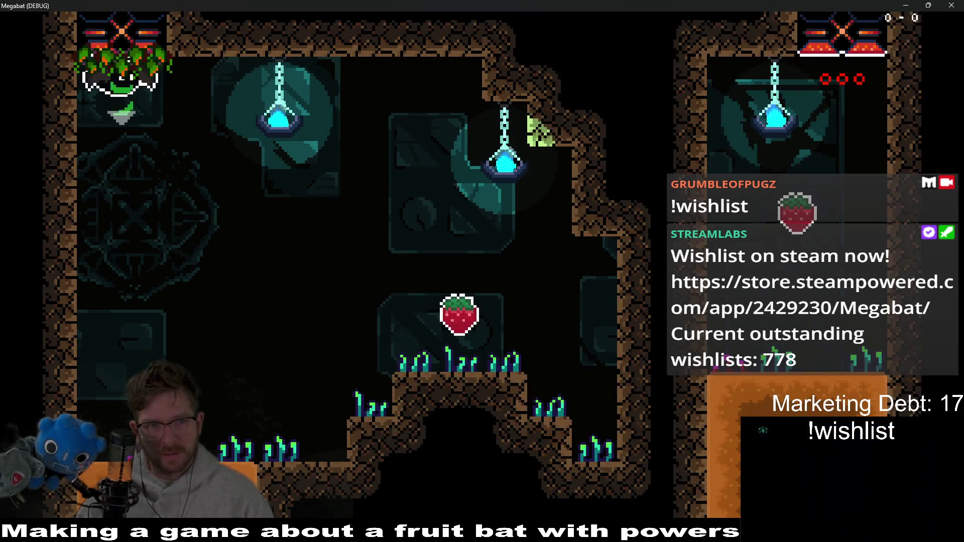
pyautogui.press('Right')
pyautogui.press('Left')
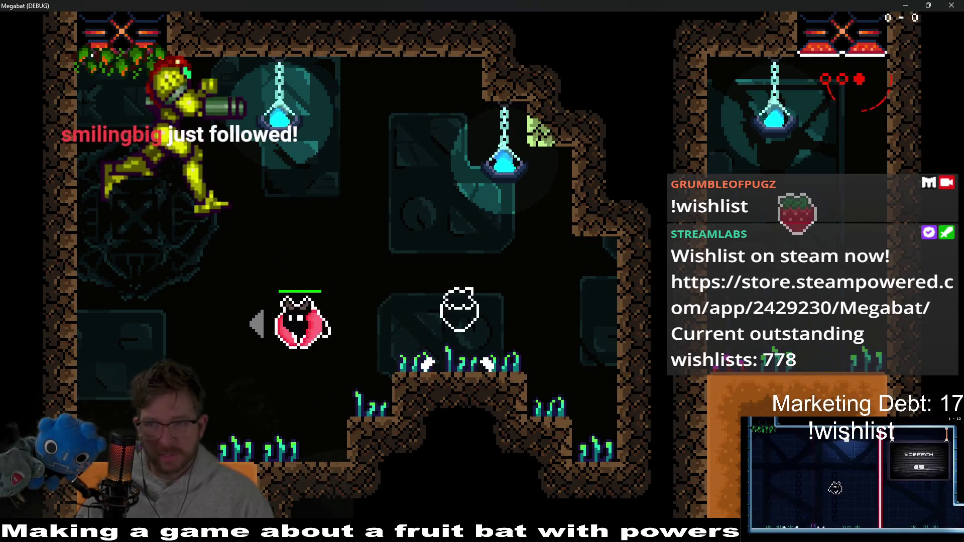
pyautogui.press('Right')
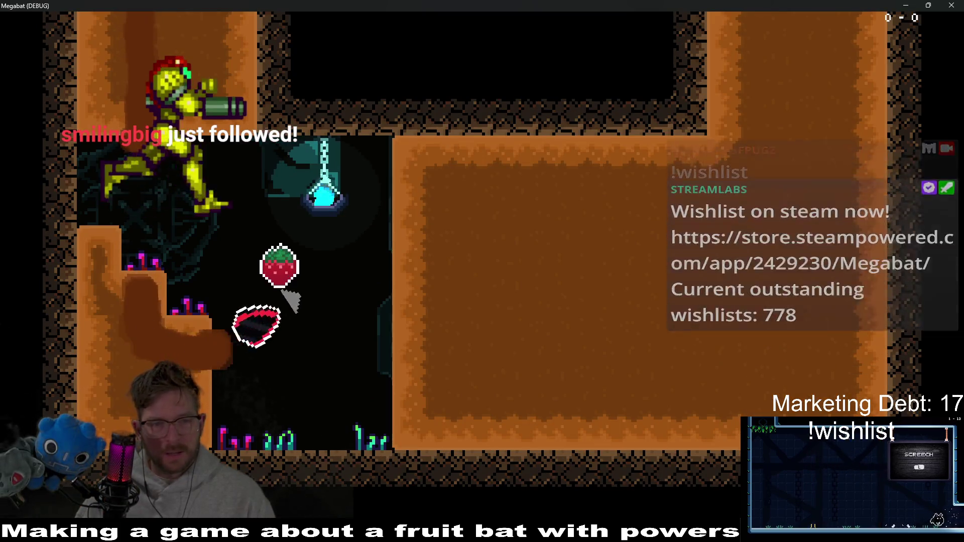
pyautogui.press('Right')
pyautogui.press('Left')
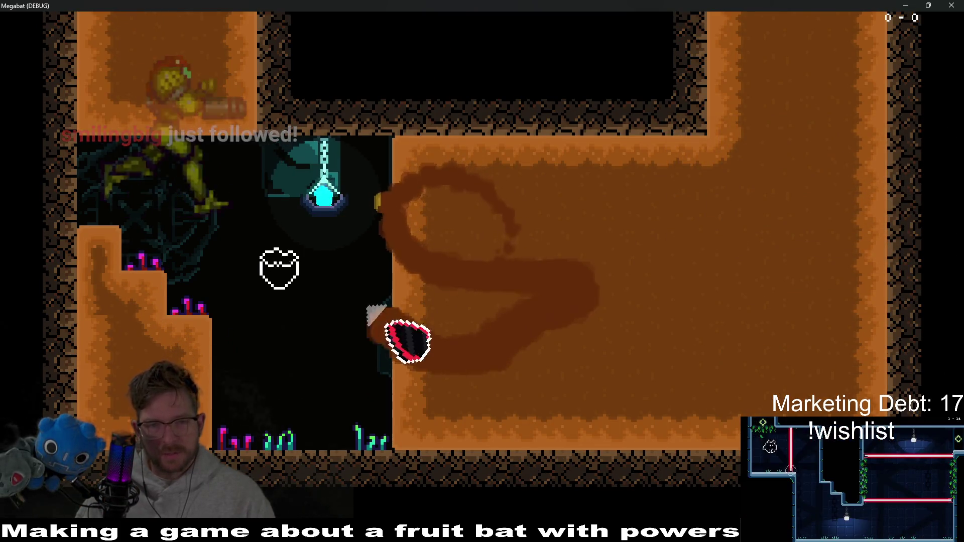
# - Fly the bat across the orange room into the next cave, then close the game and return to Aseprite
pyautogui.press('Right')
pyautogui.press('Left')
pyautogui.press('Right')
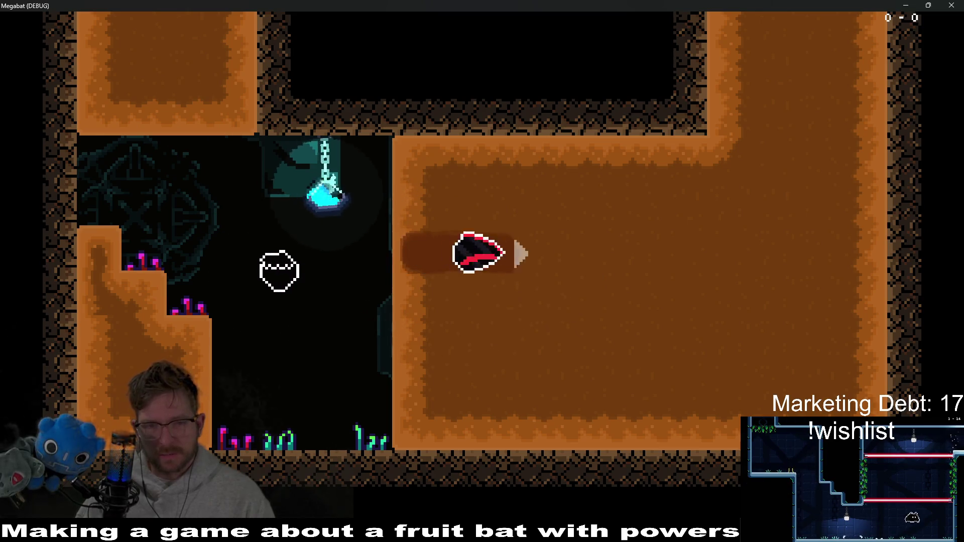
pyautogui.press('Up')
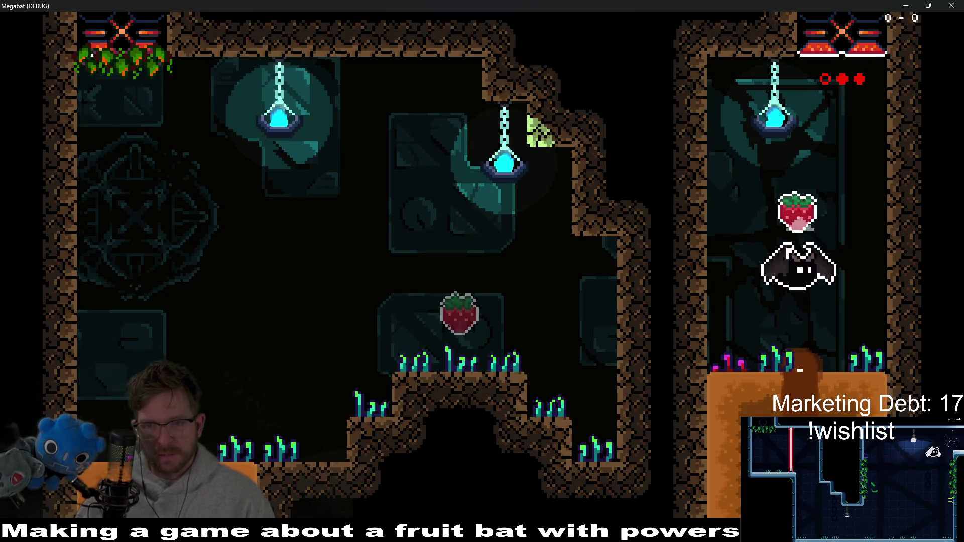
pyautogui.press('Down')
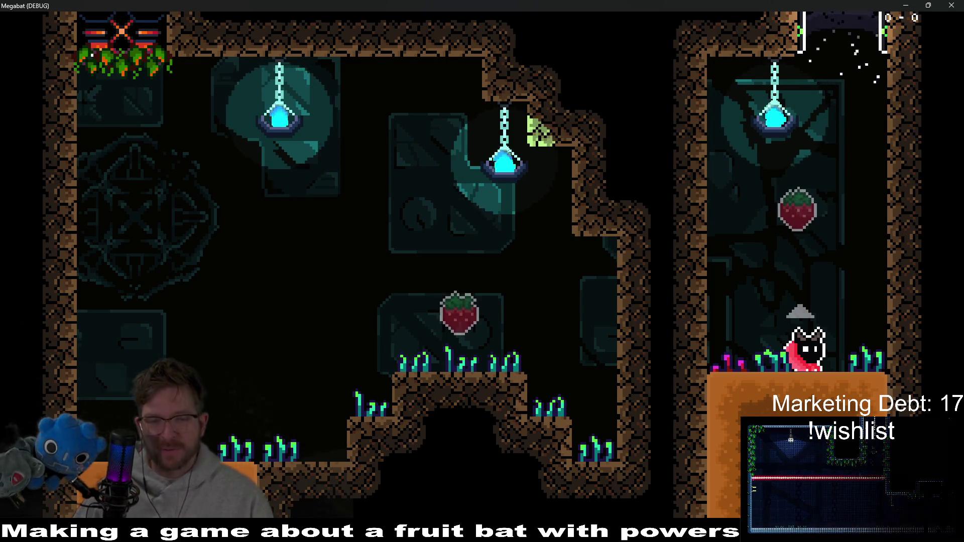
pyautogui.press('F8')
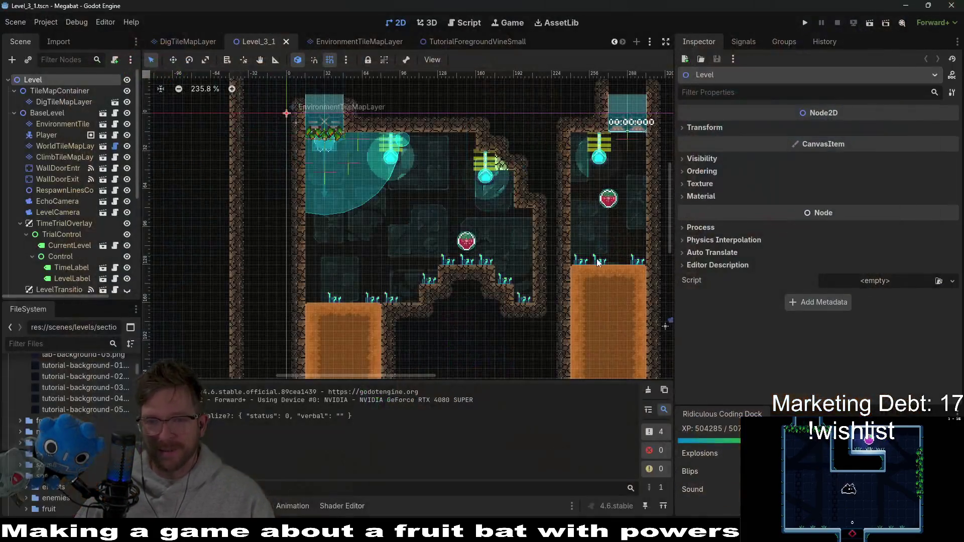
pyautogui.hotkey('alt', 'Tab')
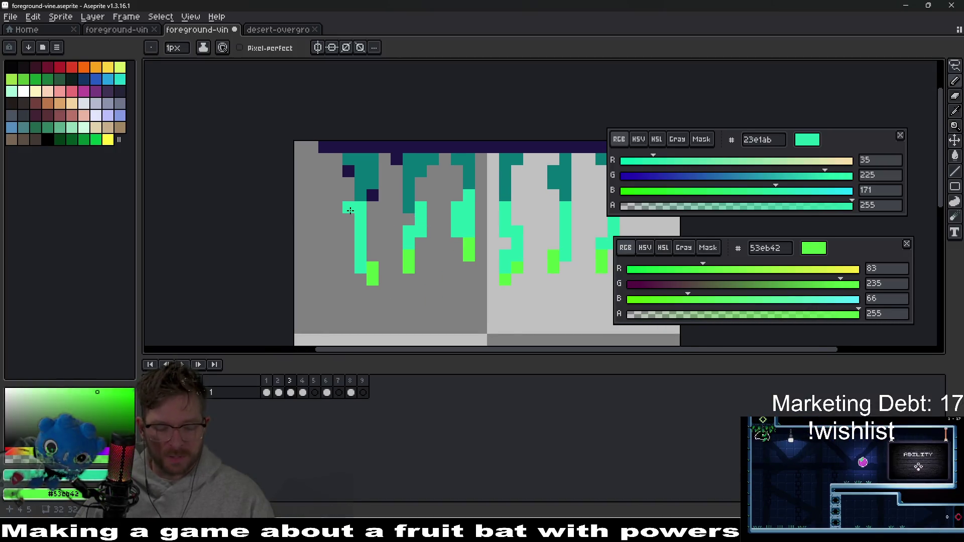
# - Sample navy 1f1545 and outline the first vine's left side and tip
pyautogui.moveTo(349, 205); pyautogui.dragTo(383, 202)
pyautogui.press('i')
pyautogui.click(380, 169)
pyautogui.press('b')
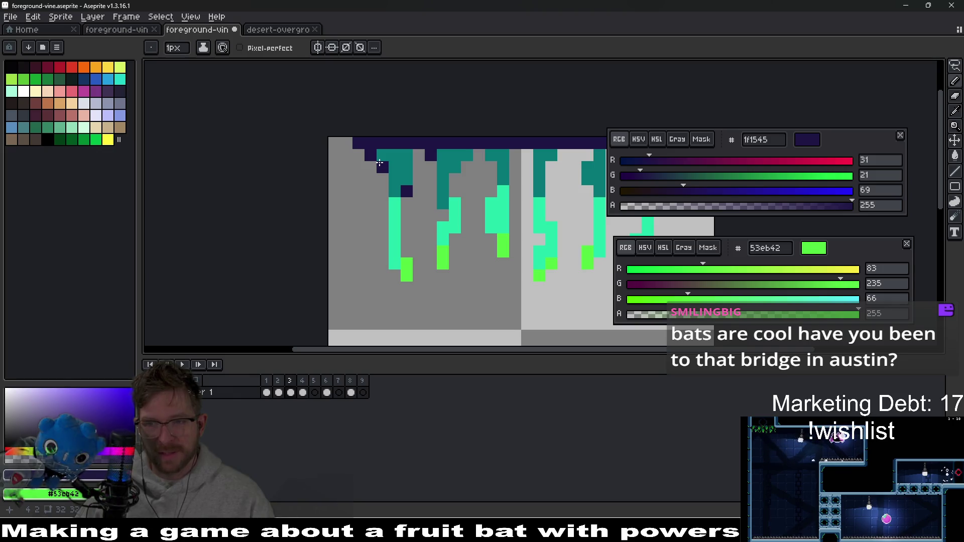
pyautogui.moveTo(379, 182)
pyautogui.mouseDown()
pyautogui.moveTo(380, 266)
pyautogui.moveTo(418, 264)
pyautogui.moveTo(405, 215)
pyautogui.mouseUp()
pyautogui.click(406, 288)
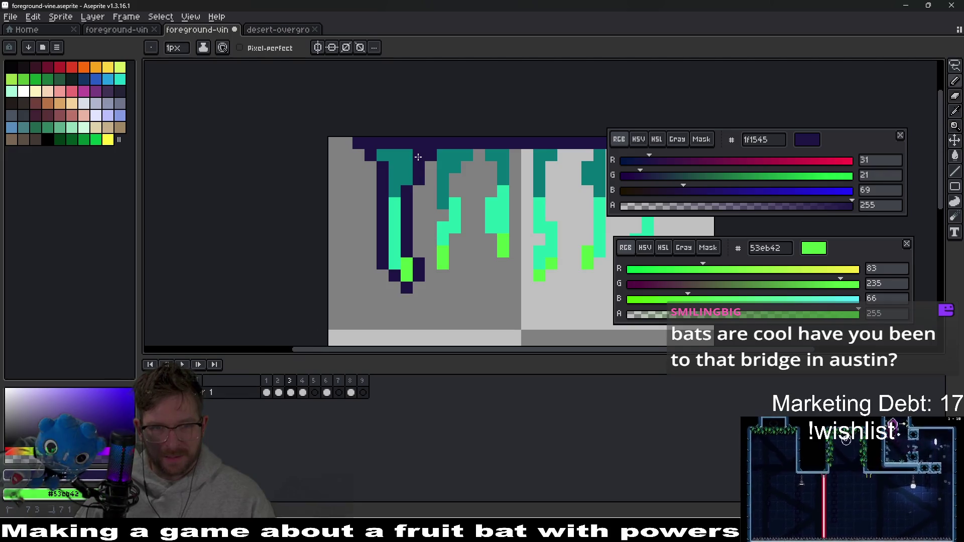
# - Continue the first vine's navy outline down its inner edge and close it under the tip
pyautogui.scroll(-6, 413, 190)
pyautogui.scroll(8, 423, 187)
pyautogui.scroll(-1, 418, 174)
pyautogui.moveTo(418, 173); pyautogui.dragTo(421, 212)
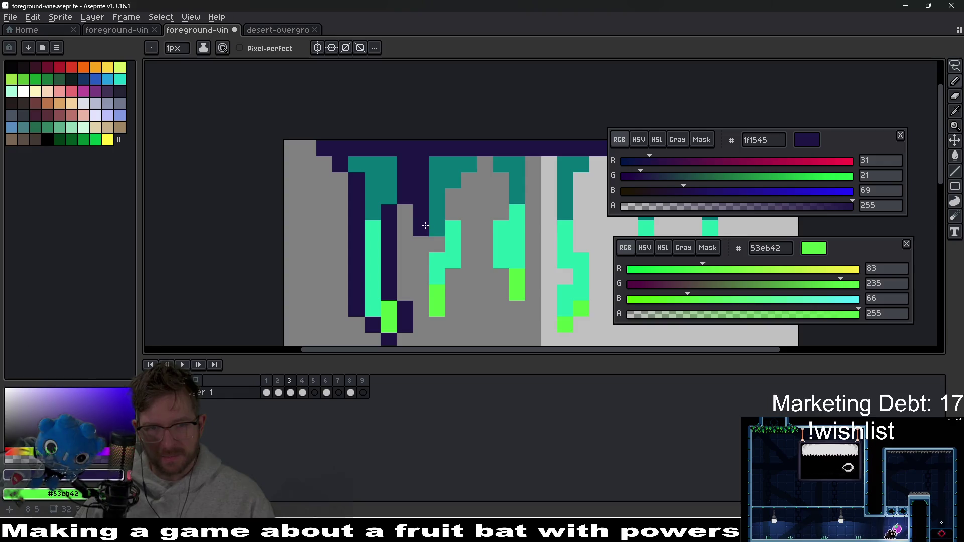
pyautogui.moveTo(435, 245); pyautogui.dragTo(421, 302)
pyautogui.click(437, 325)
pyautogui.click(446, 304)
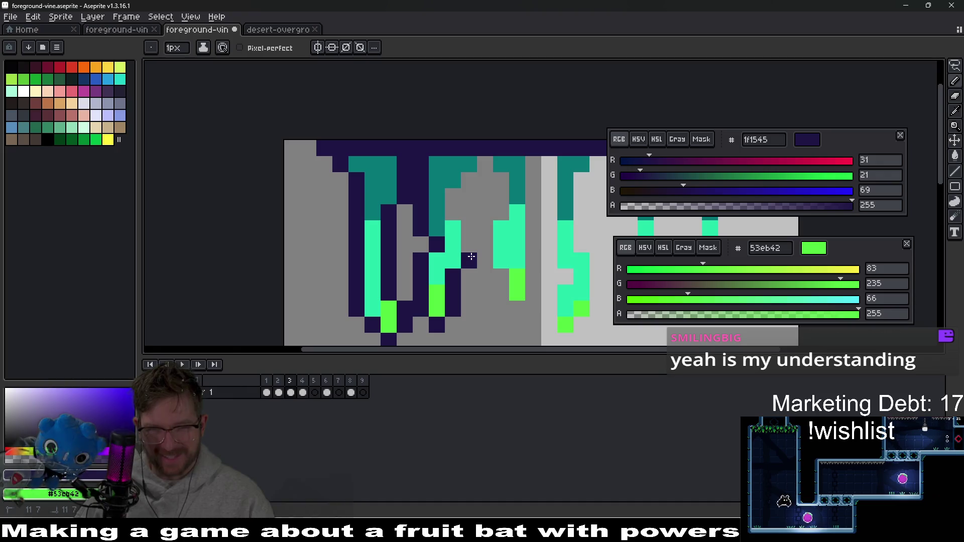
# - Outline the second vine in navy: diagonal edge, under the tip, and right side
pyautogui.moveTo(466, 228)
pyautogui.mouseDown()
pyautogui.moveTo(453, 197)
pyautogui.moveTo(501, 199)
pyautogui.moveTo(484, 258)
pyautogui.mouseUp()
pyautogui.click(468, 181)
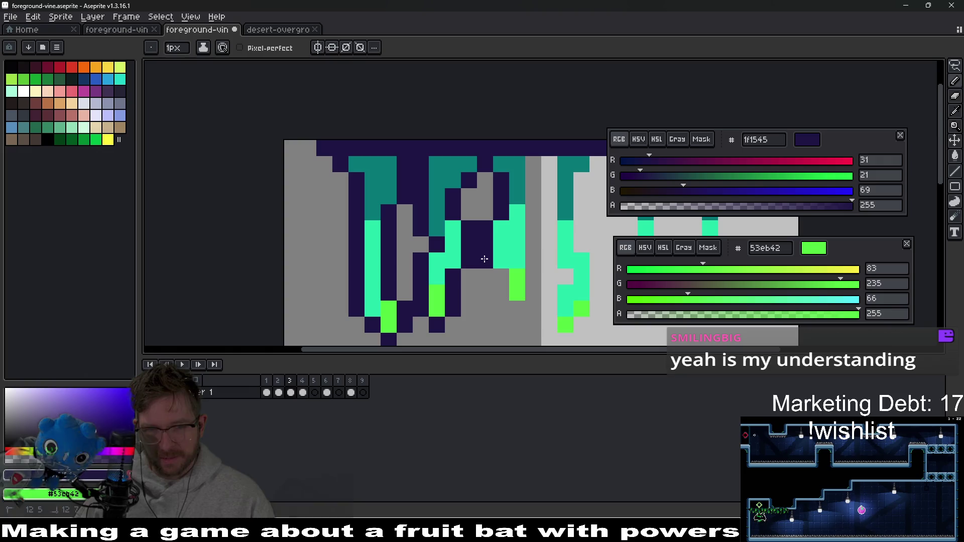
pyautogui.click(517, 305)
pyautogui.moveTo(530, 284); pyautogui.dragTo(541, 164)
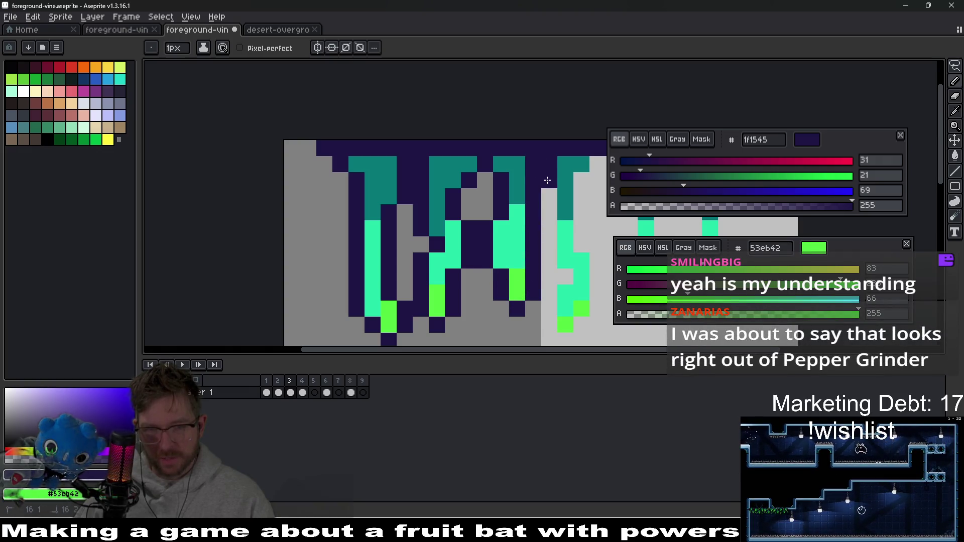
pyautogui.moveTo(555, 246); pyautogui.dragTo(489, 205)
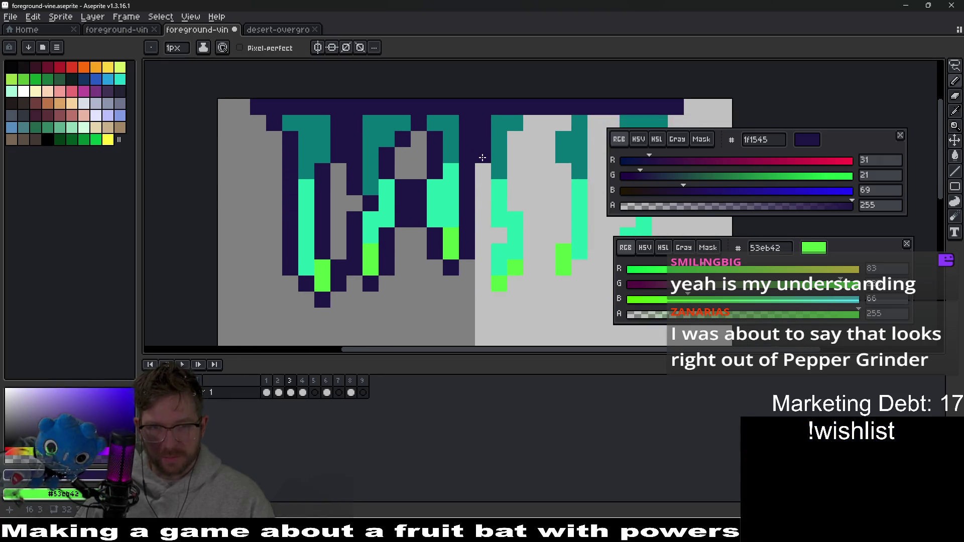
pyautogui.click(484, 203)
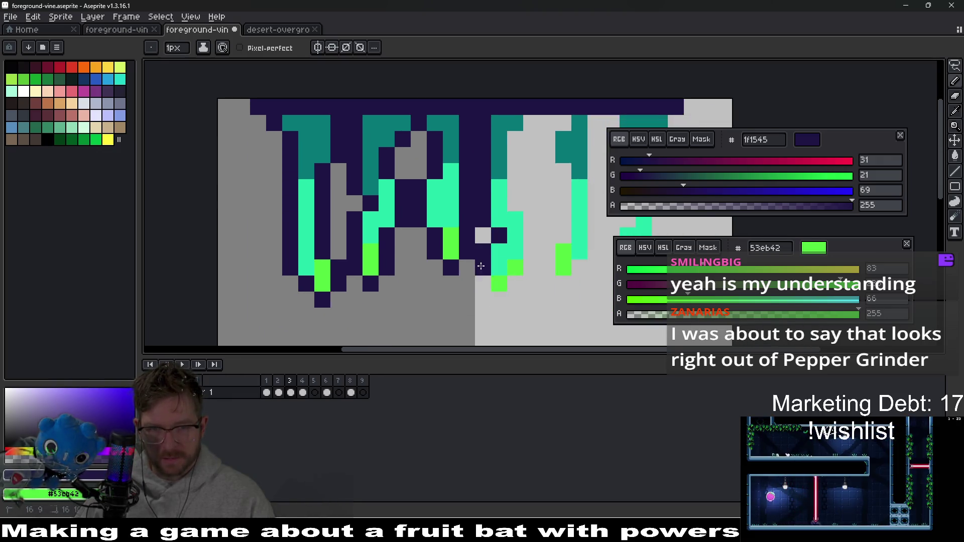
# - Outline the third and fourth vines in navy, including pixels under their green tips
pyautogui.moveTo(518, 283); pyautogui.dragTo(528, 229)
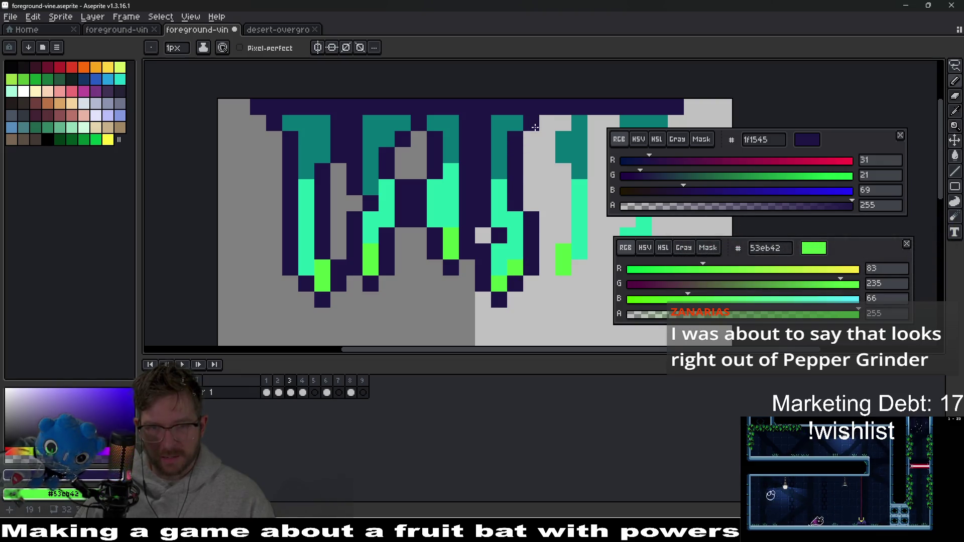
pyautogui.moveTo(532, 122); pyautogui.dragTo(472, 128)
pyautogui.click(504, 290)
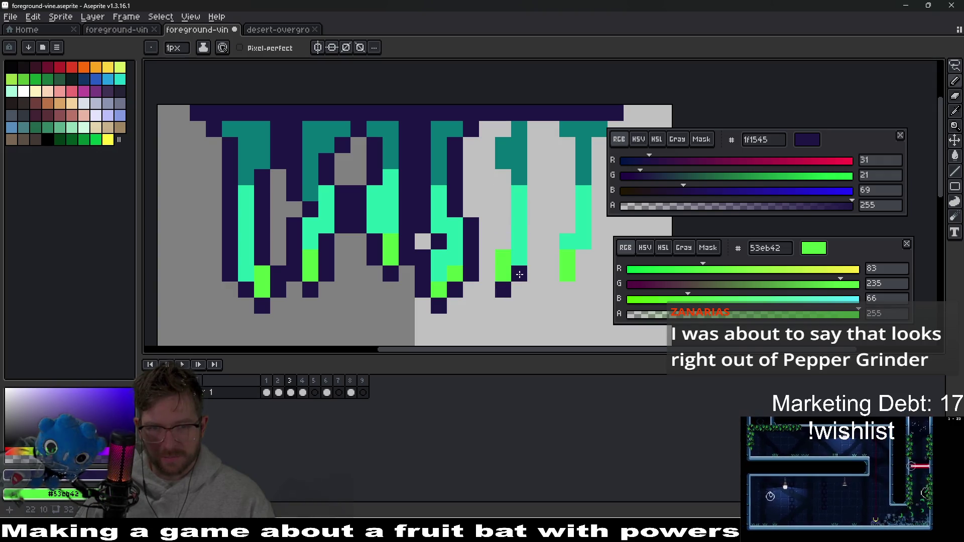
pyautogui.moveTo(537, 256)
pyautogui.mouseDown()
pyautogui.moveTo(535, 128)
pyautogui.moveTo(484, 125)
pyautogui.mouseUp()
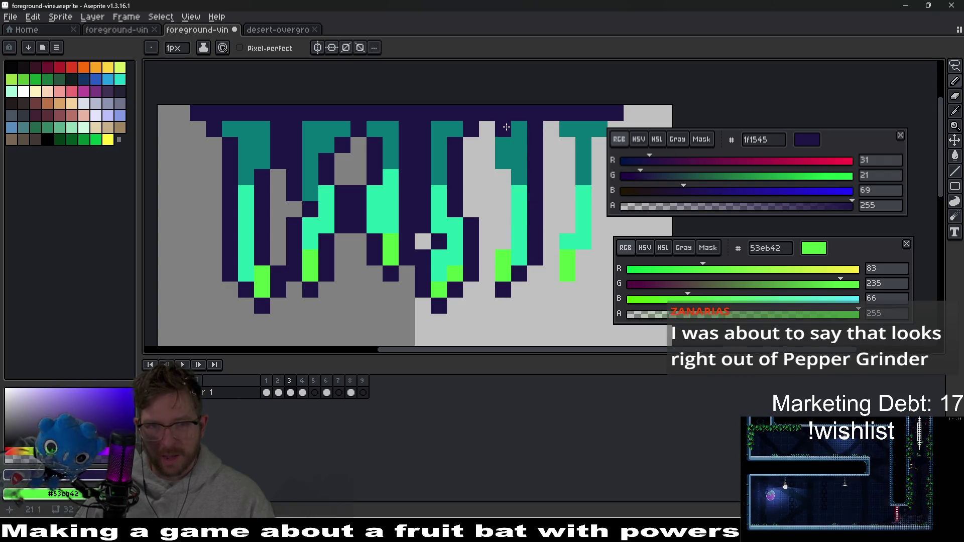
pyautogui.click(485, 142)
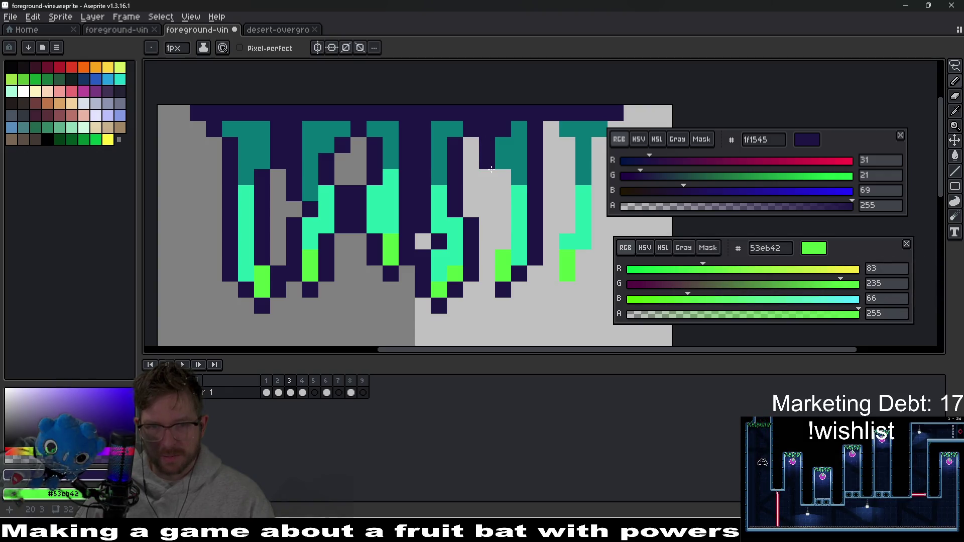
pyautogui.click(489, 271)
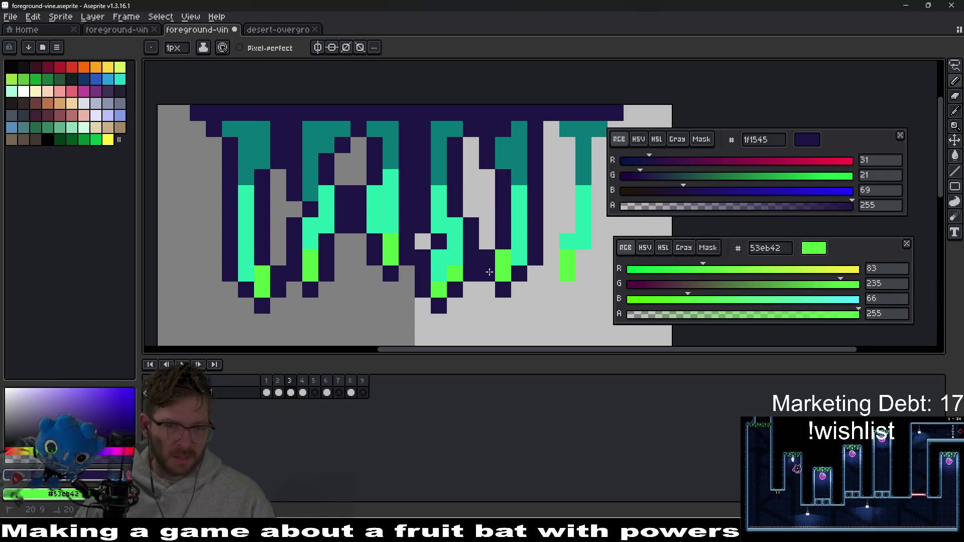
# - Outline both sides of the last vine in navy and recolour stray green pixels
pyautogui.scroll(-2, 509, 258)
pyautogui.scroll(2, 452, 286)
pyautogui.click(453, 286)
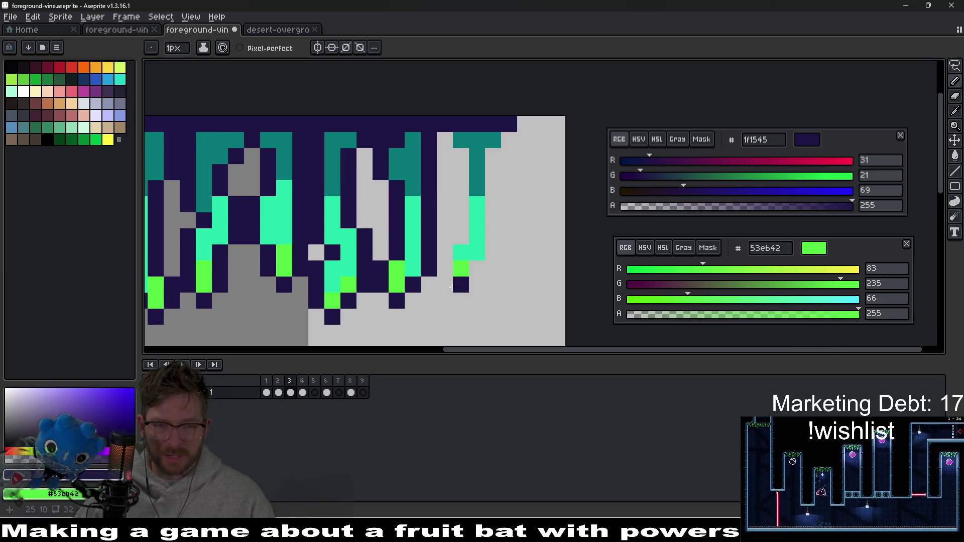
pyautogui.click(446, 270)
pyautogui.moveTo(461, 223)
pyautogui.mouseDown()
pyautogui.moveTo(462, 163)
pyautogui.moveTo(494, 160)
pyautogui.moveTo(500, 244)
pyautogui.mouseUp()
pyautogui.click(453, 149)
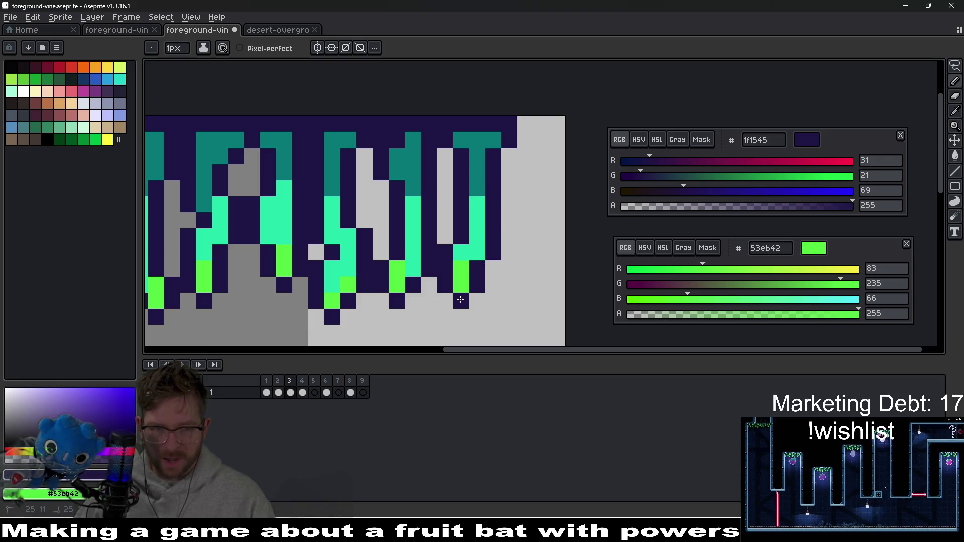
pyautogui.click(461, 253)
pyautogui.scroll(-6, 457, 262)
pyautogui.scroll(3, 457, 263)
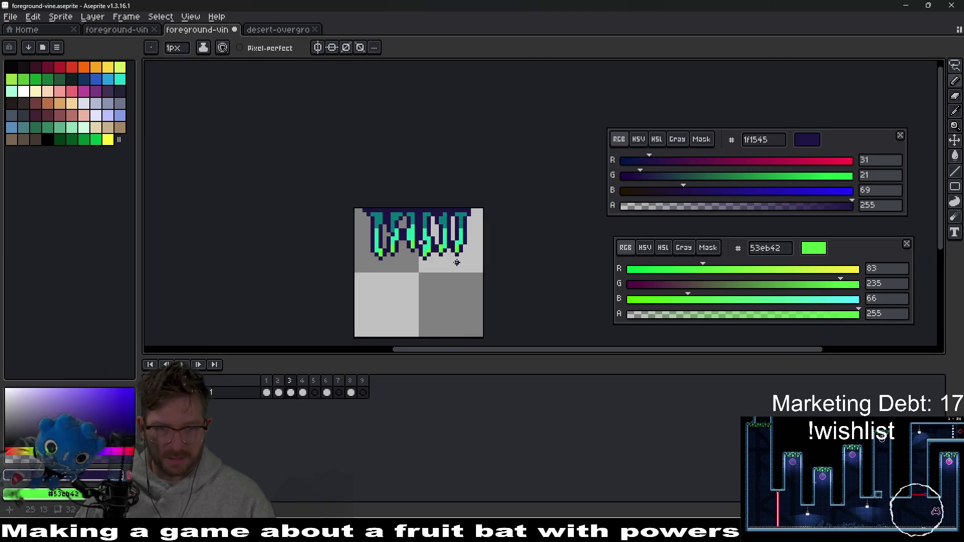
# - Add a final navy pixel to the lower vine outline
pyautogui.scroll(2, 440, 218)
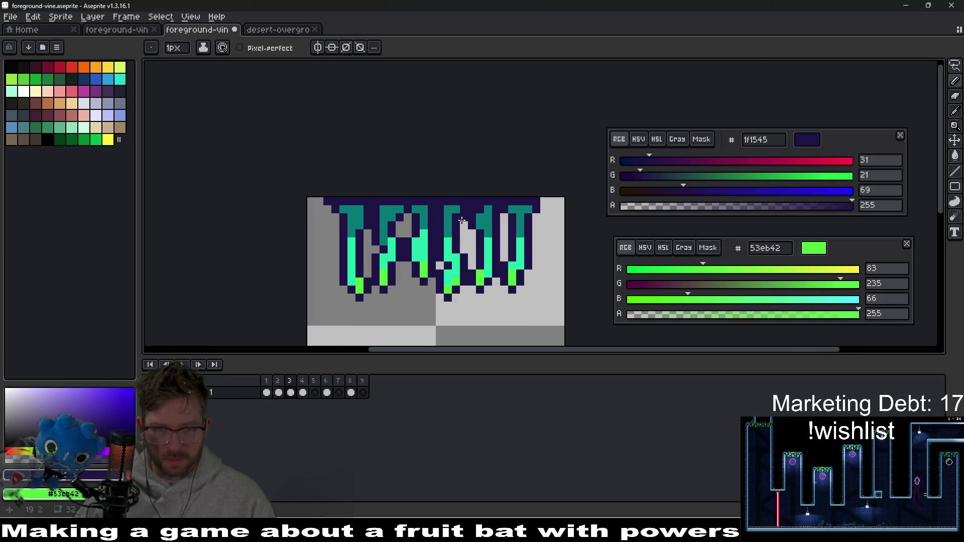
pyautogui.click(475, 232)
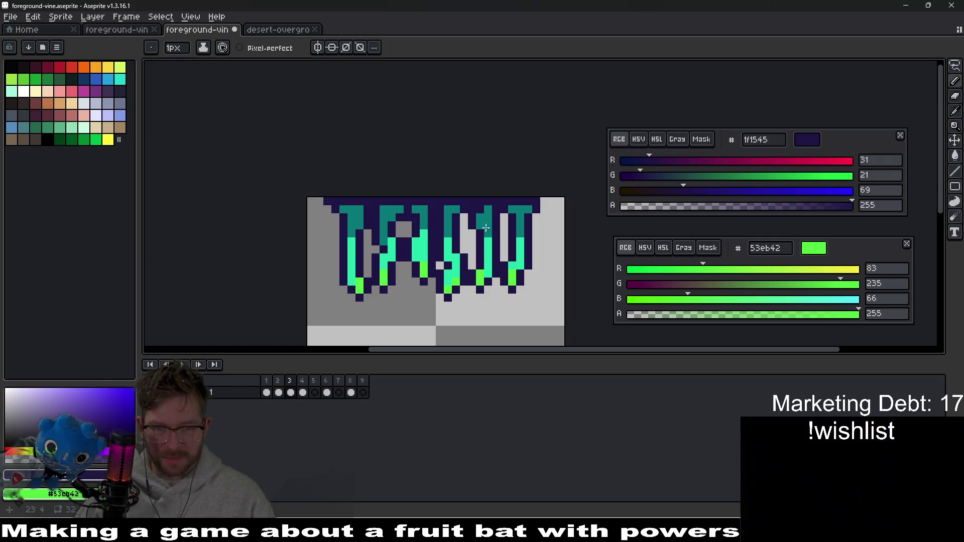
pyautogui.scroll(-2, 501, 216)
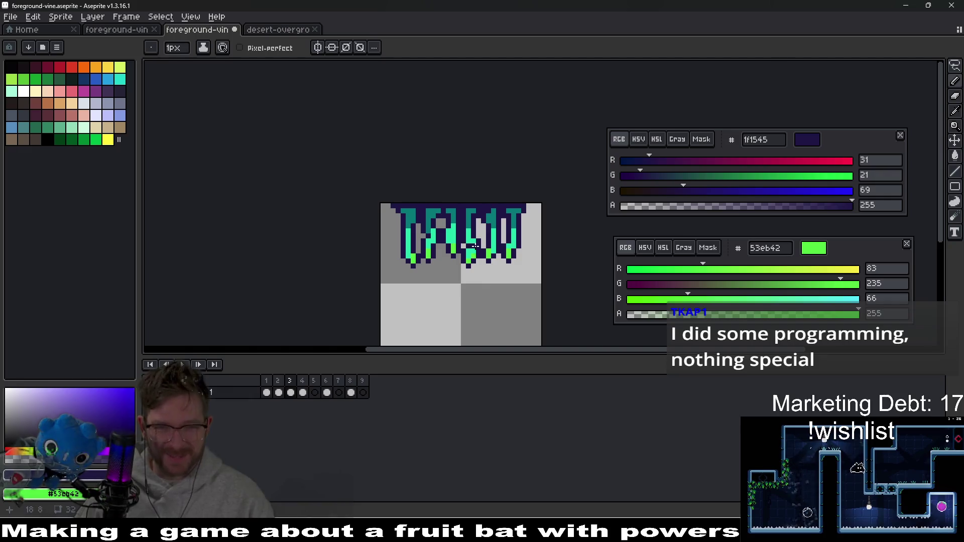
pyautogui.scroll(1, 483, 271)
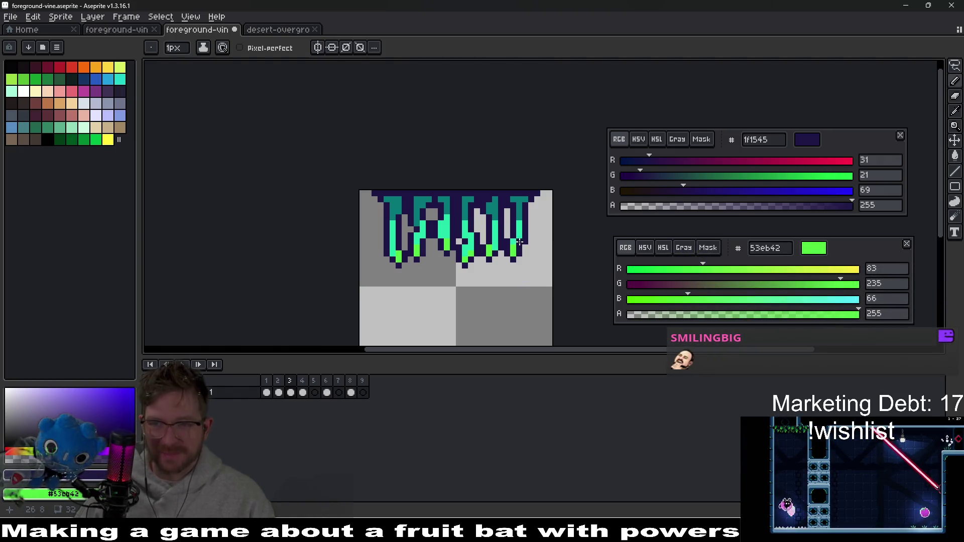
pyautogui.scroll(2, 466, 251)
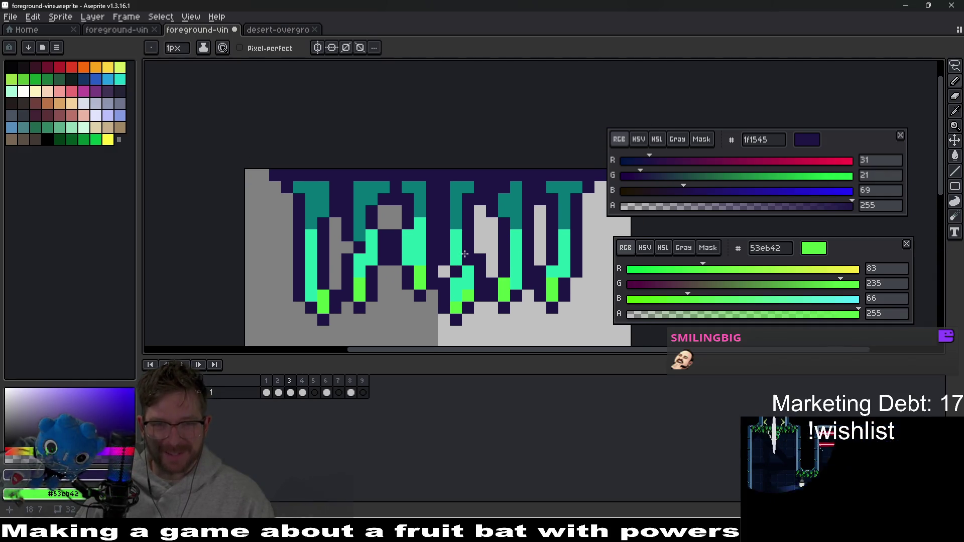
# - Sample teal 077878 from the vines and go to the empty frame 5
pyautogui.press('i')
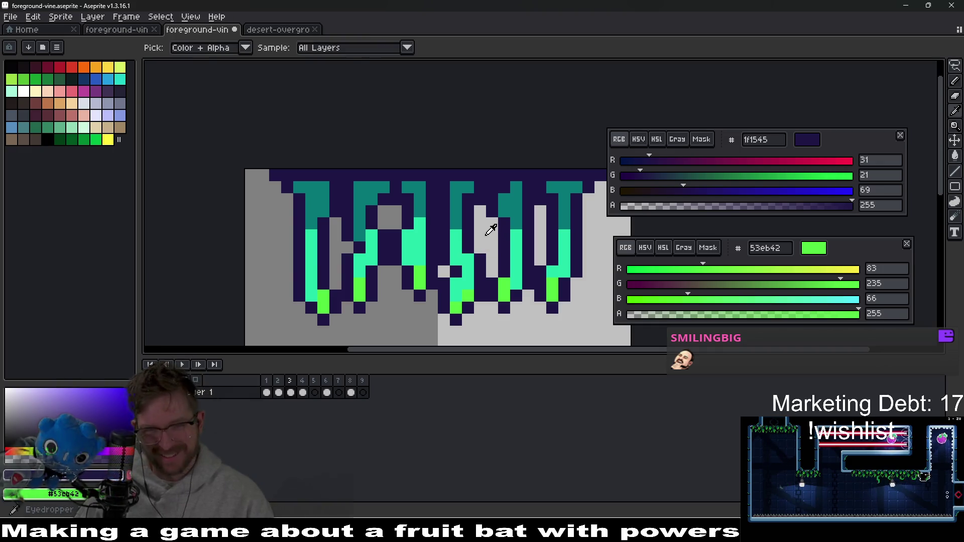
pyautogui.click(516, 214)
pyautogui.press('b')
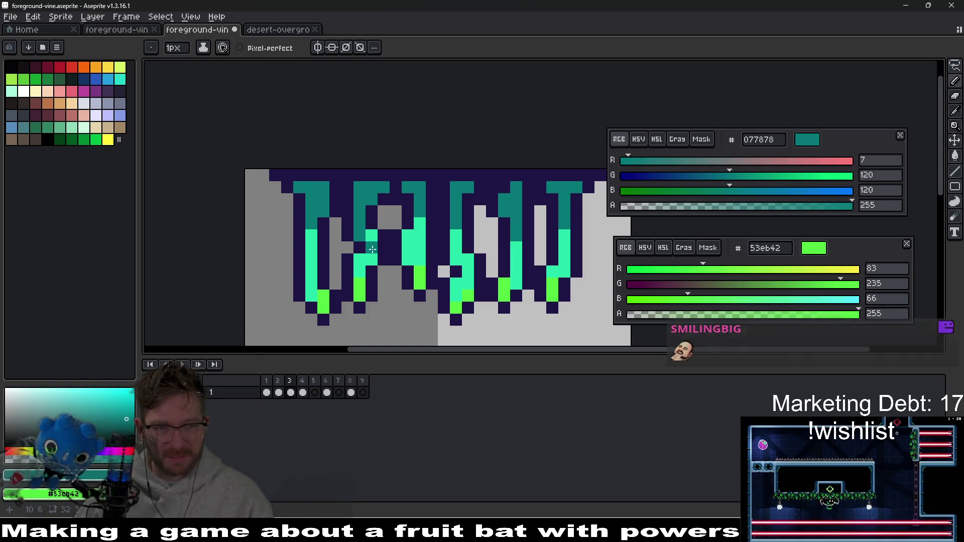
pyautogui.scroll(-5, 372, 249)
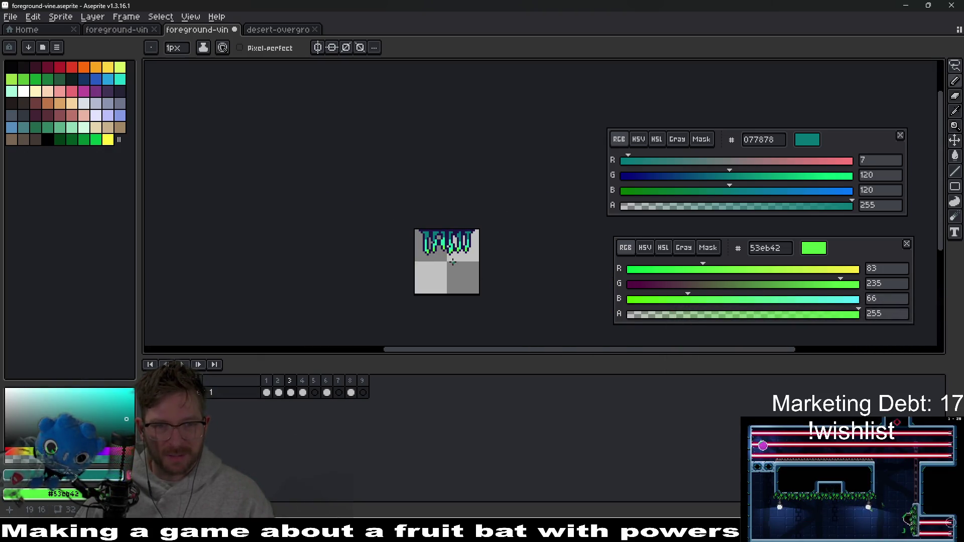
pyautogui.moveTo(456, 257); pyautogui.dragTo(476, 245)
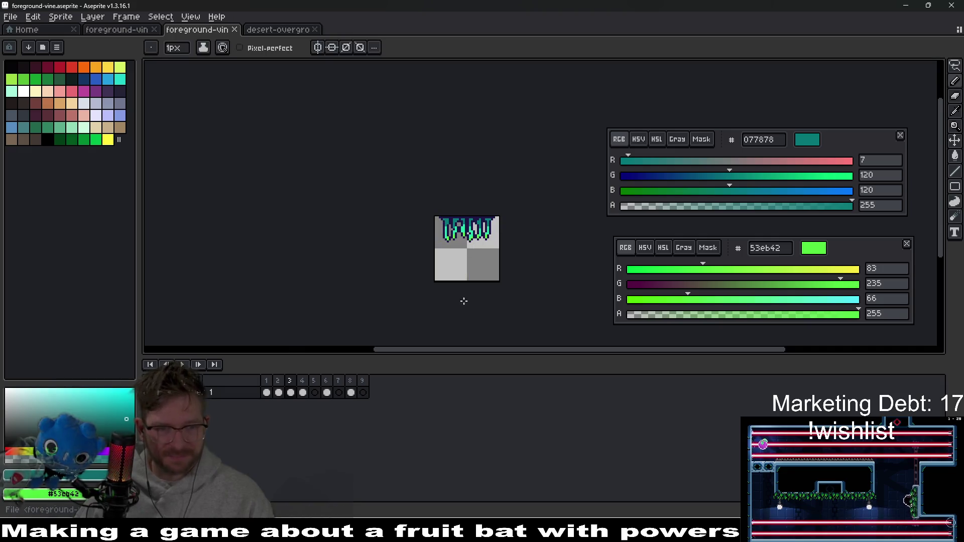
pyautogui.click(314, 394)
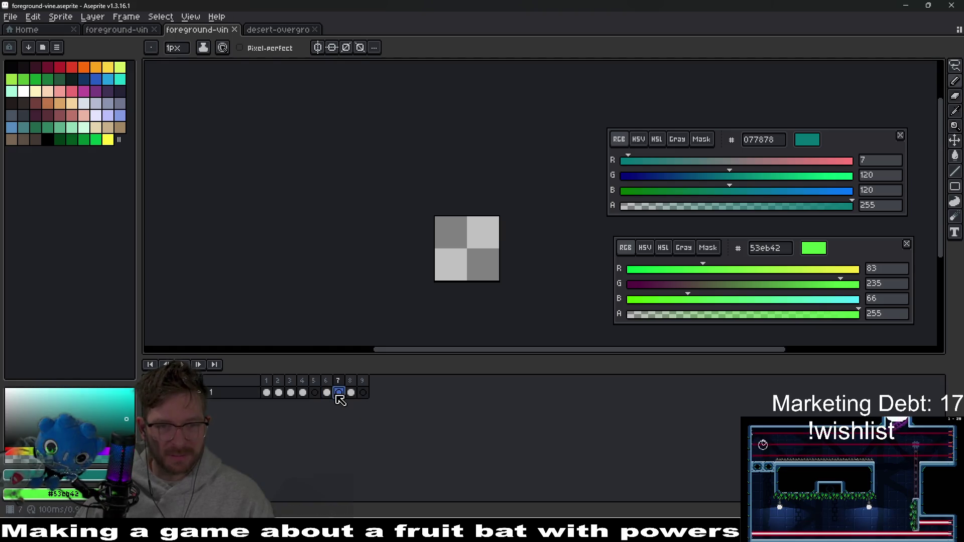
# - Pick the dark navy outline colour from the desert-overgrowth sprite and return to the foreground-vine sprite
pyautogui.click(327, 395)
pyautogui.click(291, 393)
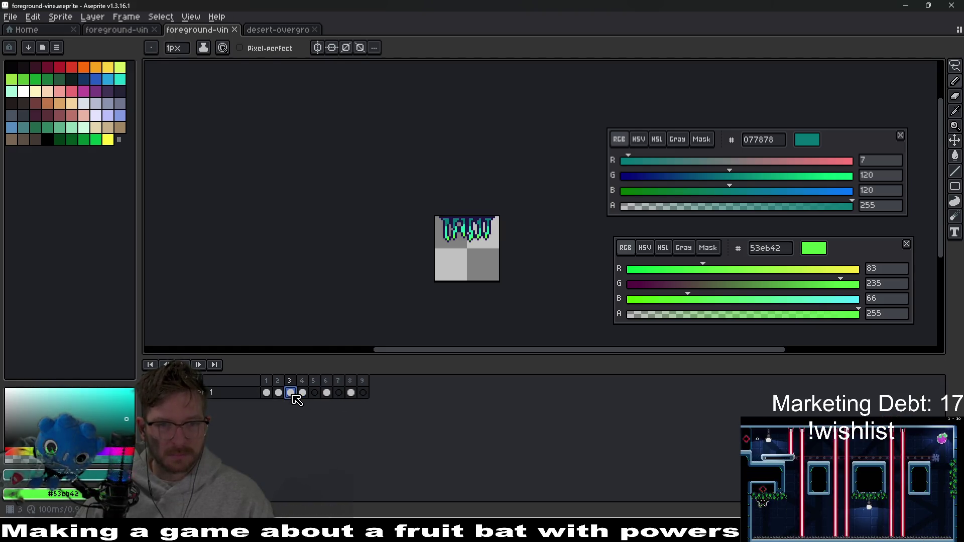
pyautogui.click(279, 31)
pyautogui.scroll(-3, 444, 219)
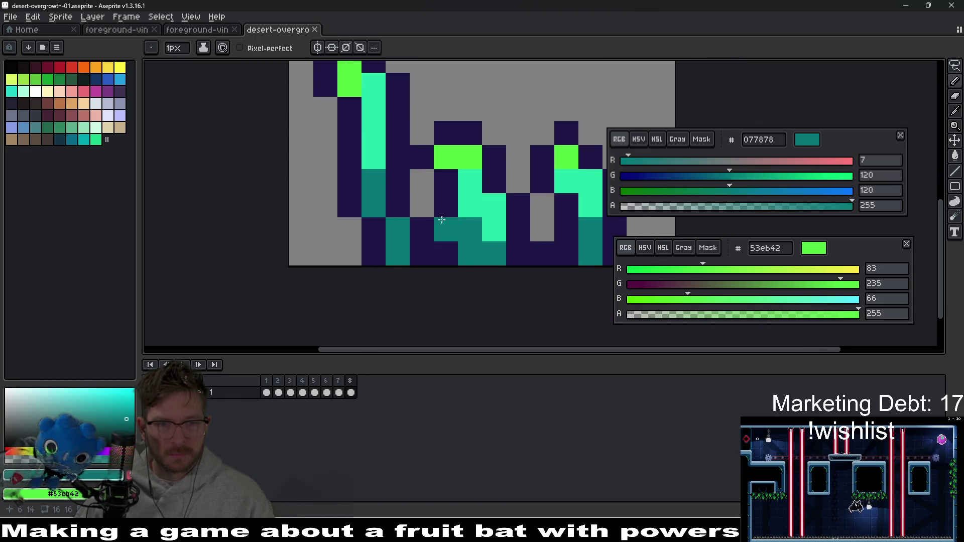
pyautogui.press('i')
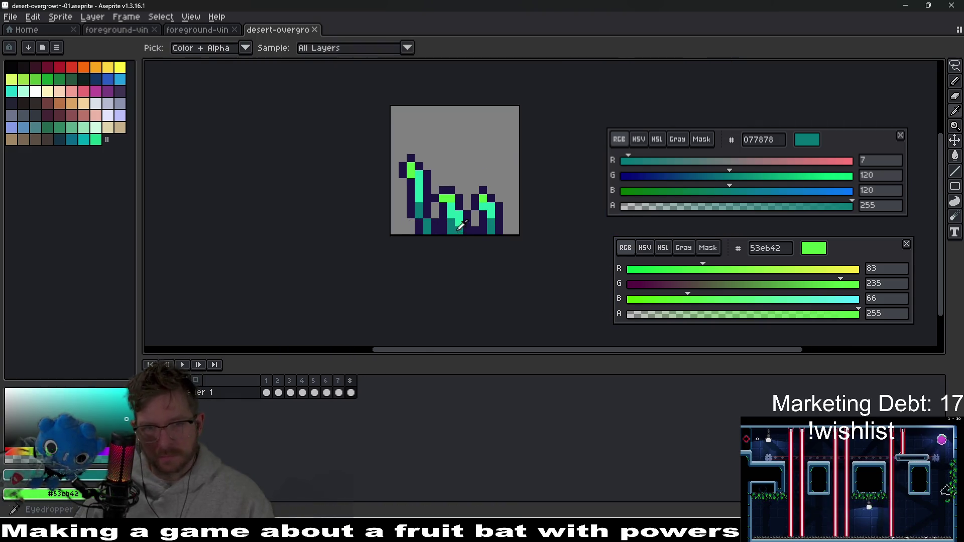
pyautogui.click(471, 218)
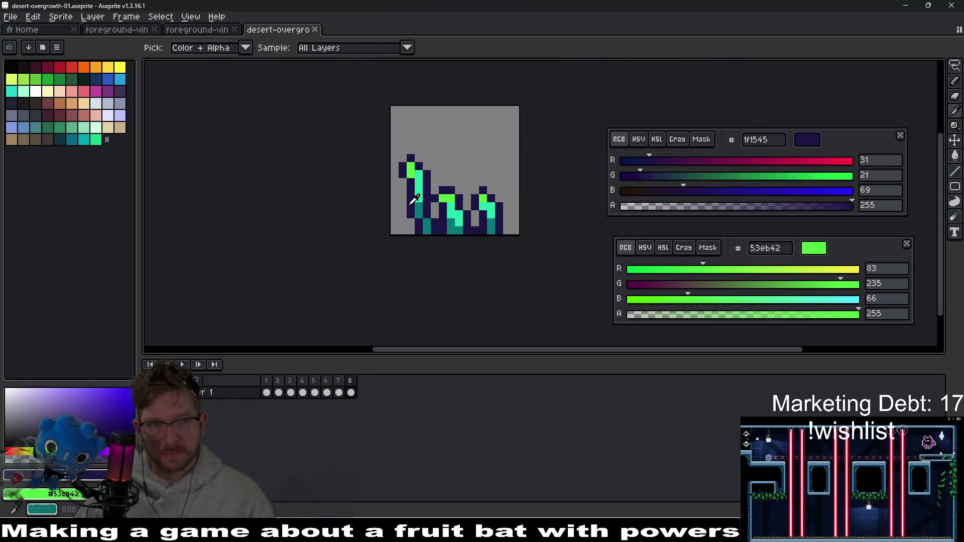
pyautogui.click(197, 30)
# - On frame 5, draw a navy 1f1545 line along the sprite's top row
pyautogui.scroll(2, 445, 224)
pyautogui.press('Right')
pyautogui.press('Right')
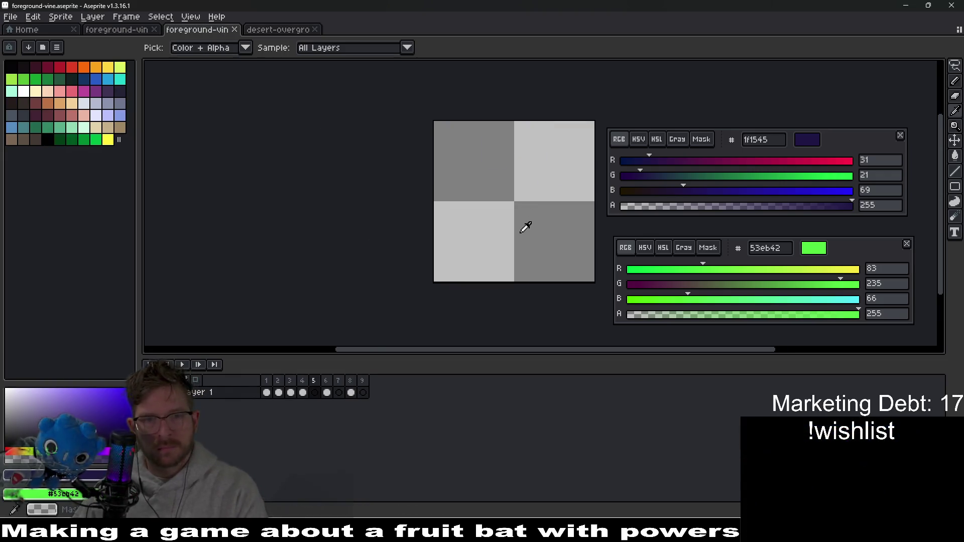
pyautogui.scroll(1, 492, 165)
pyautogui.press('b')
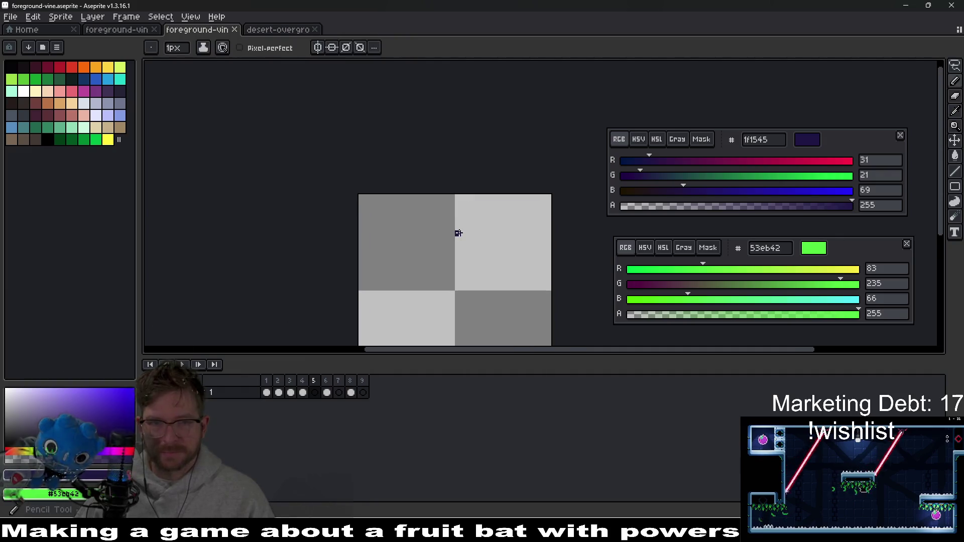
pyautogui.scroll(1, 450, 196)
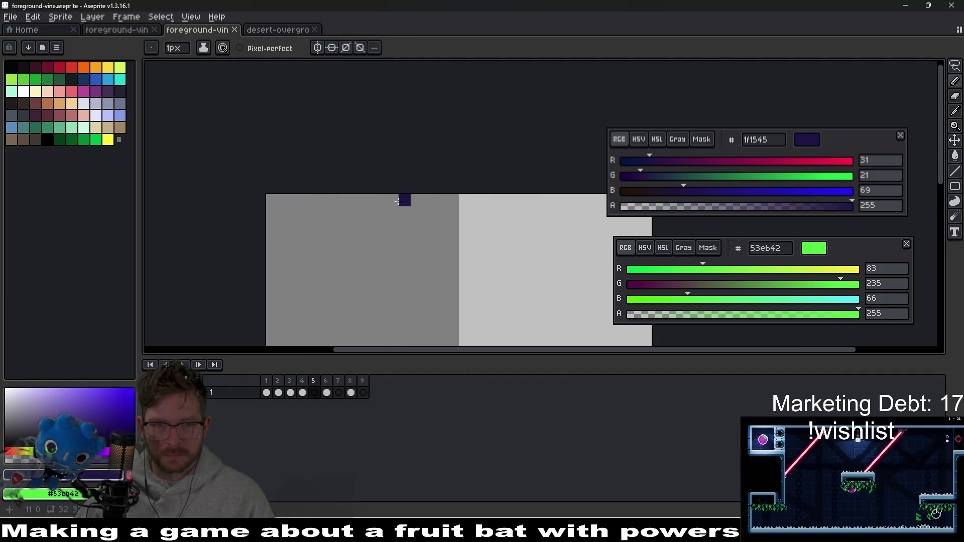
pyautogui.moveTo(380, 201); pyautogui.dragTo(540, 201)
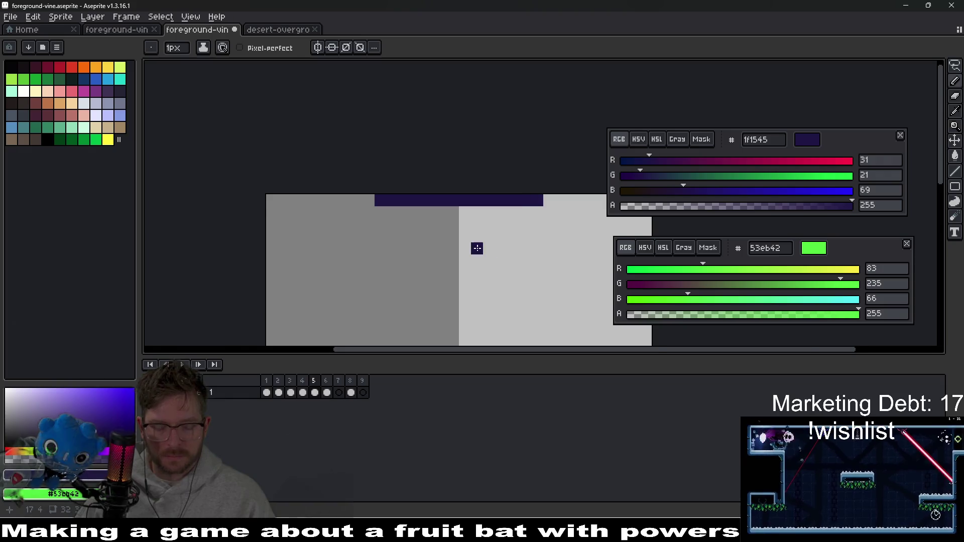
# - Open the Canvas Size settings and cancel them without changes
pyautogui.scroll(-1, 475, 248)
pyautogui.hotkey('ctrl', 'alt', 'c')
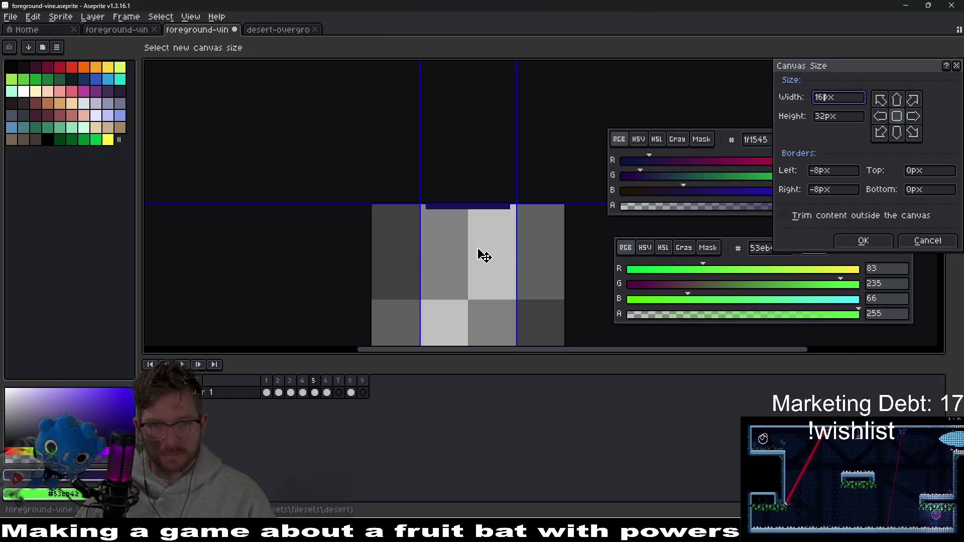
pyautogui.press('Escape')
pyautogui.scroll(2, 473, 221)
# - Pencil three navy vine columns hanging down from the top bar
pyautogui.moveTo(370, 189)
pyautogui.mouseDown()
pyautogui.moveTo(390, 276)
pyautogui.moveTo(370, 311)
pyautogui.mouseUp()
pyautogui.moveTo(489, 258)
pyautogui.mouseDown()
pyautogui.moveTo(452, 189)
pyautogui.moveTo(430, 215)
pyautogui.mouseUp()
pyautogui.moveTo(406, 146); pyautogui.dragTo(405, 296)
pyautogui.moveTo(502, 145)
pyautogui.mouseDown()
pyautogui.moveTo(479, 180)
pyautogui.moveTo(502, 321)
pyautogui.mouseUp()
pyautogui.click(454, 242)
pyautogui.moveTo(457, 250); pyautogui.dragTo(468, 216)
pyautogui.hotkey('ctrl', 'z')
pyautogui.click(507, 157)
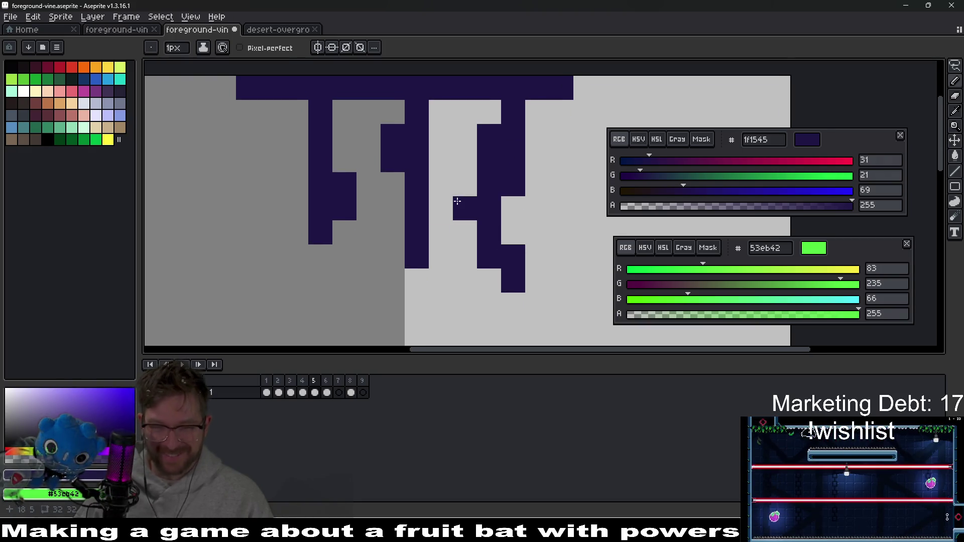
# - Add navy notch pixels beside and below the three strands, then switch to desert-overgrowth-01
pyautogui.scroll(-1, 424, 233)
pyautogui.click(424, 258)
pyautogui.scroll(-1, 434, 234)
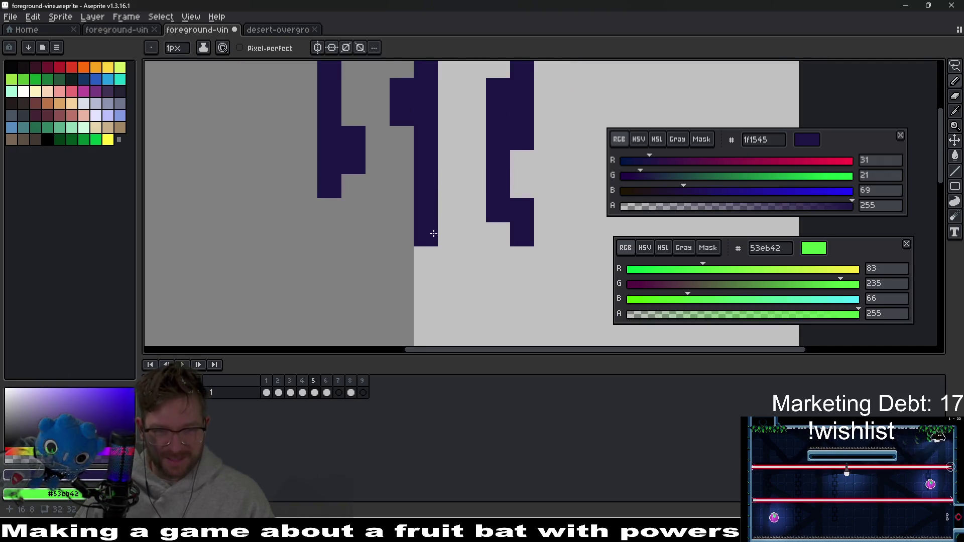
pyautogui.scroll(-4, 431, 250)
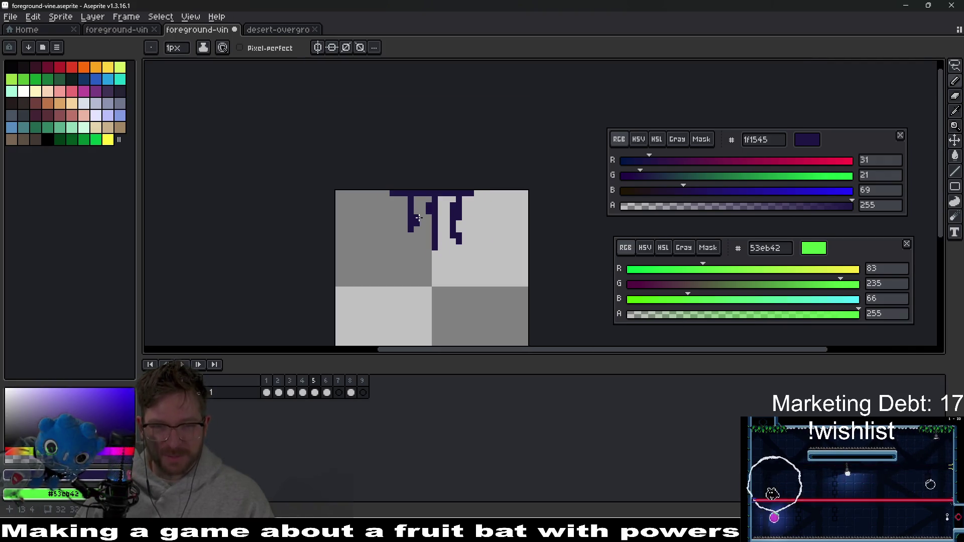
pyautogui.scroll(3, 410, 227)
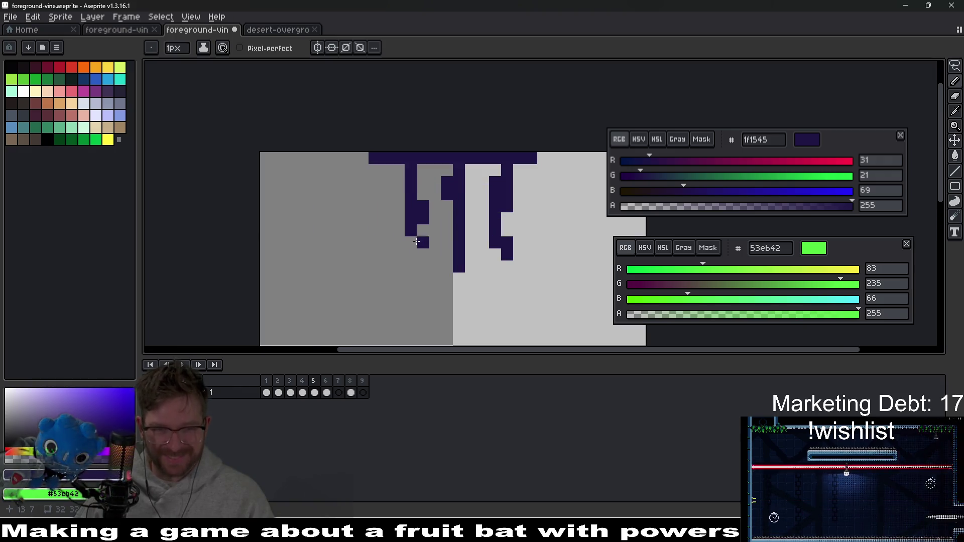
pyautogui.click(408, 243)
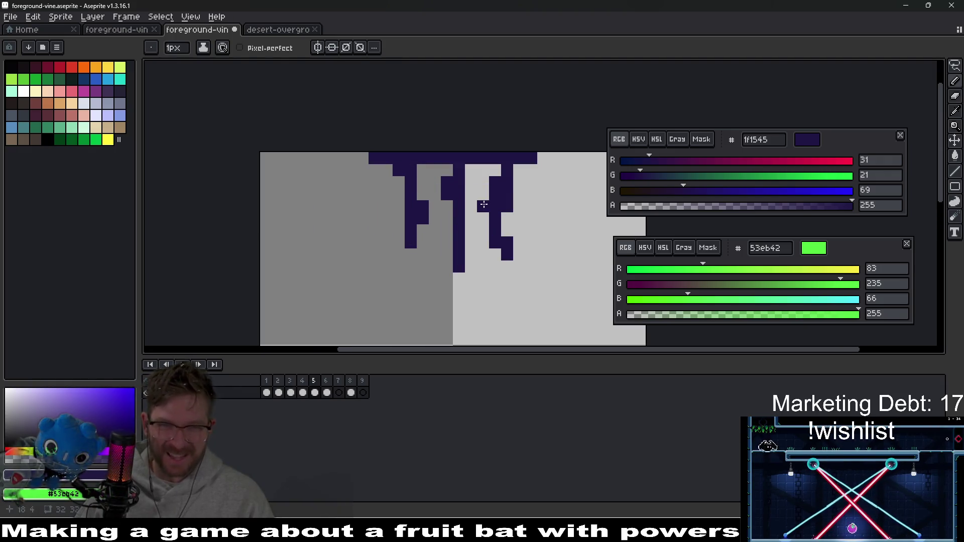
pyautogui.scroll(-2, 483, 205)
pyautogui.scroll(5, 498, 216)
pyautogui.click(507, 238)
pyautogui.click(517, 176)
pyautogui.click(451, 175)
pyautogui.scroll(-2, 483, 195)
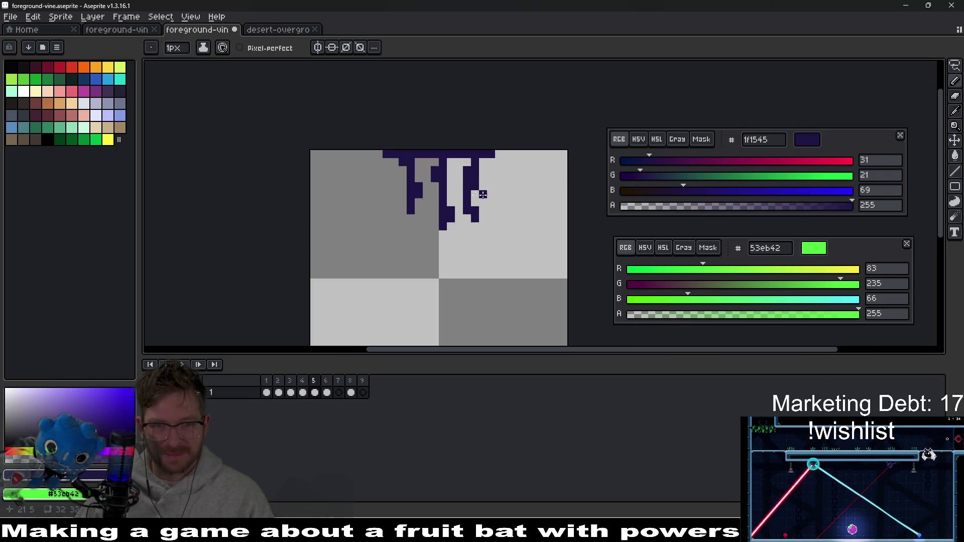
pyautogui.scroll(4, 401, 186)
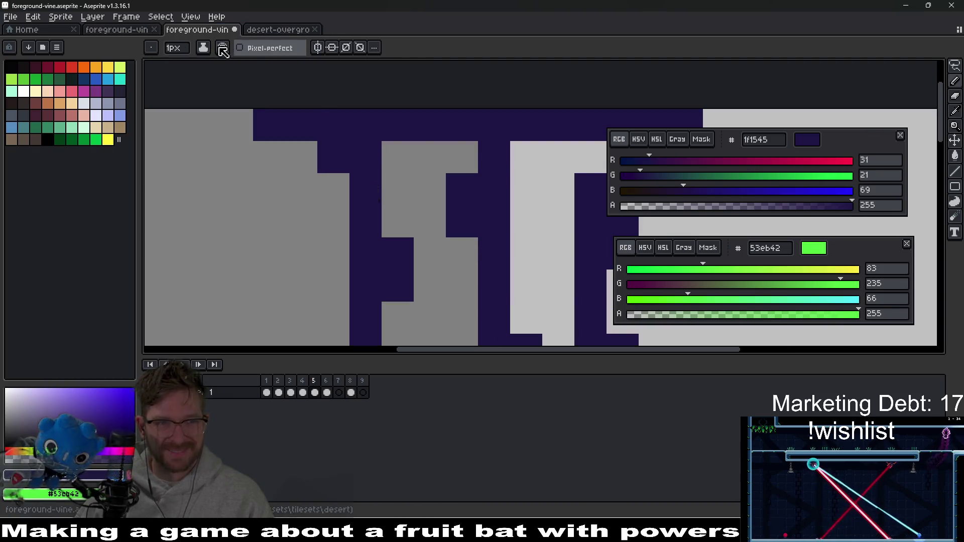
pyautogui.scroll(-3, 392, 161)
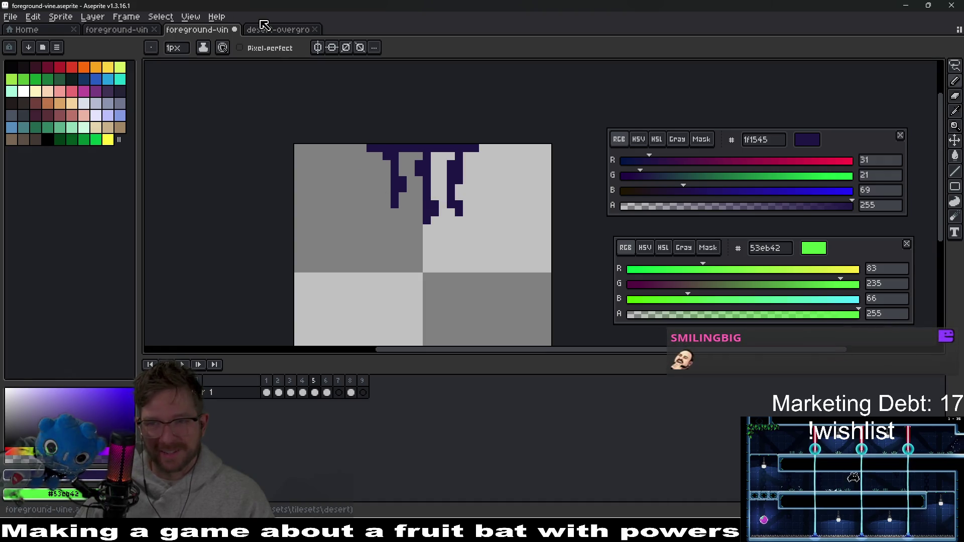
pyautogui.click(278, 29)
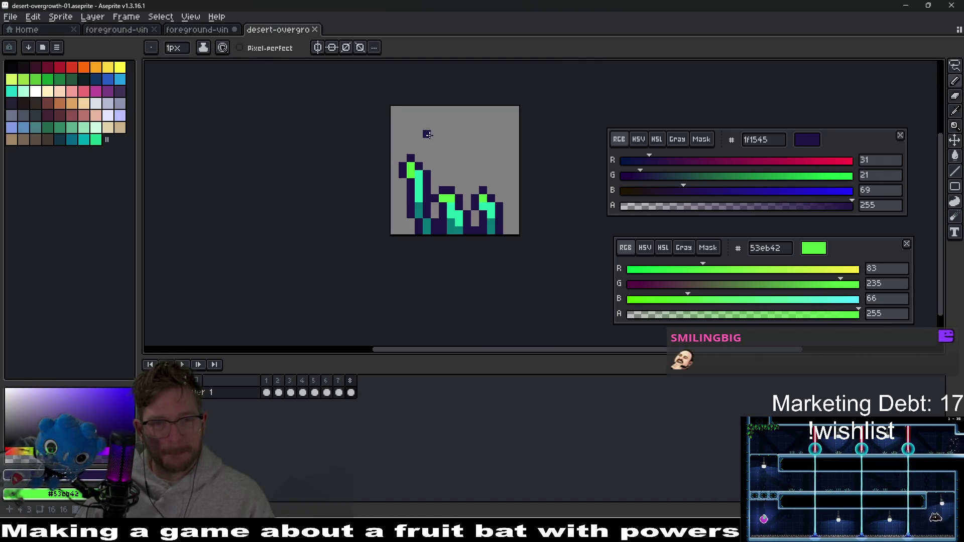
# - Sample dark teal 077878 and mint 23e1ab from the desert vine as the two colours
pyautogui.scroll(2, 509, 255)
pyautogui.press('i')
pyautogui.click(491, 320)
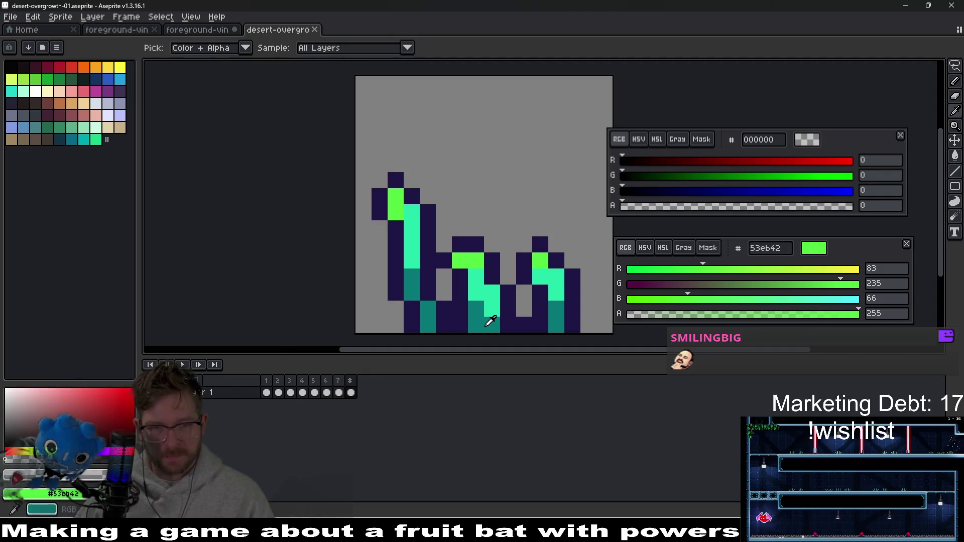
pyautogui.rightClick(494, 302)
pyautogui.click(206, 30)
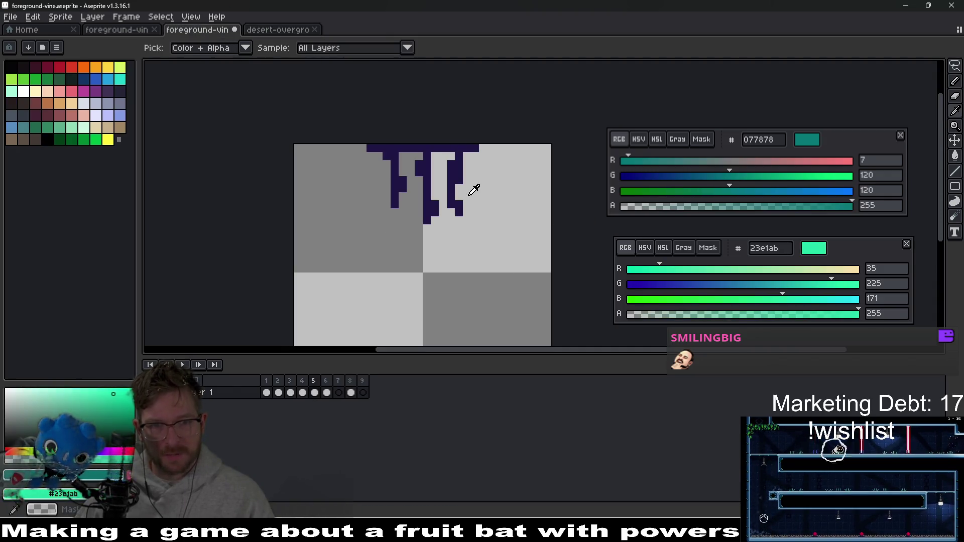
# - Paint teal tops and mint lower sections on the middle and right strands
pyautogui.scroll(3, 475, 183)
pyautogui.press('b')
pyautogui.moveTo(416, 143)
pyautogui.mouseDown()
pyautogui.moveTo(418, 169)
pyautogui.moveTo(395, 191)
pyautogui.moveTo(418, 171)
pyautogui.moveTo(419, 216)
pyautogui.mouseUp()
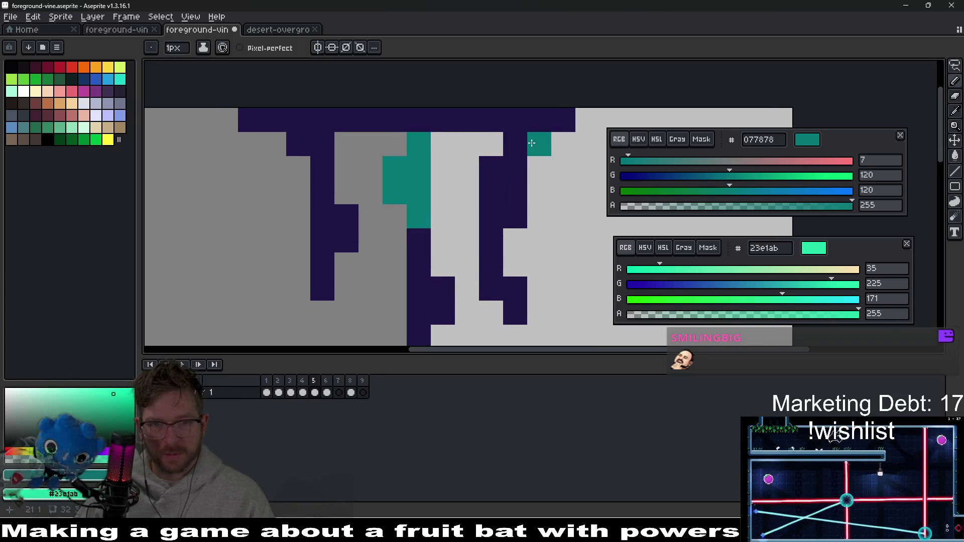
pyautogui.click(516, 154)
pyautogui.moveTo(495, 168)
pyautogui.mouseDown()
pyautogui.moveTo(512, 186)
pyautogui.moveTo(491, 186)
pyautogui.moveTo(496, 216)
pyautogui.moveTo(515, 216)
pyautogui.moveTo(490, 241)
pyautogui.moveTo(490, 264)
pyautogui.mouseUp()
pyautogui.rightClick(494, 283)
pyautogui.click(493, 282)
pyautogui.moveTo(419, 236); pyautogui.dragTo(442, 314)
pyautogui.rightClick(425, 296)
# - Paint the left strand teal with mint at its lower end, then return to the desert sprite
pyautogui.hscroll(-2, 425, 296)
pyautogui.scroll(-2, 425, 296)
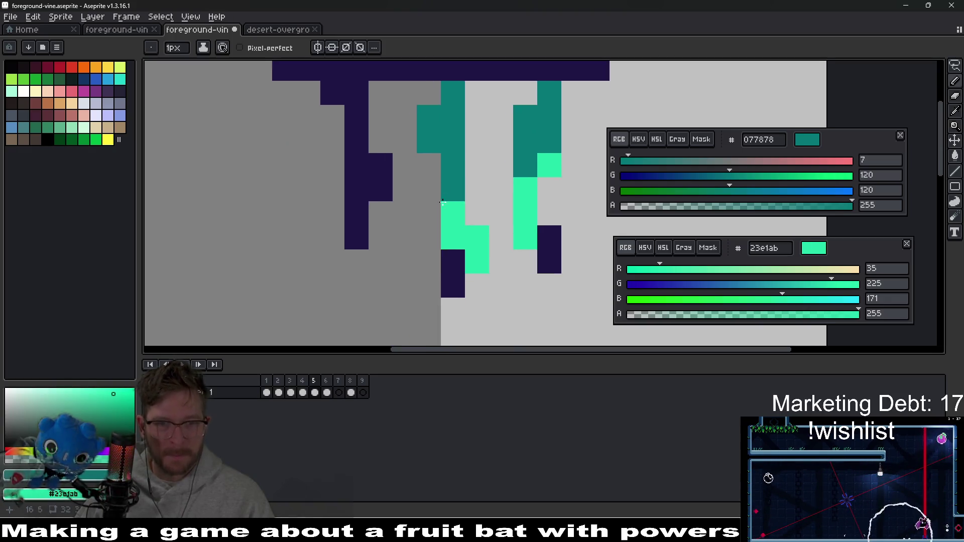
pyautogui.scroll(2, 333, 137)
pyautogui.moveTo(334, 137)
pyautogui.mouseDown()
pyautogui.moveTo(363, 142)
pyautogui.moveTo(364, 165)
pyautogui.mouseUp()
pyautogui.moveTo(385, 206); pyautogui.dragTo(388, 228)
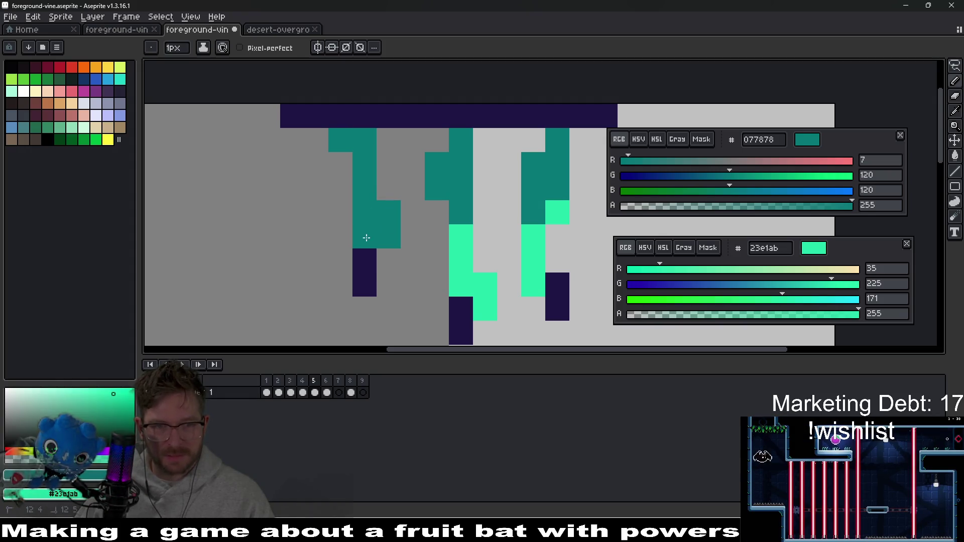
pyautogui.rightClick(367, 279)
pyautogui.scroll(-4, 401, 226)
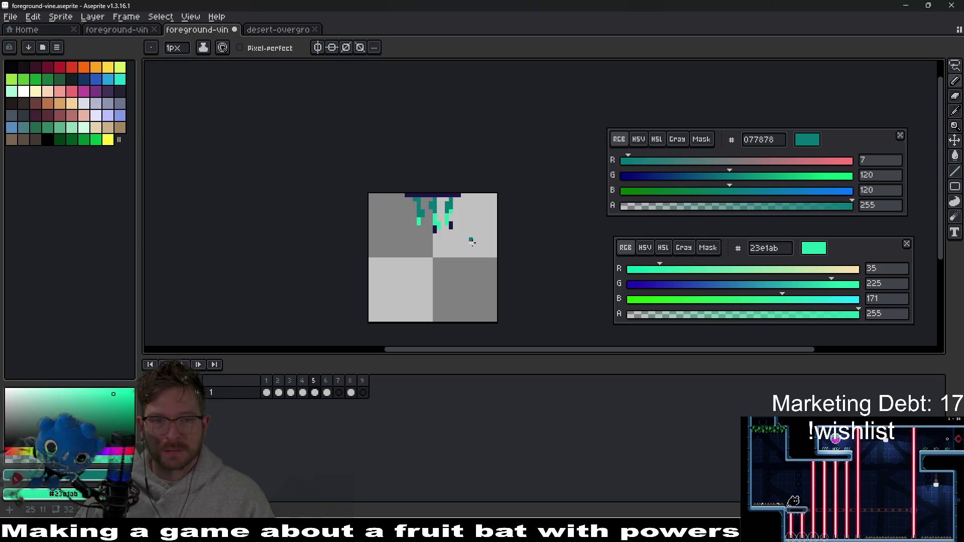
pyautogui.scroll(3, 431, 218)
pyautogui.scroll(2, 452, 223)
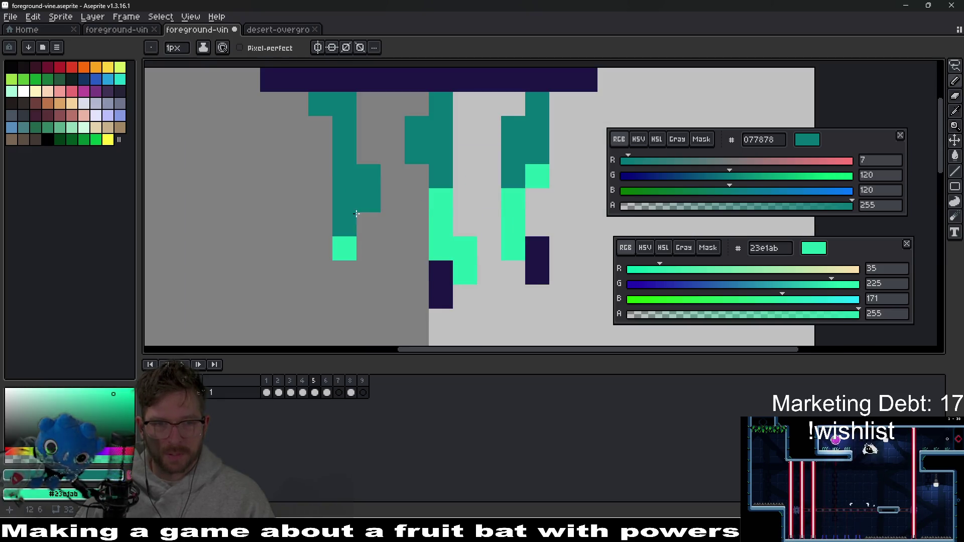
pyautogui.moveTo(362, 202); pyautogui.dragTo(363, 184)
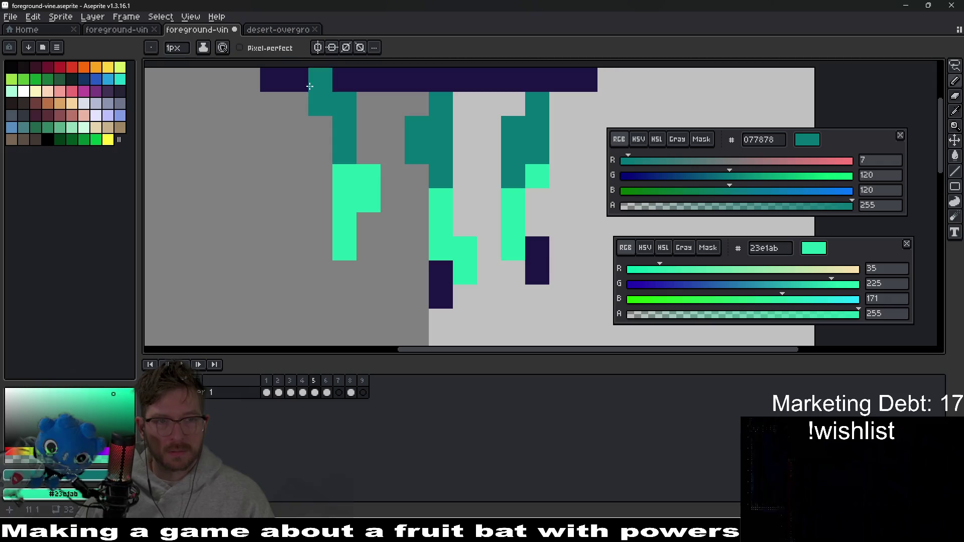
pyautogui.click(286, 30)
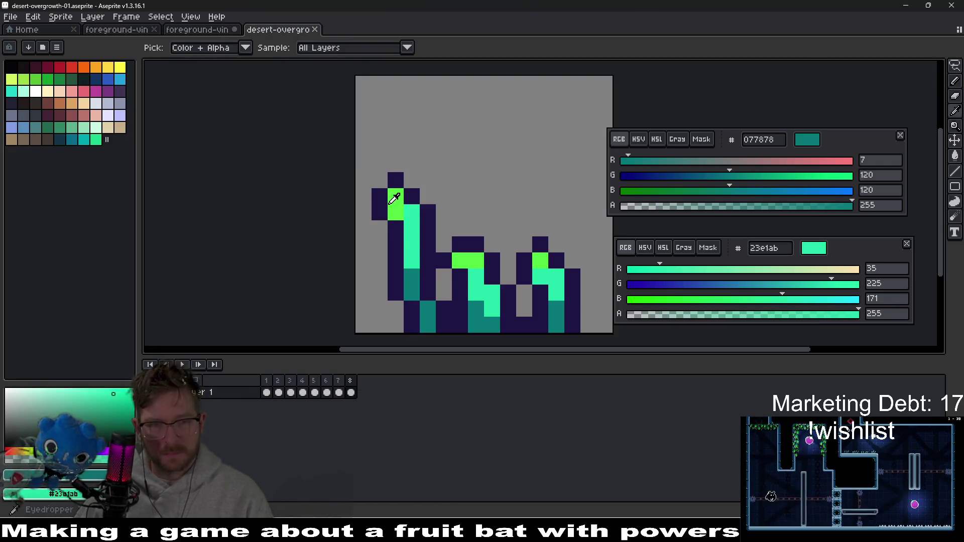
# - Sample bright green 53eb42 and paint the vine strand tips green
pyautogui.keyDown('alt'); pyautogui.click(395, 197); pyautogui.keyUp('alt')
pyautogui.hotkey('ctrl', 'shift', 'Tab')
pyautogui.scroll(2, 420, 184)
pyautogui.moveTo(274, 262); pyautogui.dragTo(279, 226)
pyautogui.scroll(1, 409, 131)
pyautogui.click(413, 273)
pyautogui.click(413, 270)
pyautogui.moveTo(467, 211); pyautogui.dragTo(467, 146)
pyautogui.scroll(-7, 470, 151)
pyautogui.scroll(5, 481, 226)
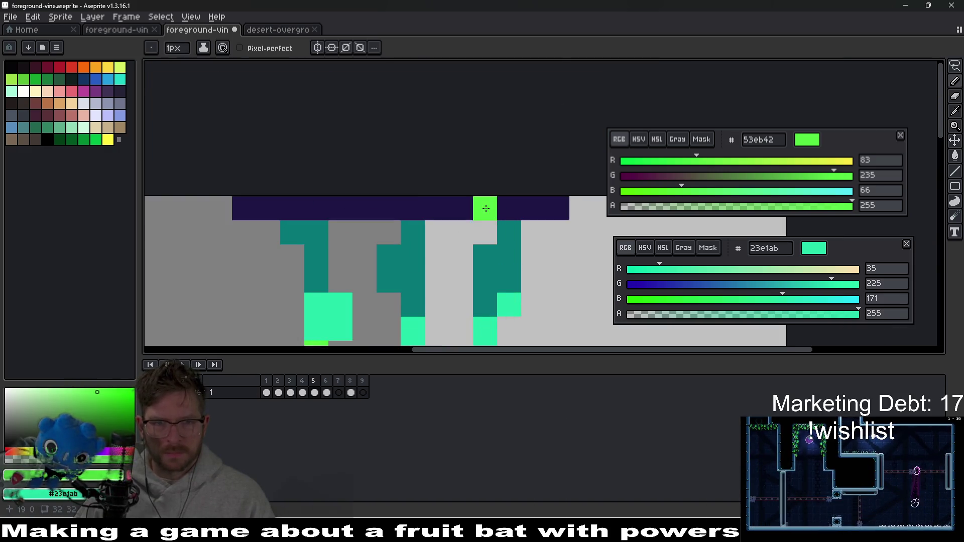
# - Sample the top bar's navy and add a navy column plus a V under the right tip
pyautogui.keyDown('alt'); pyautogui.click(507, 160); pyautogui.keyUp('alt')
pyautogui.moveTo(462, 198); pyautogui.dragTo(462, 290)
pyautogui.moveTo(462, 290); pyautogui.dragTo(456, 194)
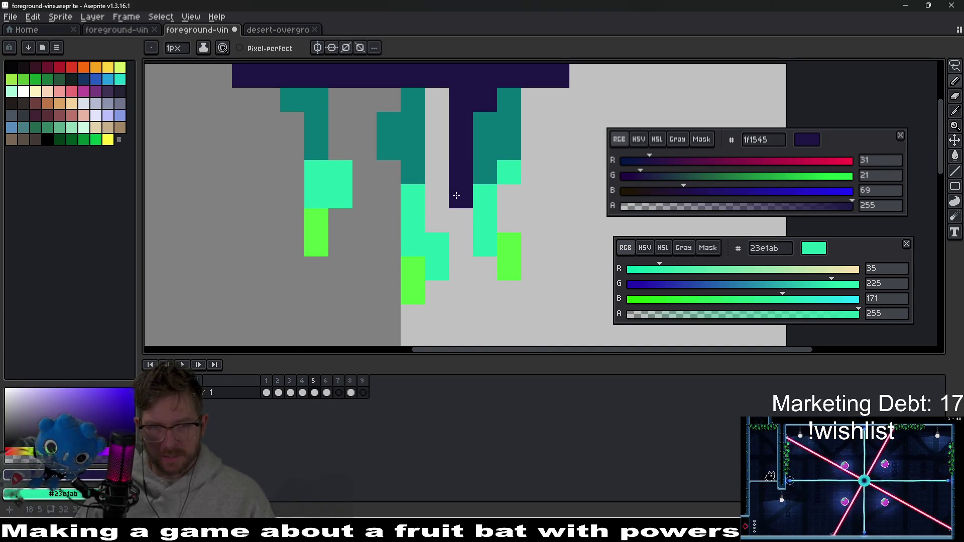
pyautogui.click(485, 268)
pyautogui.click(509, 293)
pyautogui.click(535, 276)
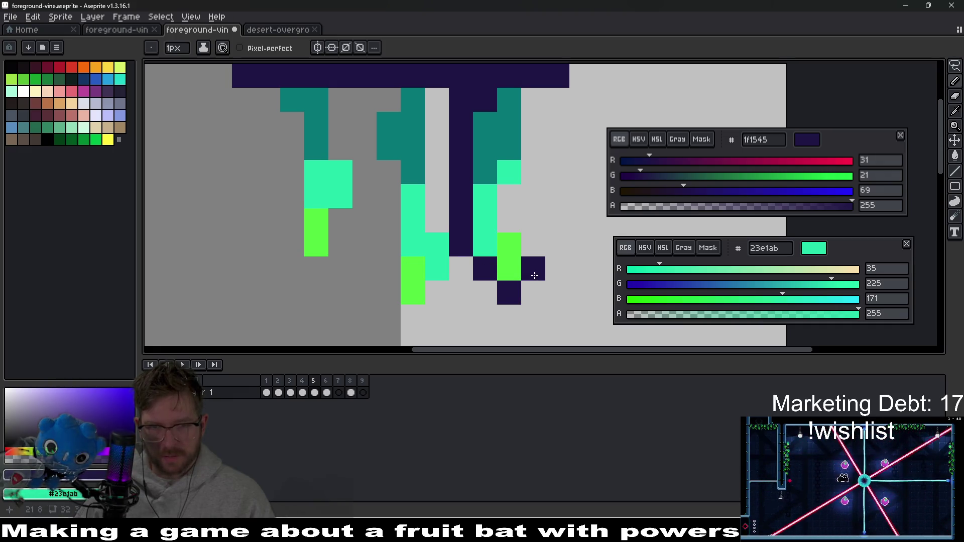
# - Outline the right, middle and left strands' edges in navy
pyautogui.moveTo(534, 173); pyautogui.dragTo(533, 96)
pyautogui.moveTo(437, 151)
pyautogui.mouseDown()
pyautogui.moveTo(434, 98)
pyautogui.moveTo(438, 224)
pyautogui.moveTo(452, 262)
pyautogui.mouseUp()
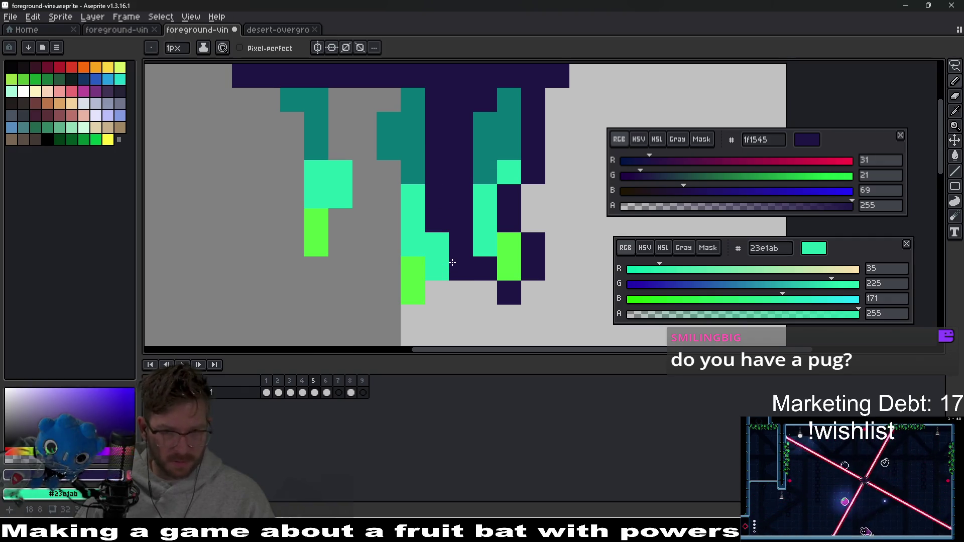
pyautogui.moveTo(381, 265)
pyautogui.mouseDown()
pyautogui.moveTo(384, 173)
pyautogui.moveTo(341, 127)
pyautogui.moveTo(341, 104)
pyautogui.mouseUp()
pyautogui.click(388, 100)
pyautogui.moveTo(268, 99)
pyautogui.mouseDown()
pyautogui.moveTo(290, 120)
pyautogui.moveTo(290, 246)
pyautogui.moveTo(308, 274)
pyautogui.moveTo(370, 193)
pyautogui.moveTo(365, 172)
pyautogui.mouseUp()
pyautogui.scroll(-5, 432, 205)
pyautogui.scroll(-2, 475, 224)
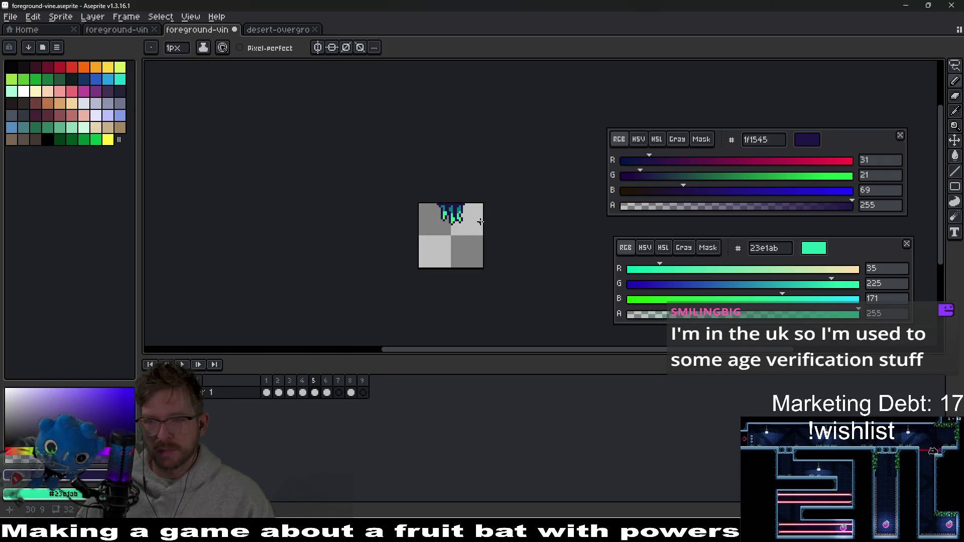
# - Zoom and pan to inspect the finished frame 5 vines, then view the empty frame 7
pyautogui.scroll(6, 472, 231)
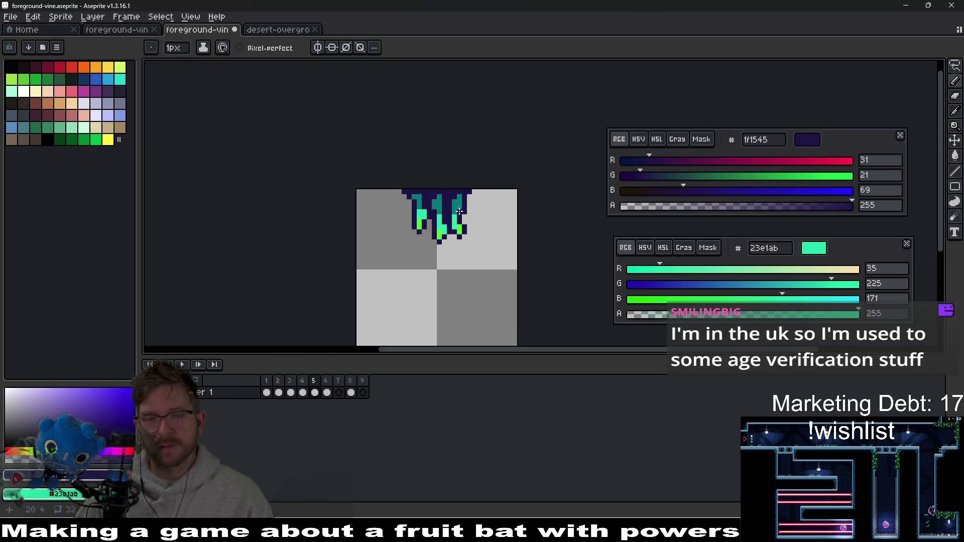
pyautogui.moveTo(448, 220)
pyautogui.mouseDown()
pyautogui.moveTo(501, 217)
pyautogui.moveTo(491, 225)
pyautogui.mouseUp()
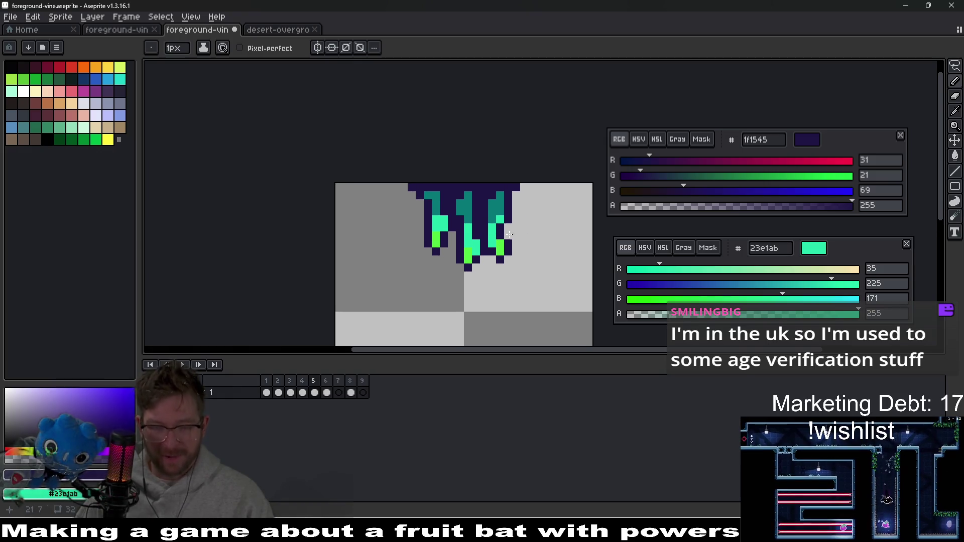
pyautogui.scroll(3, 507, 215)
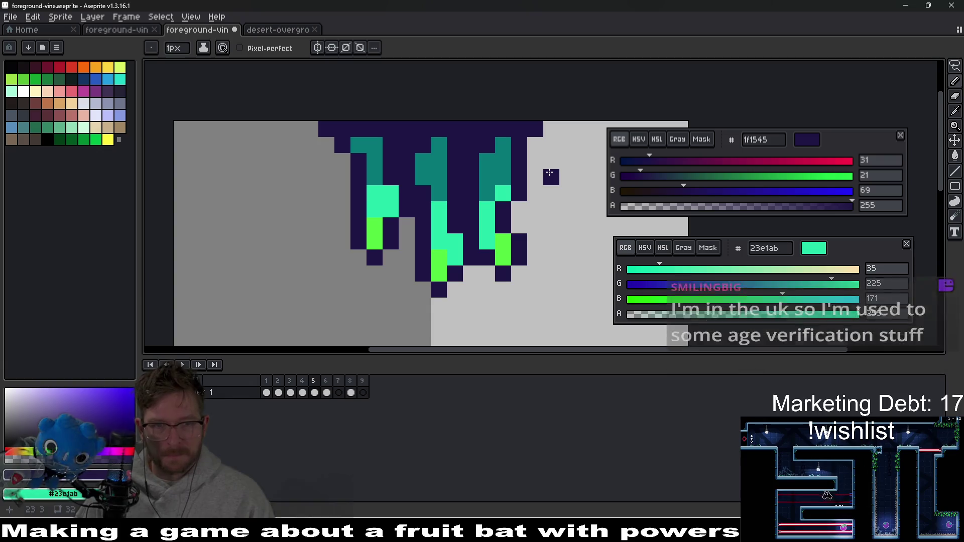
pyautogui.scroll(2, 465, 168)
pyautogui.hscroll(-2, 442, 178)
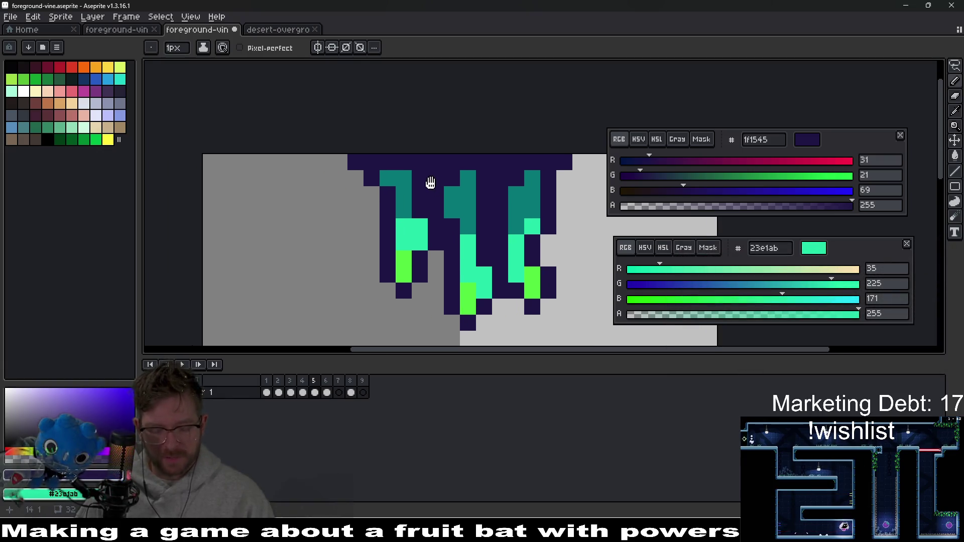
pyautogui.keyDown('alt'); pyautogui.click(418, 179); pyautogui.keyUp('alt')
pyautogui.scroll(-3, 511, 209)
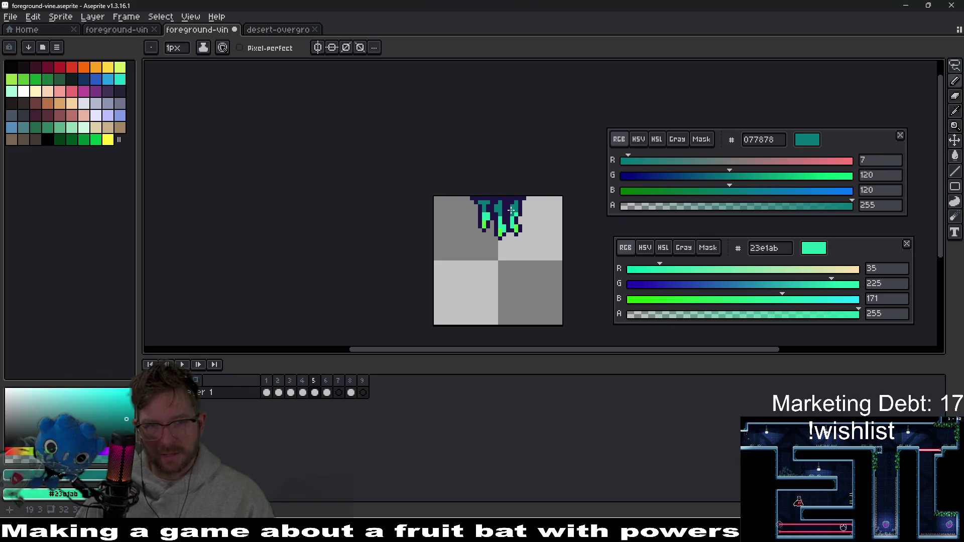
pyautogui.scroll(3, 523, 202)
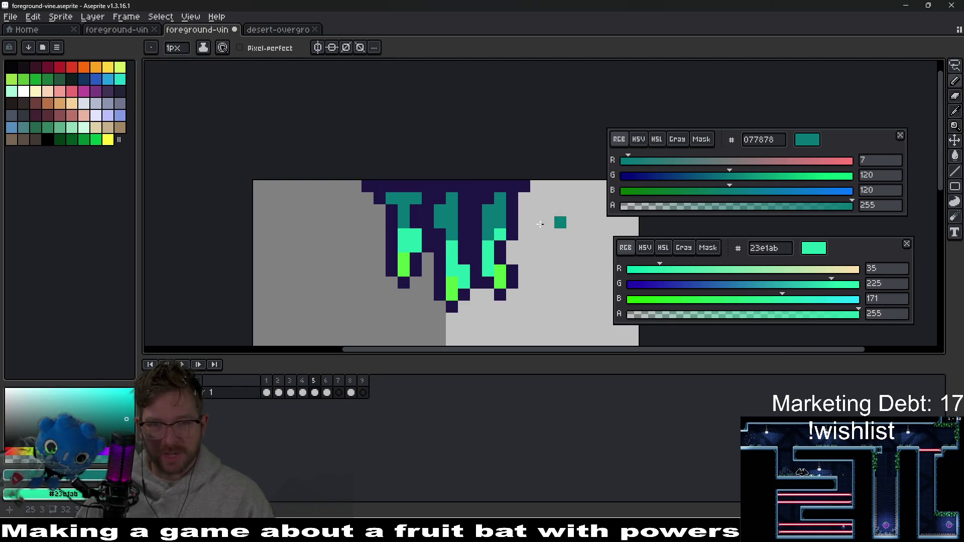
pyautogui.scroll(-3, 484, 196)
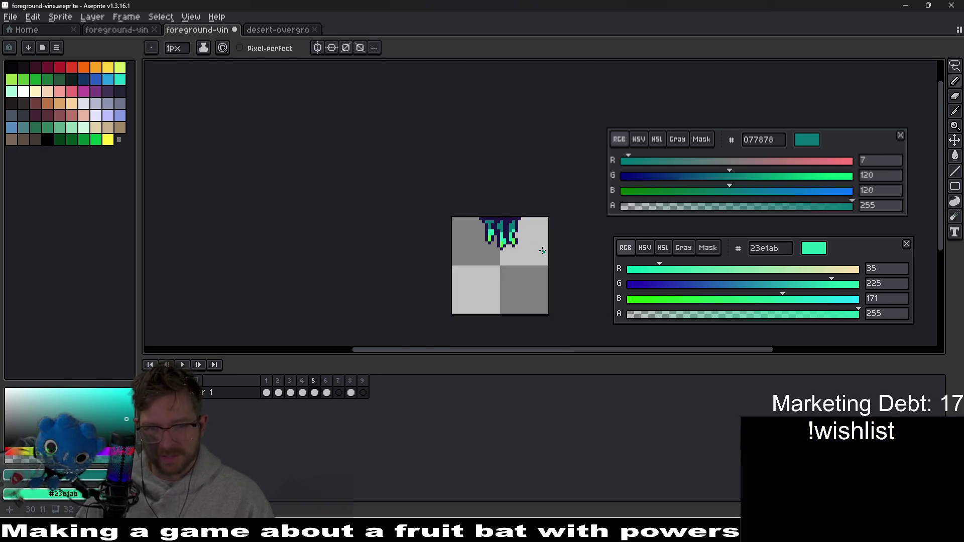
pyautogui.scroll(-4, 500, 256)
pyautogui.scroll(5, 516, 255)
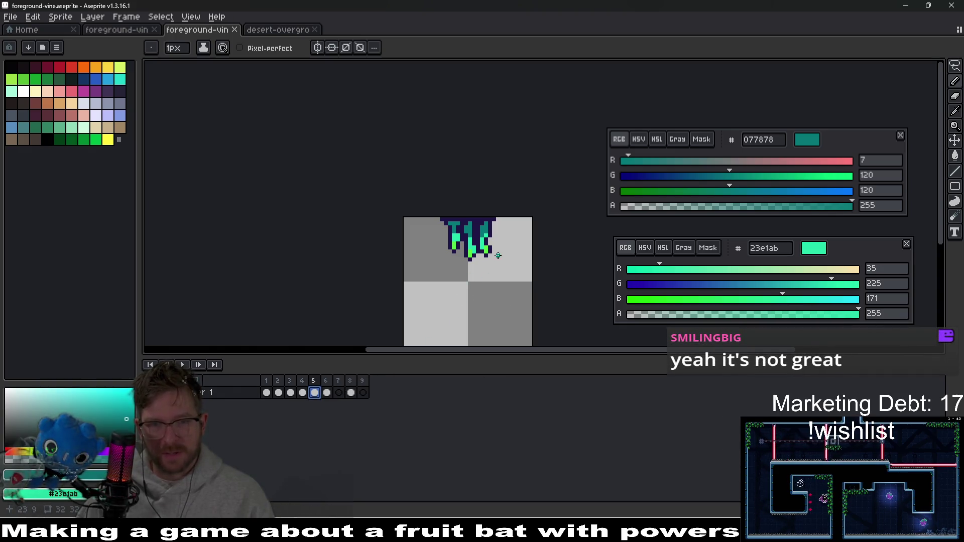
pyautogui.scroll(1, 485, 223)
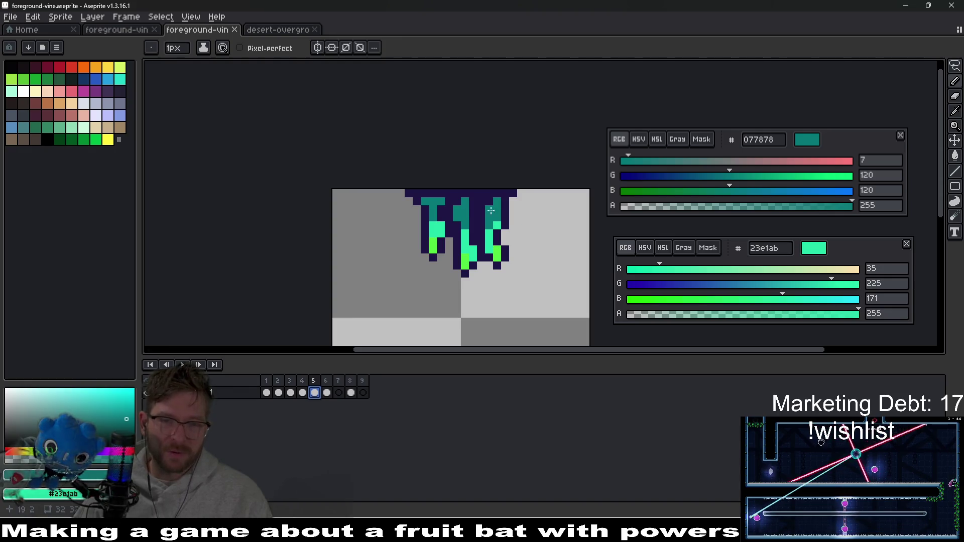
pyautogui.click(339, 393)
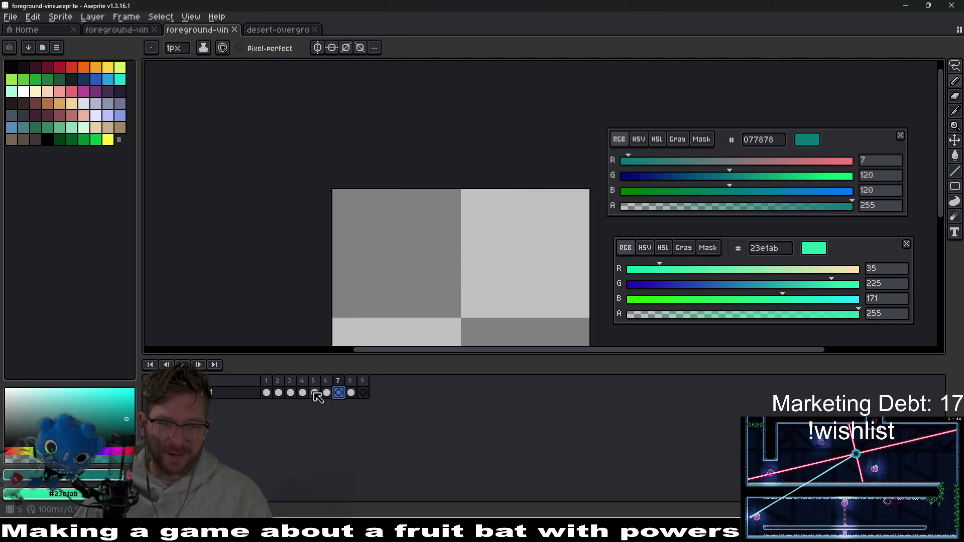
# - Go back to the finished vine on frame 5
pyautogui.click(315, 393)
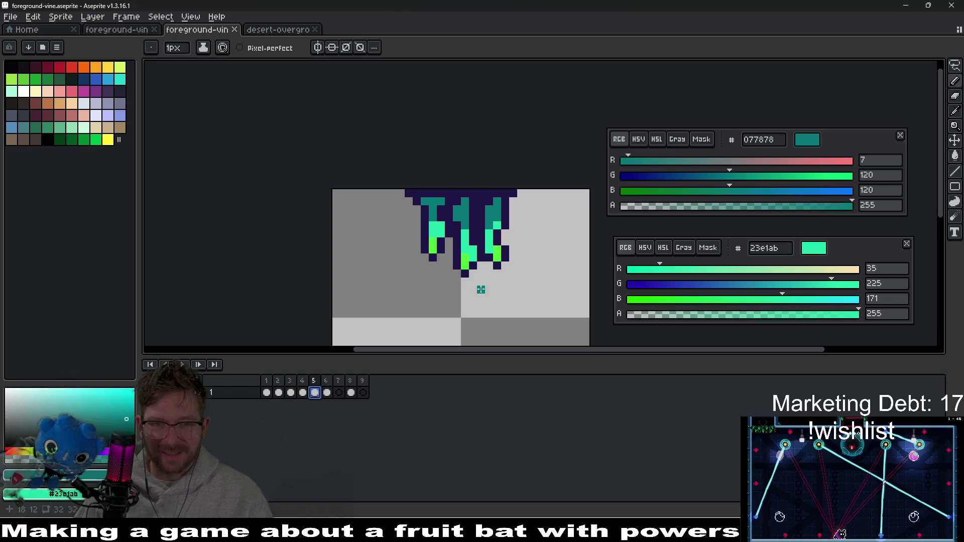
pyautogui.click(334, 392)
pyautogui.click(320, 396)
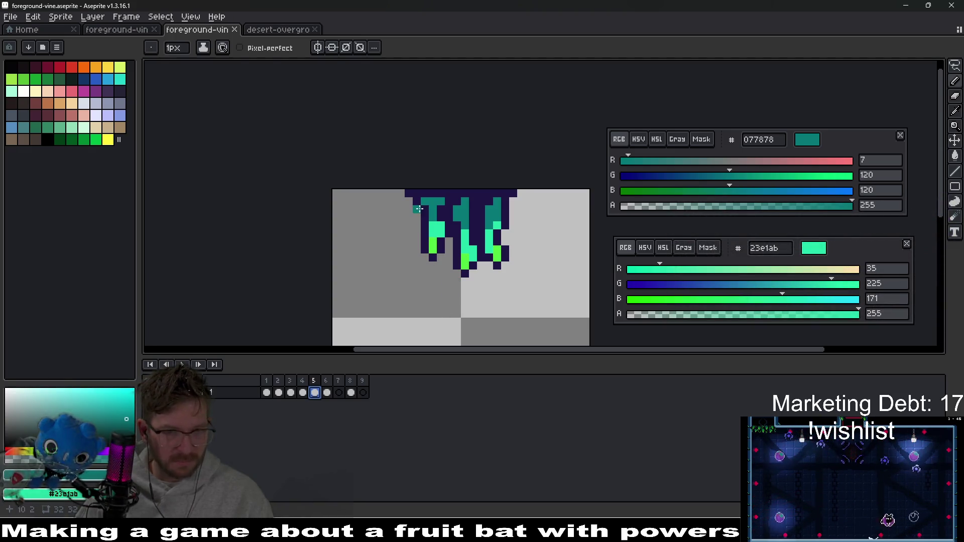
# - Pick the dark navy 1f1545 from the vine outline and return to frame 7
pyautogui.scroll(1, 427, 209)
pyautogui.press('alt')
pyautogui.click(421, 214)
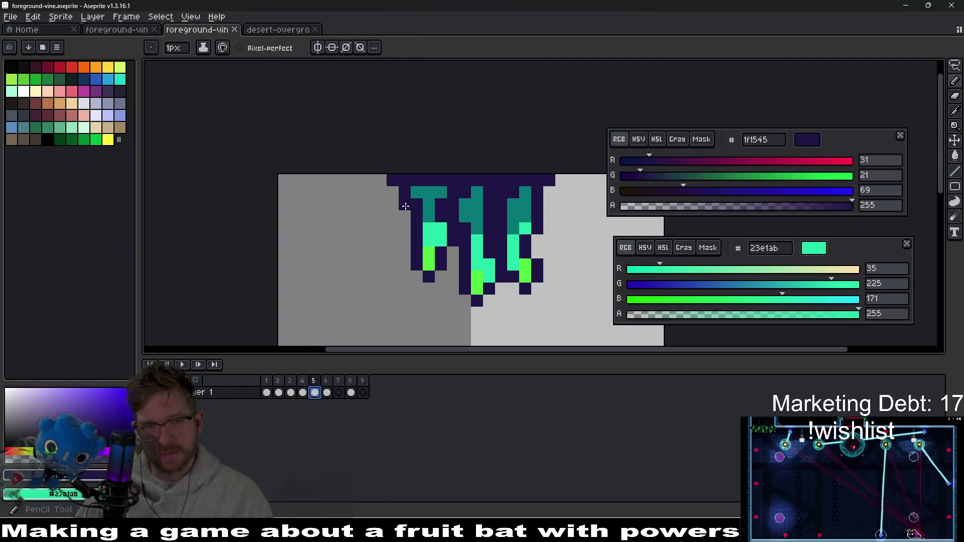
pyautogui.scroll(-1, 521, 244)
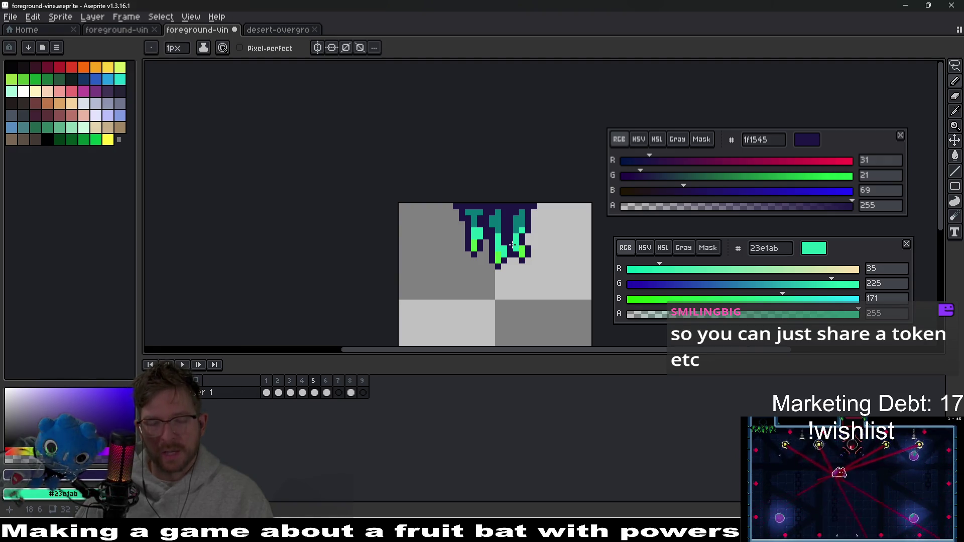
pyautogui.scroll(1, 534, 223)
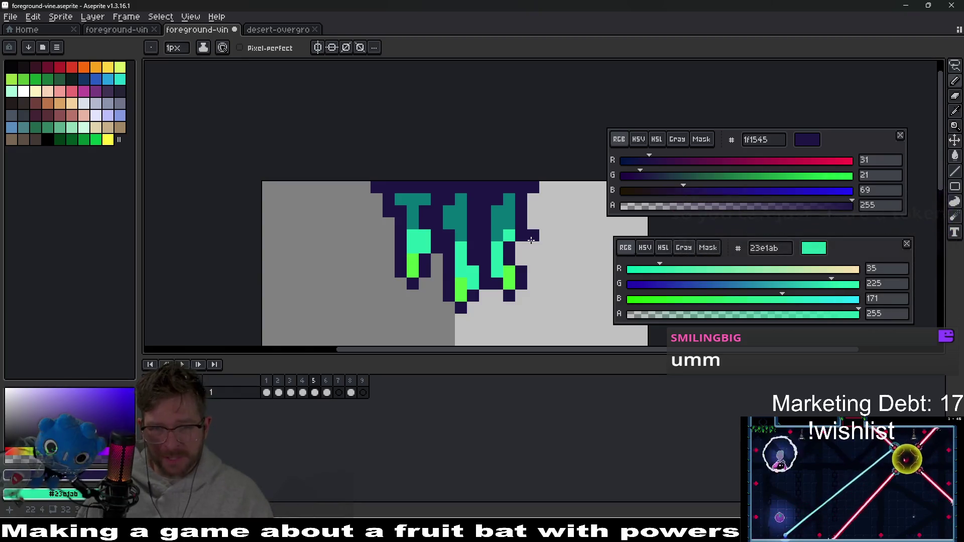
pyautogui.scroll(-2, 440, 311)
pyautogui.click(339, 393)
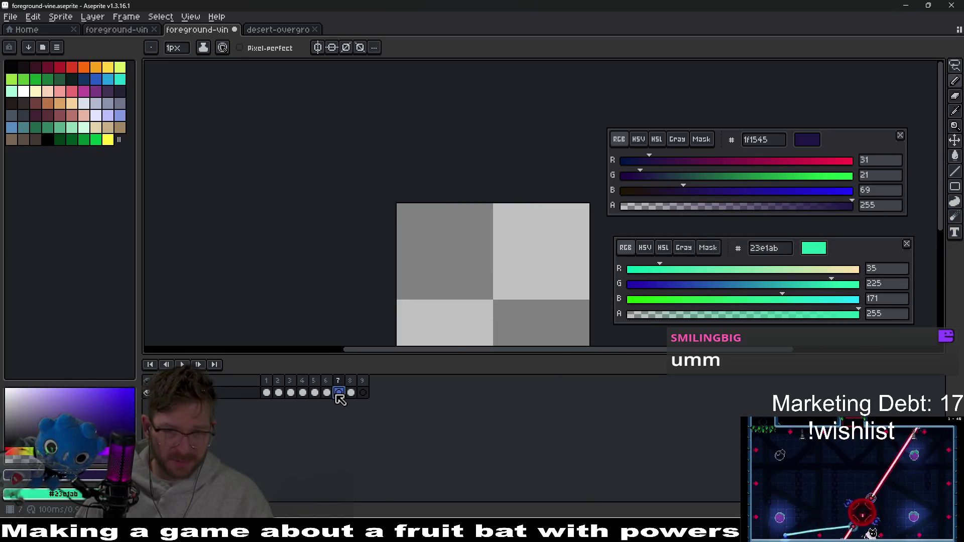
# - Draw a navy bar across frame 7's top row, cancelling a 16 px Canvas Size change to keep 32 px
pyautogui.click(315, 392)
pyautogui.press('i')
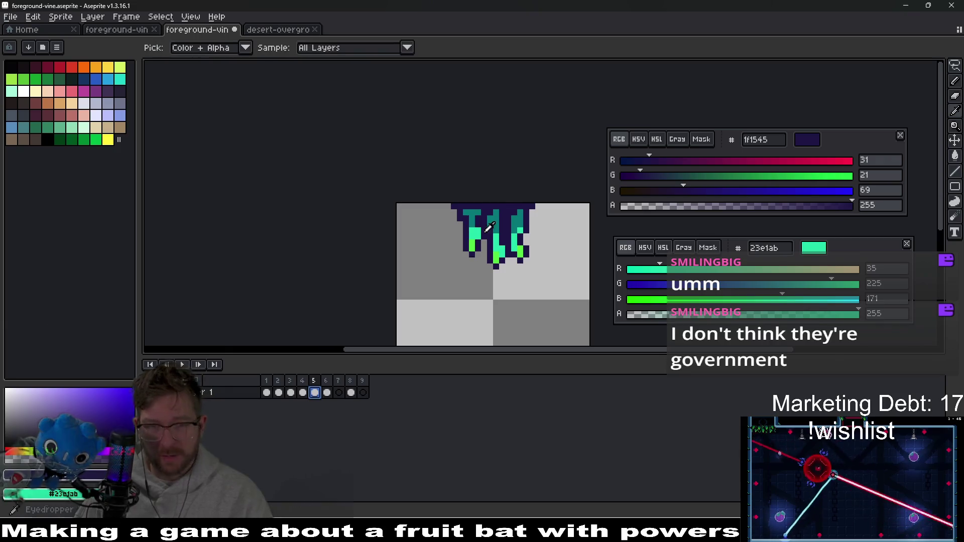
pyautogui.scroll(2, 497, 218)
pyautogui.click(339, 393)
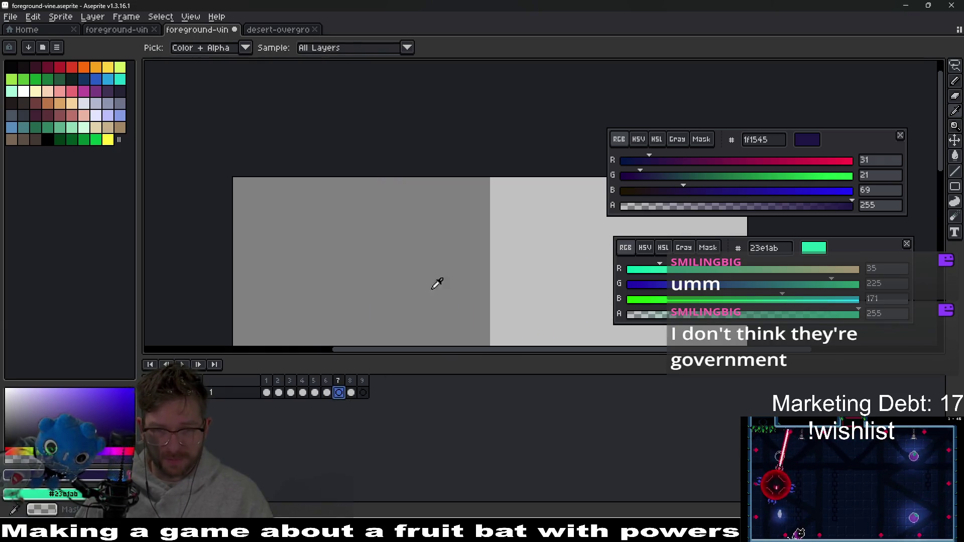
pyautogui.press('b')
pyautogui.moveTo(402, 183); pyautogui.dragTo(552, 184)
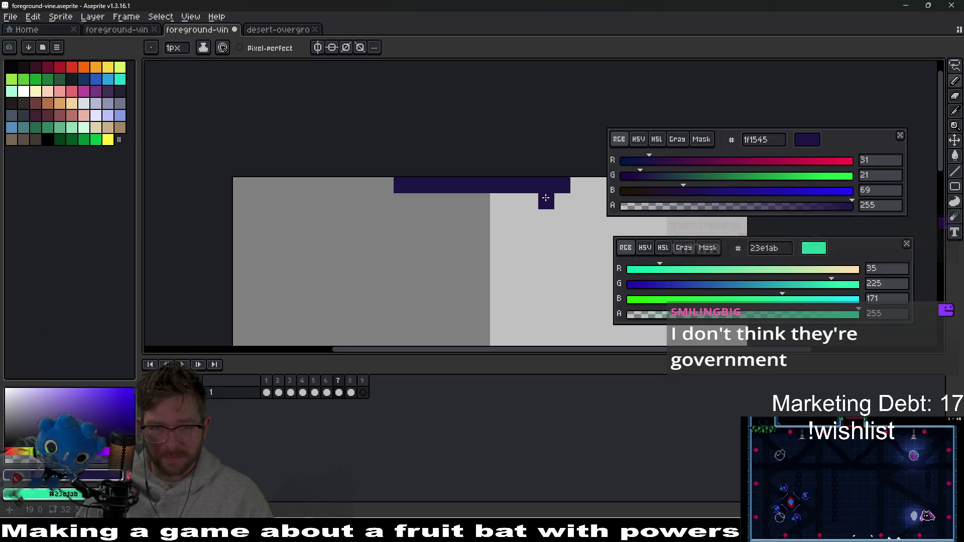
pyautogui.scroll(-2, 452, 181)
pyautogui.scroll(1, 453, 183)
pyautogui.click(376, 142)
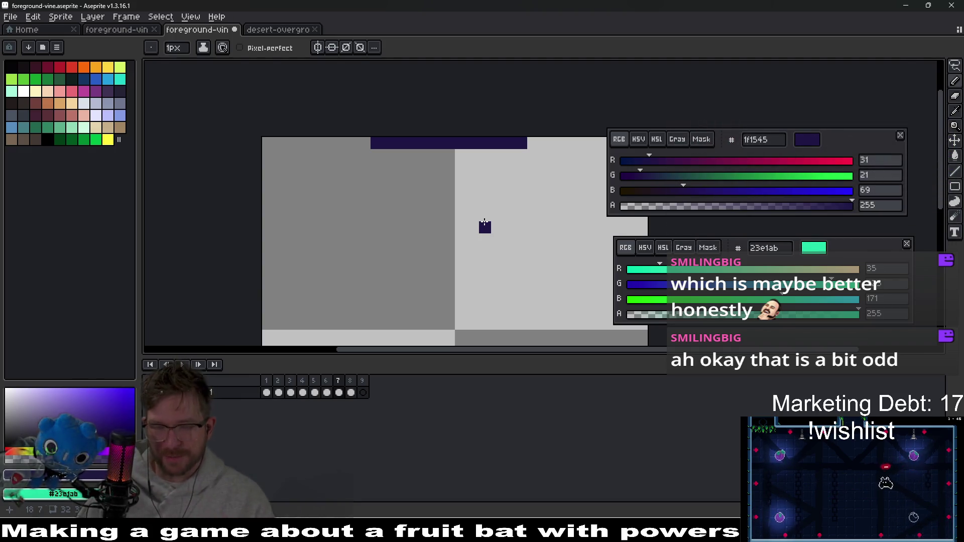
pyautogui.hotkey('ctrl', 'alt', 'c')
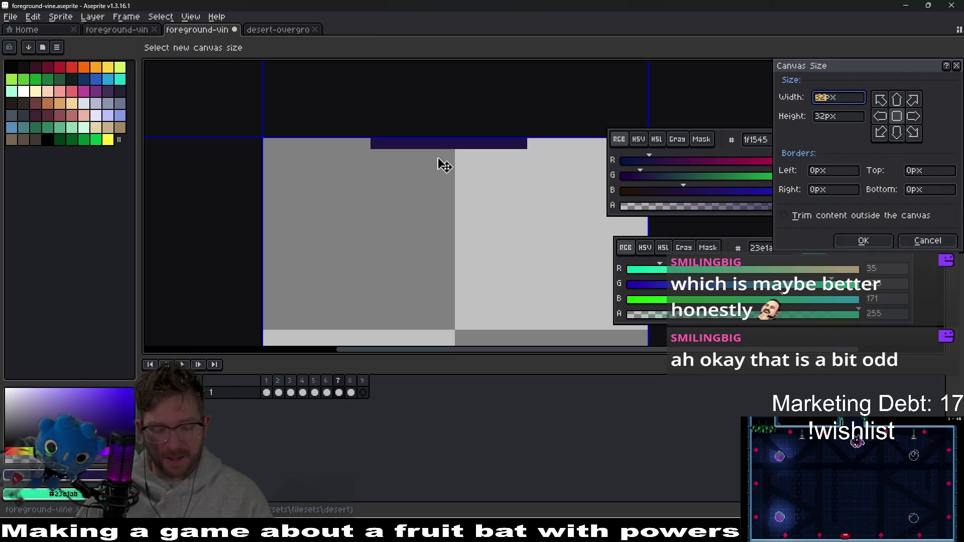
pyautogui.write('16')
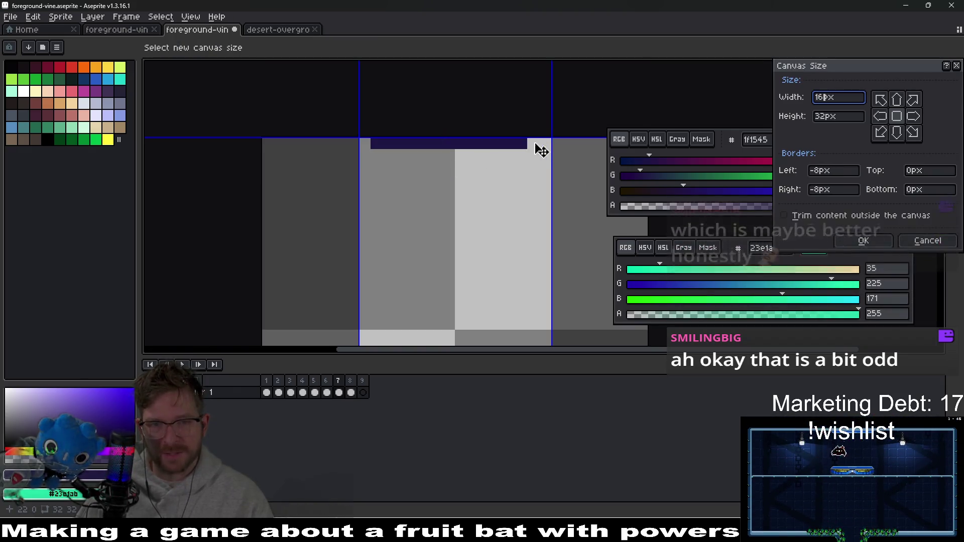
pyautogui.press('Escape')
# - Thicken the navy bar with a second row and draw the left navy drip, trimming its lower end
pyautogui.click(533, 143)
pyautogui.click(422, 155)
pyautogui.click(412, 155)
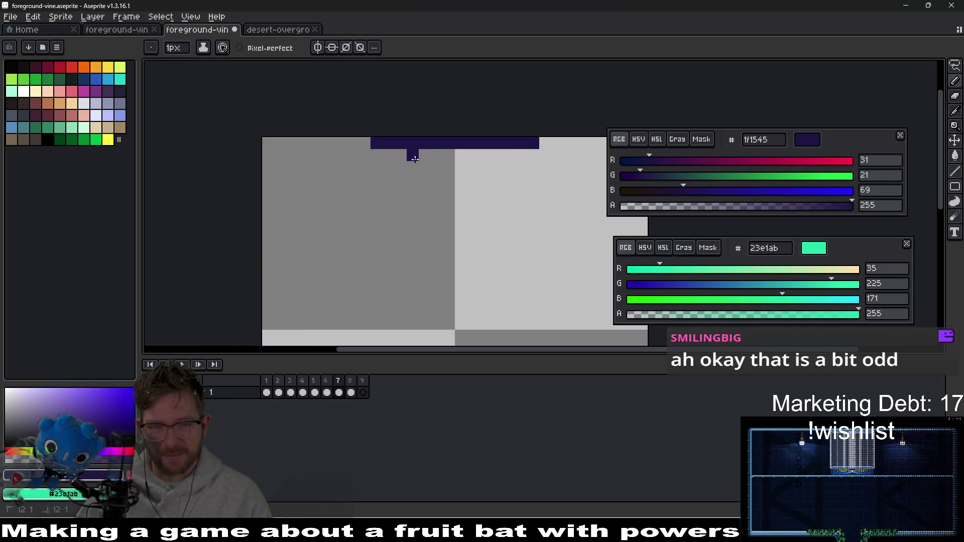
pyautogui.click(436, 155)
pyautogui.moveTo(419, 167)
pyautogui.mouseDown()
pyautogui.moveTo(413, 246)
pyautogui.moveTo(425, 226)
pyautogui.mouseUp()
pyautogui.click(400, 155)
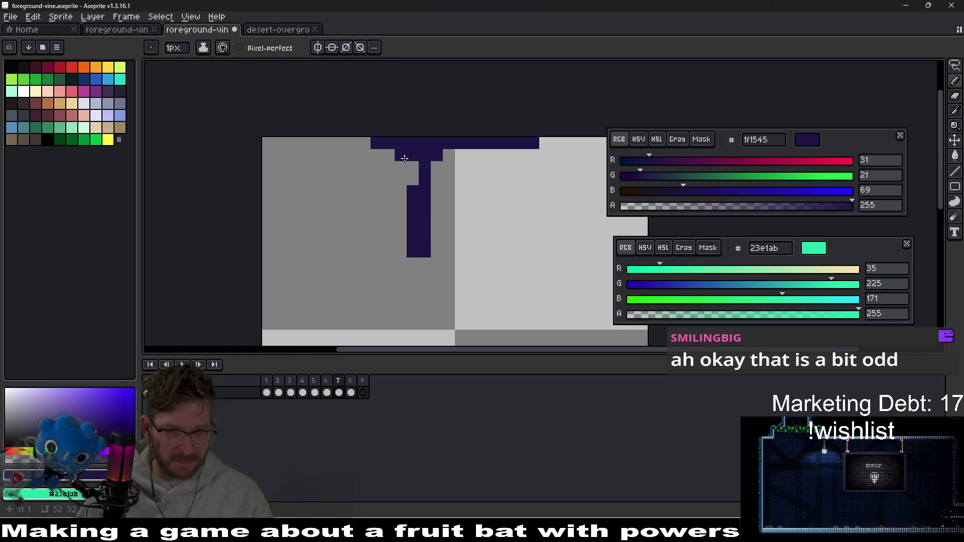
pyautogui.click(449, 155)
pyautogui.press('e')
pyautogui.moveTo(412, 232)
pyautogui.mouseDown()
pyautogui.moveTo(413, 215)
pyautogui.moveTo(413, 255)
pyautogui.moveTo(434, 262)
pyautogui.mouseUp()
pyautogui.press('b')
# - Extend the second bar row and draw a second navy drip on the right, one pixel longer
pyautogui.click(437, 167)
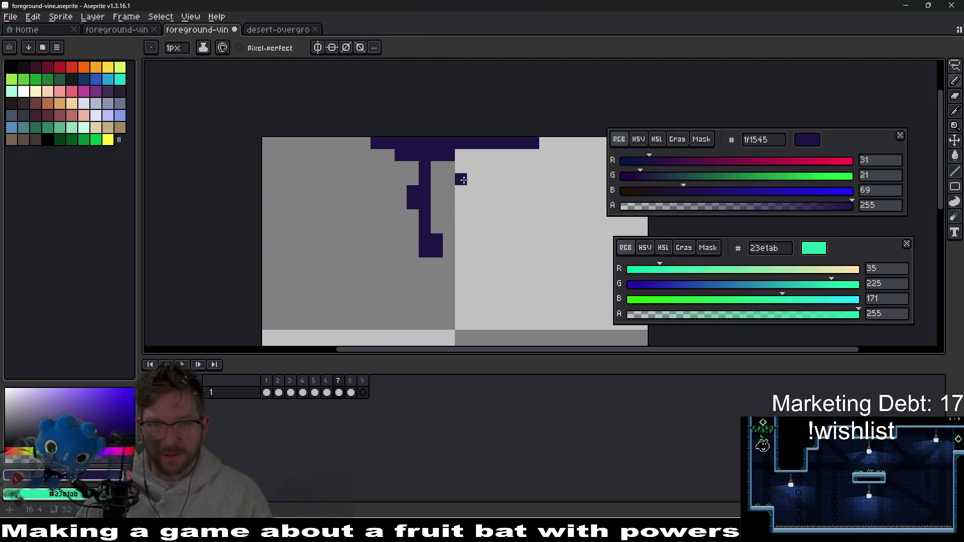
pyautogui.moveTo(473, 155)
pyautogui.mouseDown()
pyautogui.moveTo(487, 155)
pyautogui.moveTo(497, 179)
pyautogui.moveTo(499, 239)
pyautogui.mouseUp()
pyautogui.click(489, 167)
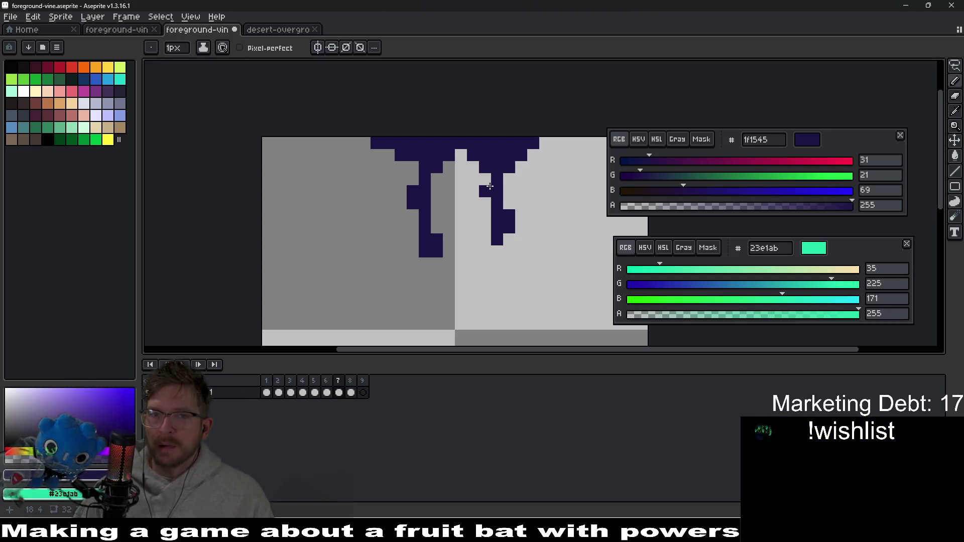
pyautogui.press('e')
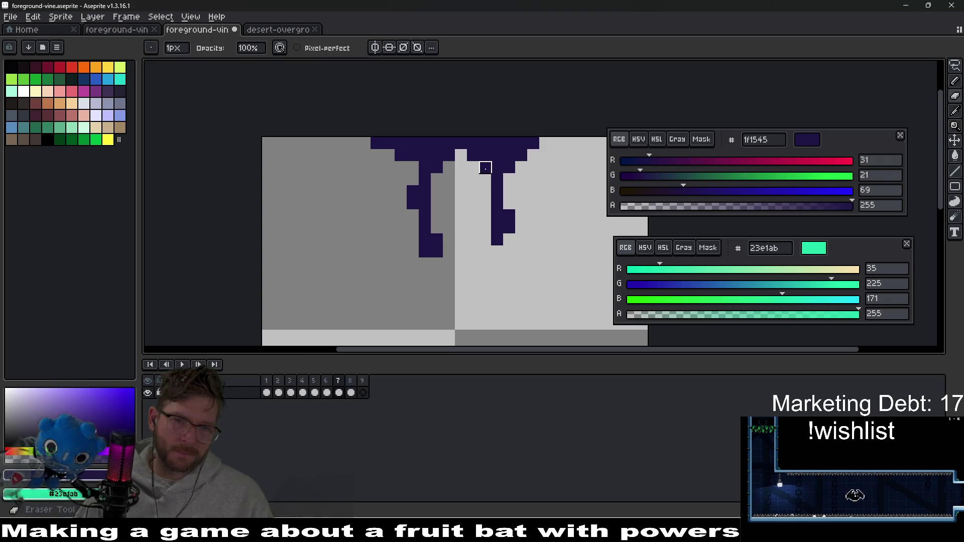
pyautogui.press('b')
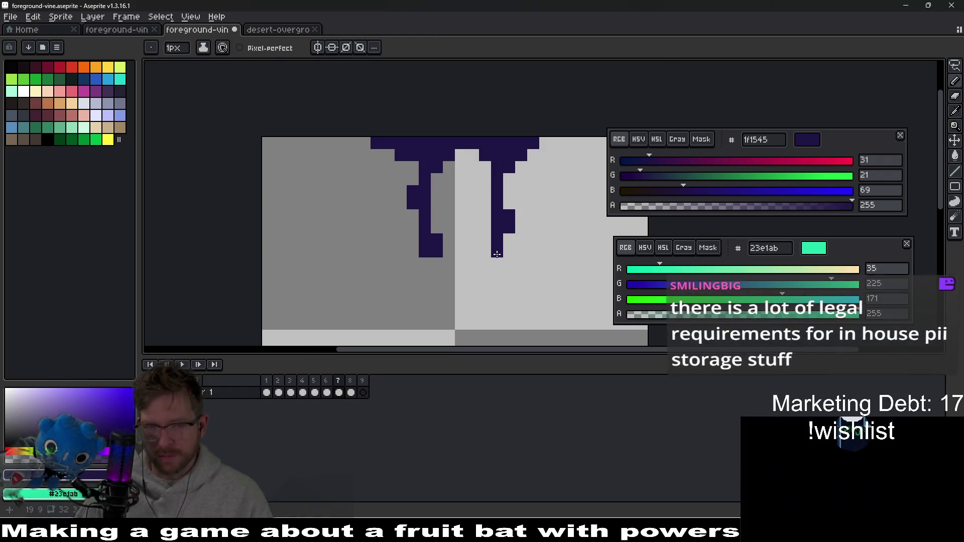
pyautogui.click(491, 248)
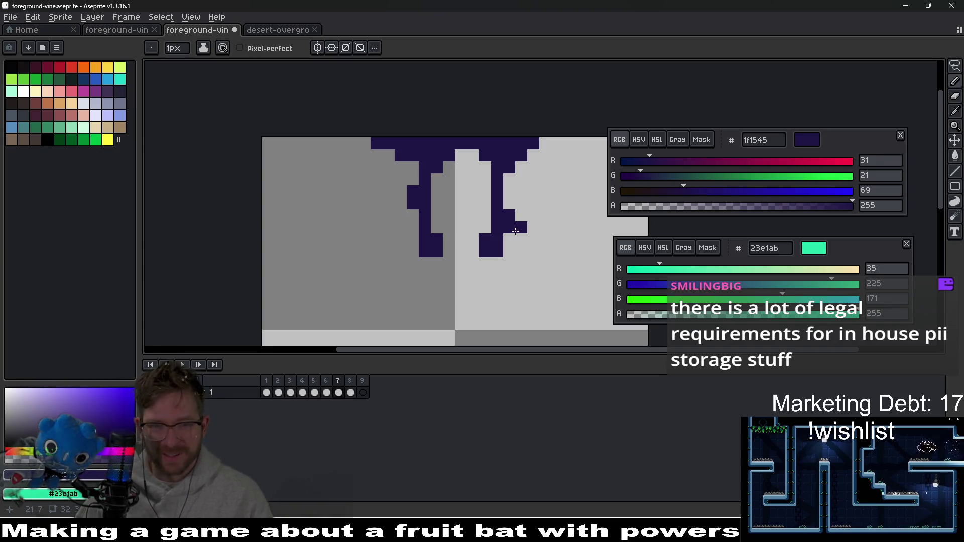
# - Nudge the right drip's tip up one pixel with a marquee selection and fill the gap with navy
pyautogui.scroll(-4, 517, 216)
pyautogui.scroll(3, 467, 214)
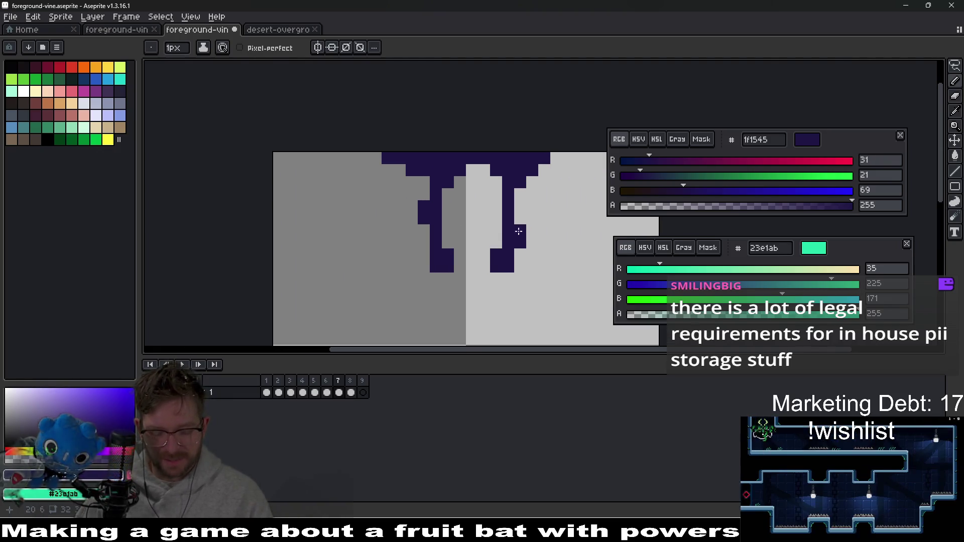
pyautogui.press('m')
pyautogui.moveTo(491, 212); pyautogui.dragTo(526, 261)
pyautogui.press('Up')
pyautogui.click(524, 175)
pyautogui.scroll(-4, 553, 200)
pyautogui.scroll(5, 490, 196)
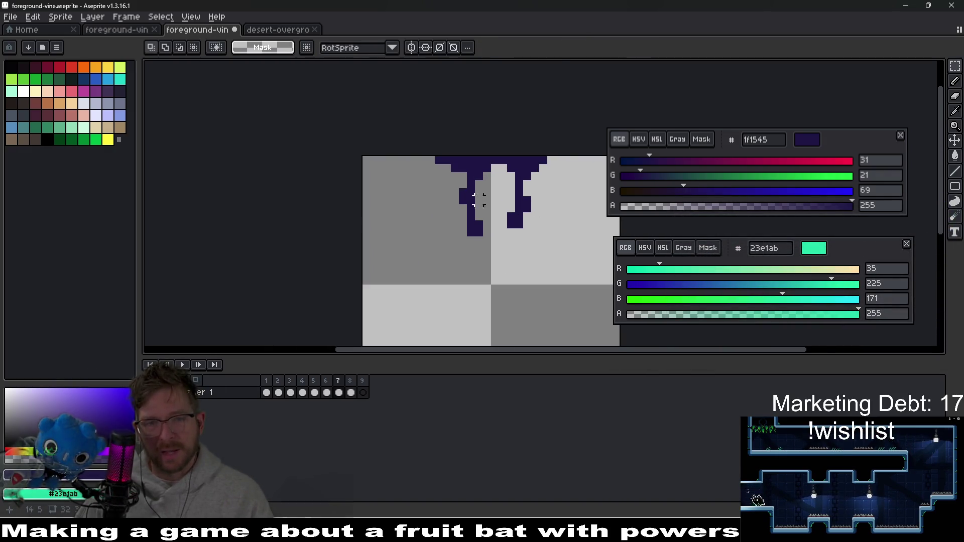
pyautogui.press('b')
pyautogui.click(493, 185)
pyautogui.scroll(-3, 522, 224)
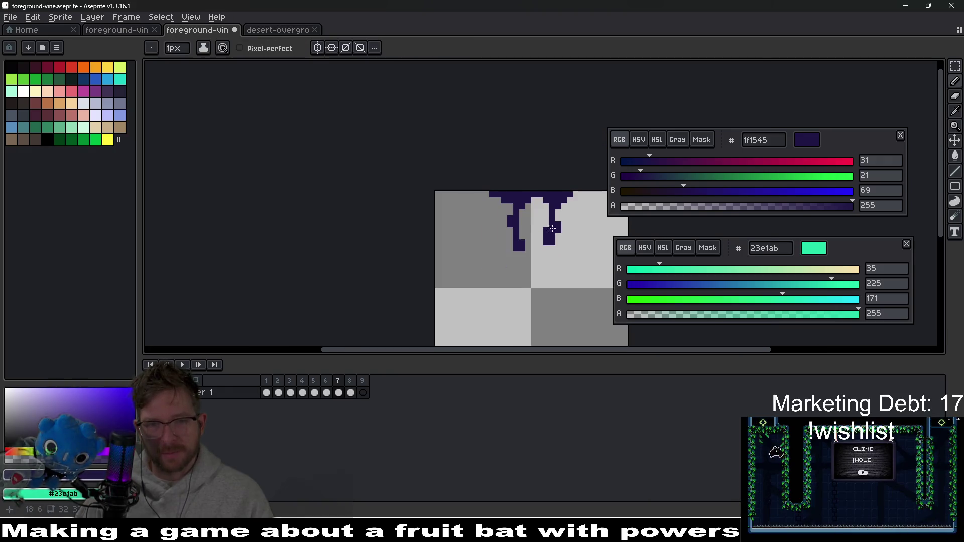
# - Cancel a 16 px Canvas Size change, keeping 32×32, and return to frame 5
pyautogui.hotkey('ctrl', 'alt', 'c')
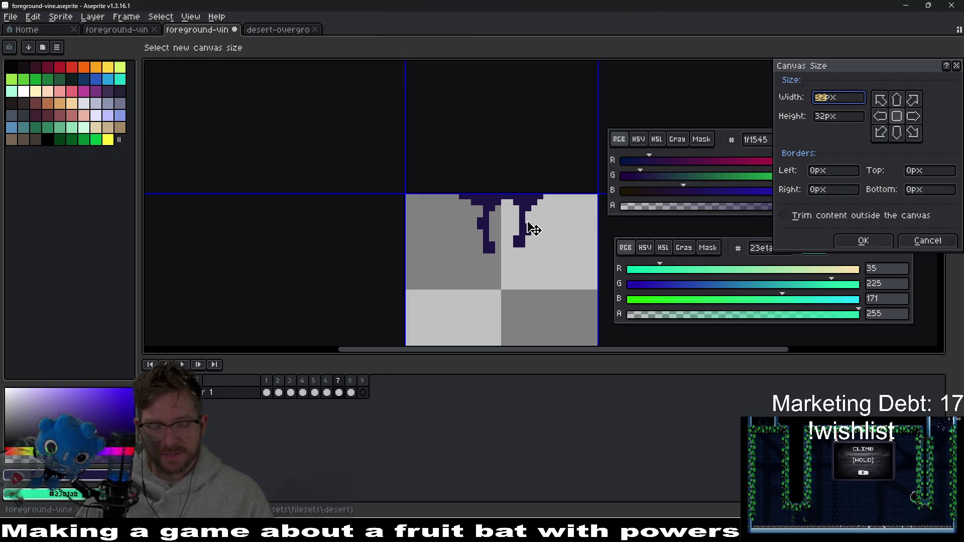
pyautogui.press('Escape')
pyautogui.write('16')
pyautogui.press('Escape')
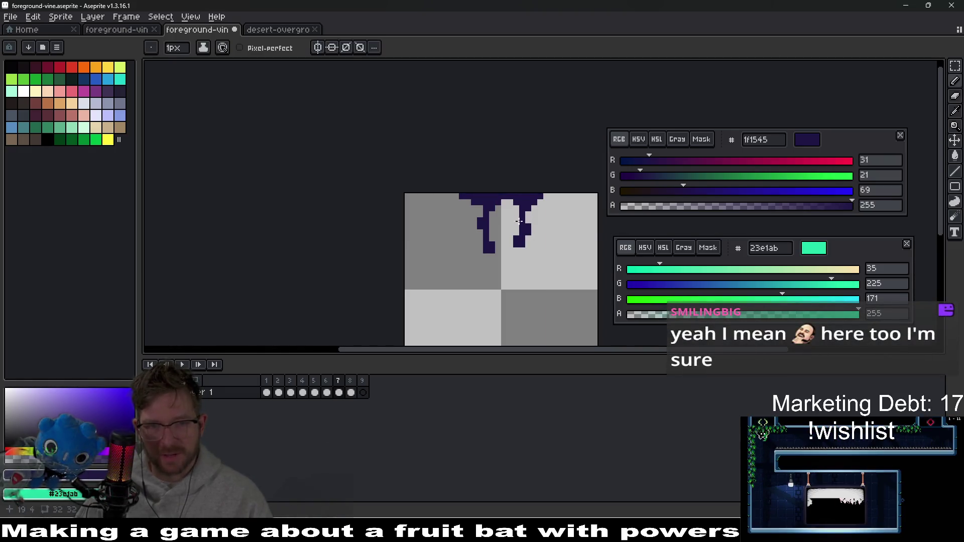
pyautogui.scroll(4, 527, 228)
pyautogui.scroll(1, 523, 229)
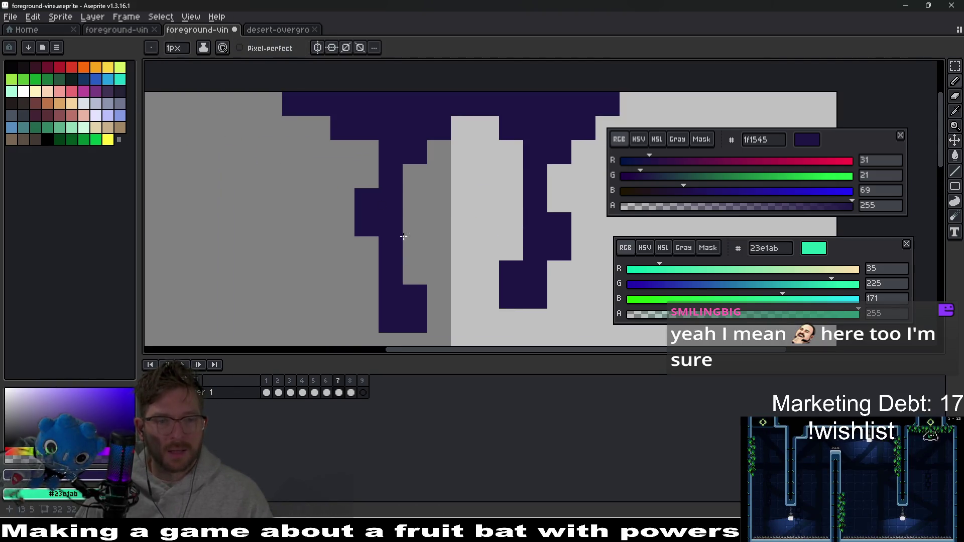
pyautogui.press('Left')
pyautogui.press('Left')
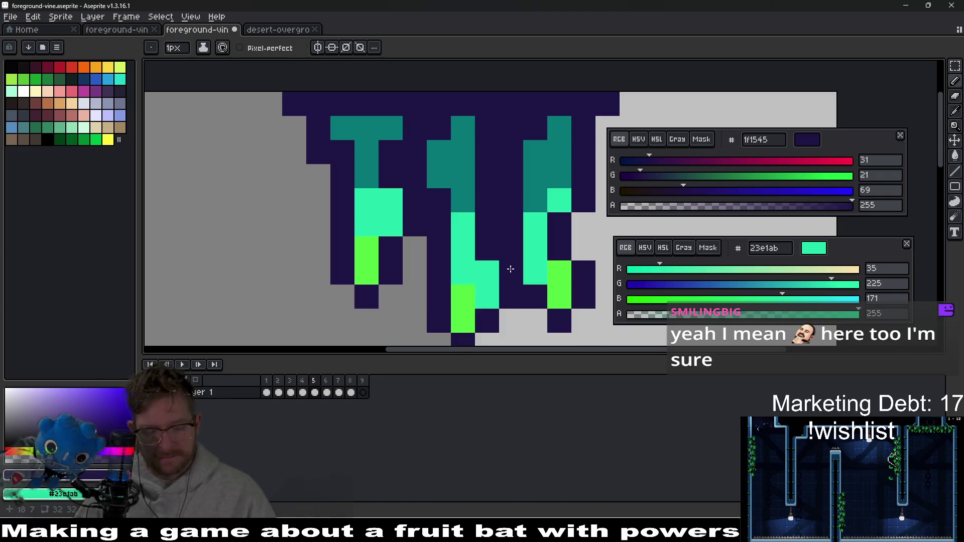
# - Eyedrop teal 077878 from frame 5 and paint a teal strip under frame 7's navy bar
pyautogui.press('i')
pyautogui.click(475, 232)
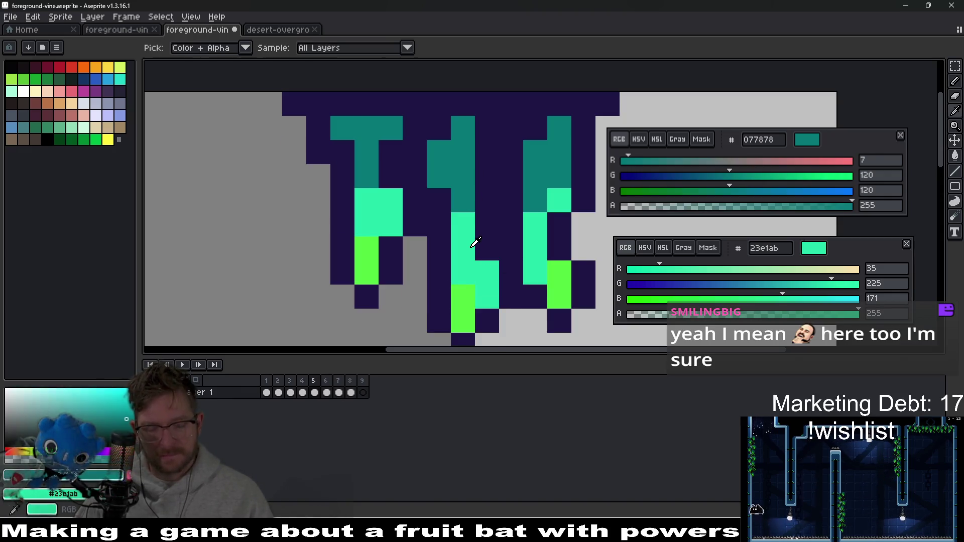
pyautogui.press('Right')
pyautogui.press('Right')
pyautogui.press('b')
pyautogui.click(435, 149)
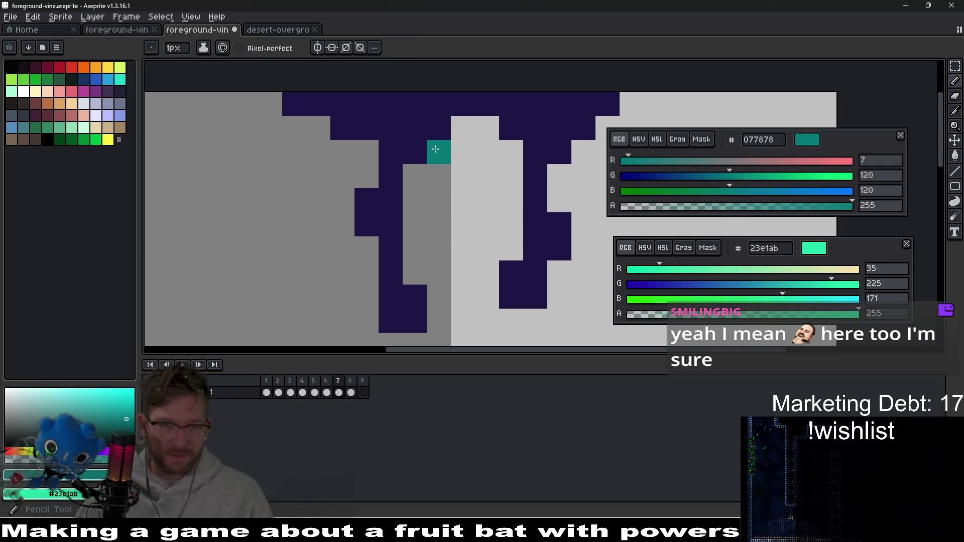
pyautogui.hotkey('ctrl', 'z')
pyautogui.click(415, 128)
pyautogui.hotkey('ctrl', 'z')
pyautogui.moveTo(439, 128)
pyautogui.mouseDown()
pyautogui.moveTo(398, 132)
pyautogui.moveTo(414, 146)
pyautogui.moveTo(396, 172)
pyautogui.moveTo(395, 218)
pyautogui.moveTo(370, 216)
pyautogui.moveTo(395, 273)
pyautogui.moveTo(391, 223)
pyautogui.moveTo(368, 224)
pyautogui.moveTo(367, 206)
pyautogui.mouseUp()
# - Paint the right vine's top rows teal and its strand mint
pyautogui.click(482, 247)
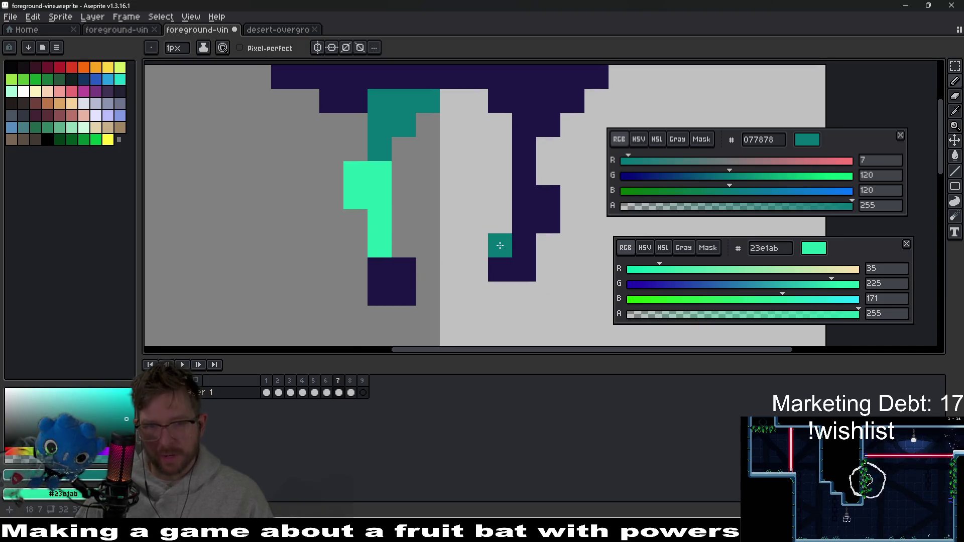
pyautogui.moveTo(494, 250); pyautogui.dragTo(462, 272)
pyautogui.moveTo(462, 123)
pyautogui.mouseDown()
pyautogui.moveTo(539, 128)
pyautogui.moveTo(492, 145)
pyautogui.moveTo(491, 168)
pyautogui.mouseUp()
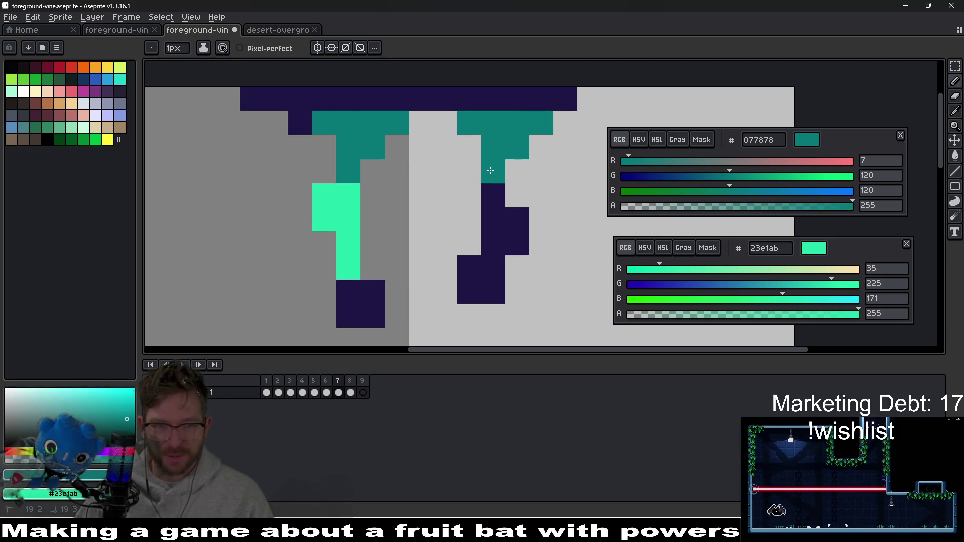
pyautogui.click(348, 189)
pyautogui.scroll(-5, 427, 216)
pyautogui.scroll(4, 437, 210)
pyautogui.click(442, 207)
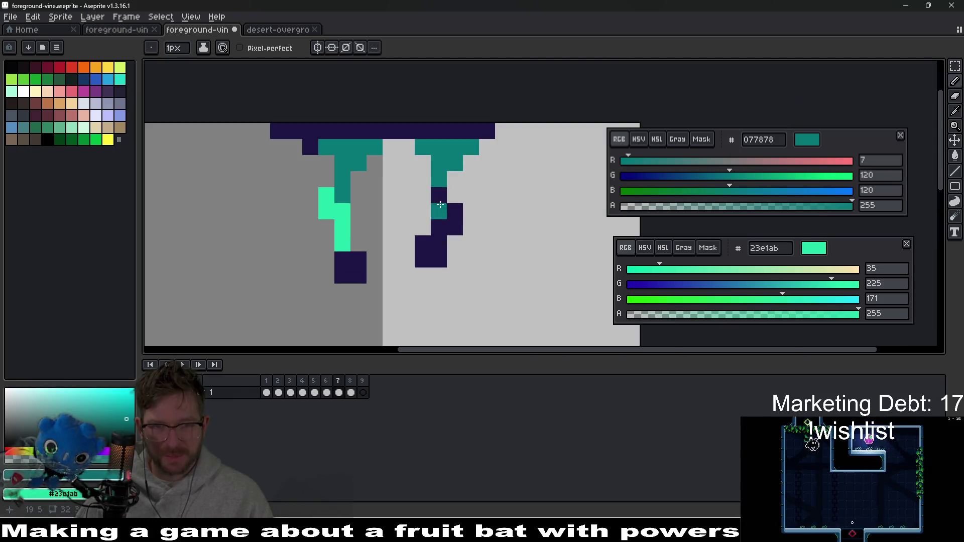
pyautogui.moveTo(444, 209)
pyautogui.mouseDown()
pyautogui.moveTo(455, 211)
pyautogui.moveTo(455, 228)
pyautogui.moveTo(438, 227)
pyautogui.mouseUp()
pyautogui.rightClick(439, 238)
# - Touch up teal cells on the left vine and below the right vine
pyautogui.scroll(-5, 424, 216)
pyautogui.scroll(4, 423, 216)
pyautogui.scroll(3, 423, 216)
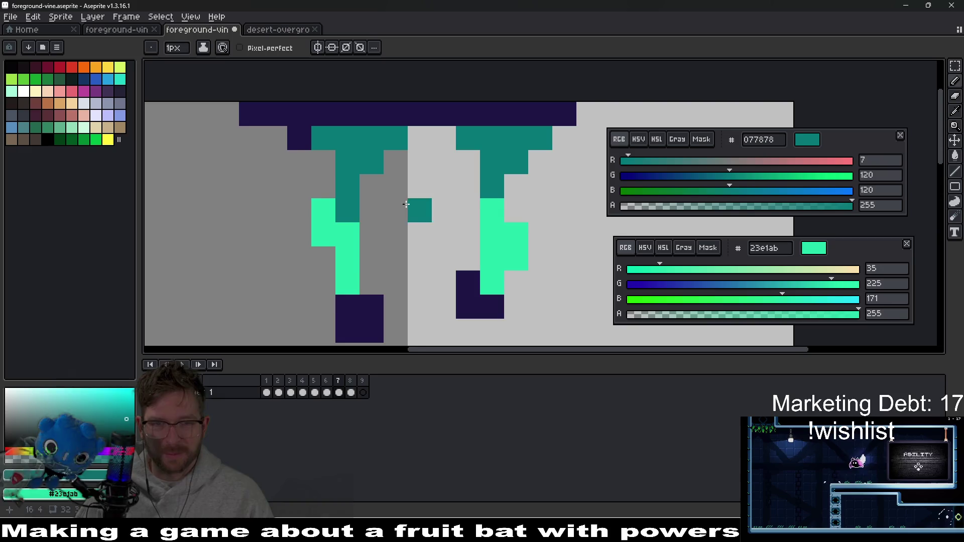
pyautogui.click(324, 233)
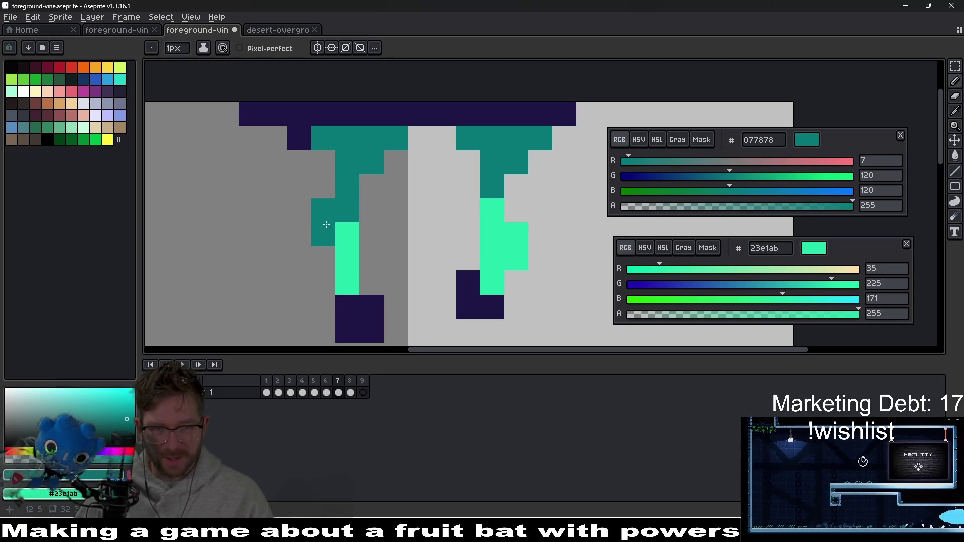
pyautogui.scroll(-5, 420, 220)
pyautogui.scroll(3, 422, 231)
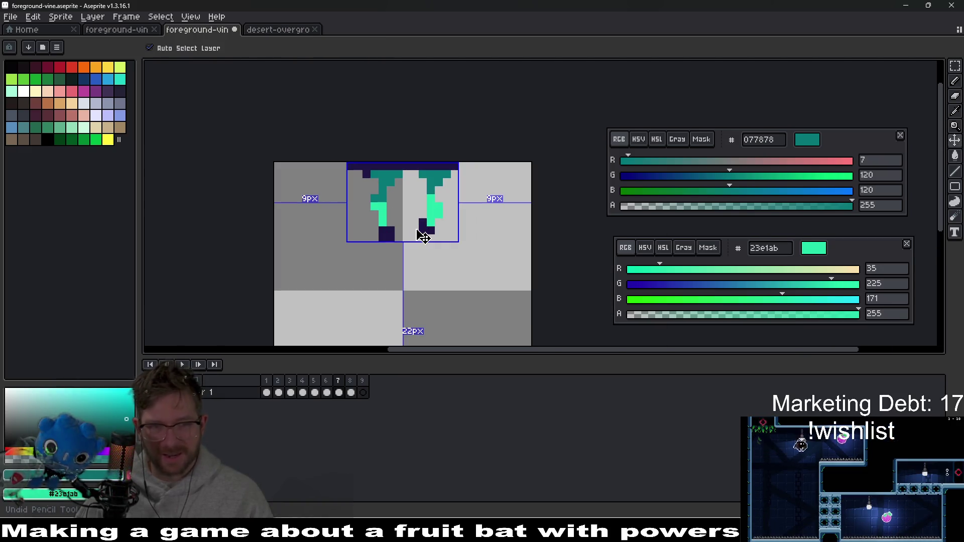
pyautogui.moveTo(413, 209); pyautogui.dragTo(400, 231)
pyautogui.click(426, 223)
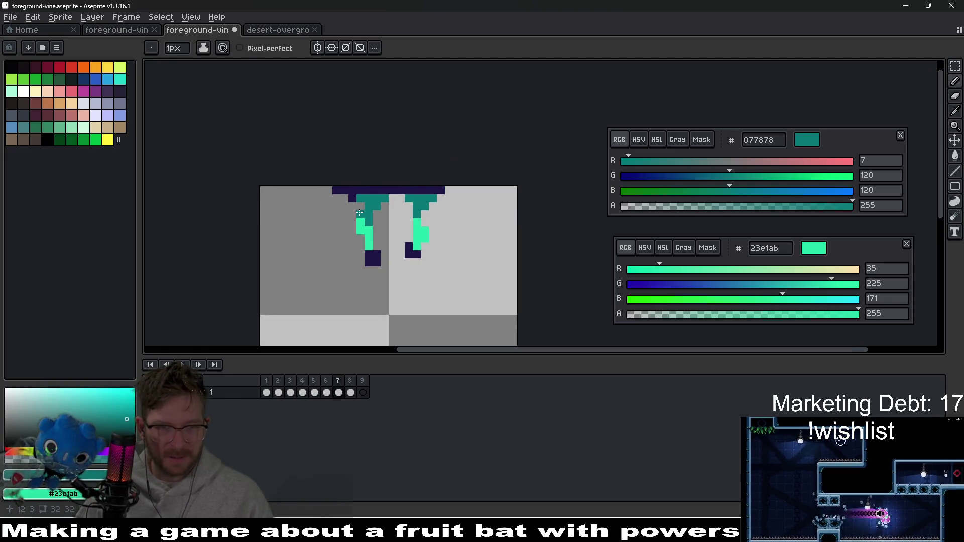
pyautogui.hotkey('ctrl', 'z')
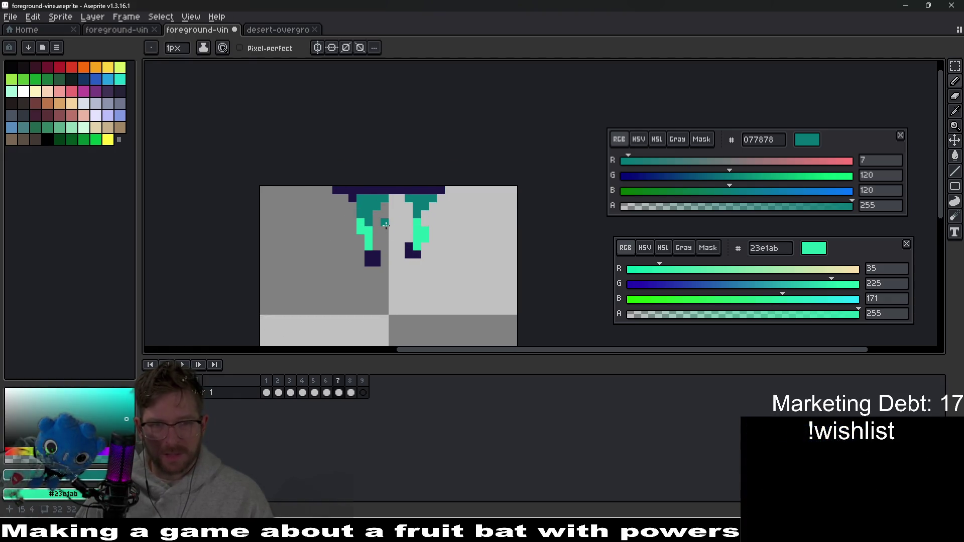
pyautogui.scroll(3, 385, 225)
pyautogui.click(438, 308)
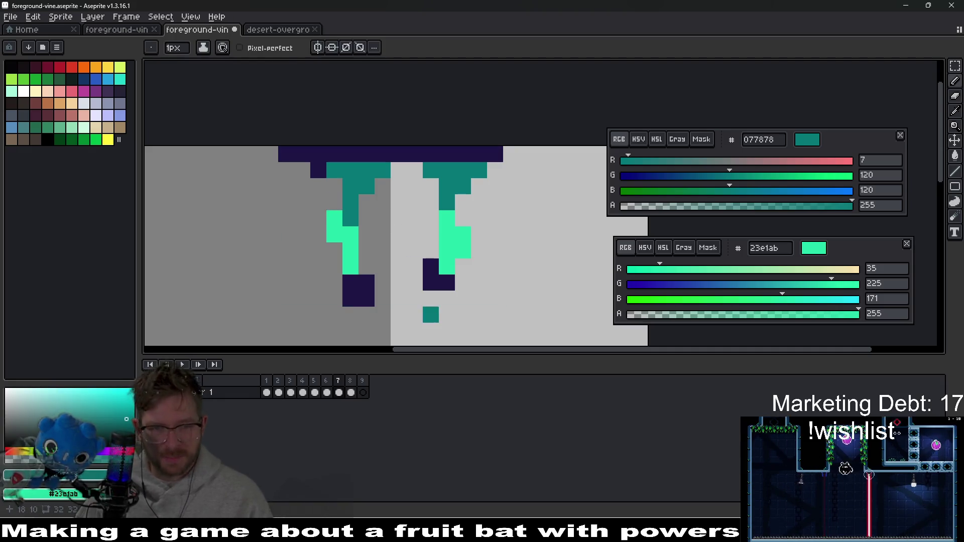
# - Eyedrop green from frame 5 for both vine tips, add a mint pixel, then sample navy
pyautogui.press('Left')
pyautogui.press('Left')
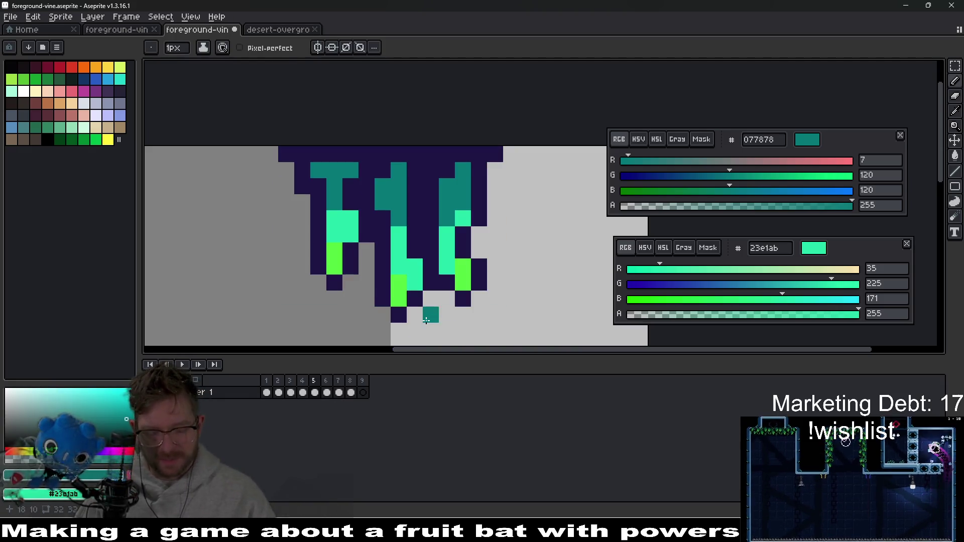
pyautogui.keyDown('alt'); pyautogui.click(402, 288); pyautogui.keyUp('alt')
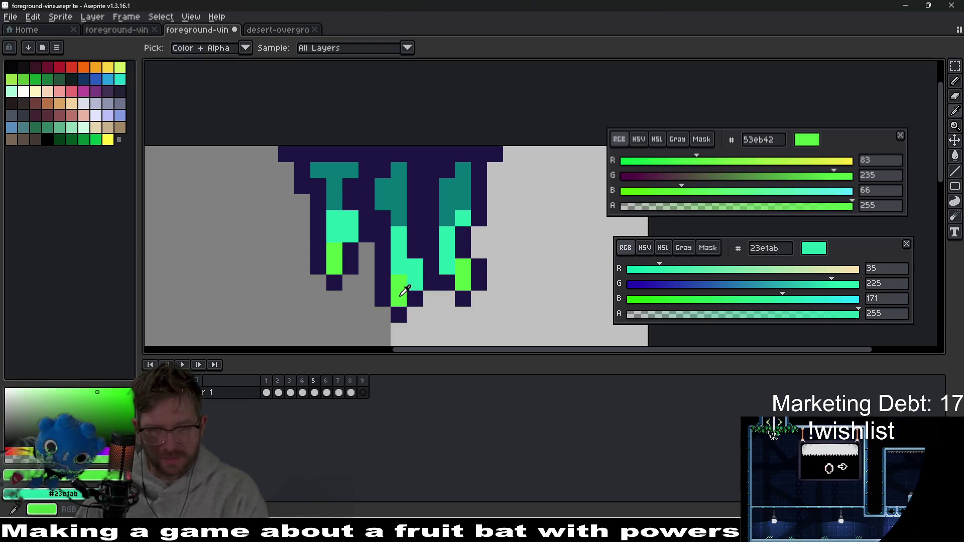
pyautogui.press('Right')
pyautogui.press('Right')
pyautogui.click(366, 282)
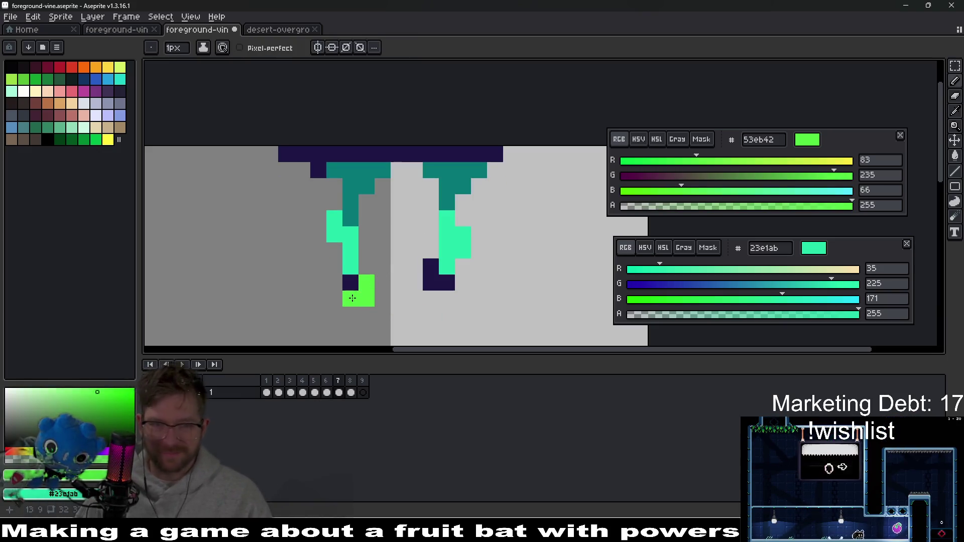
pyautogui.moveTo(447, 282); pyautogui.dragTo(431, 266)
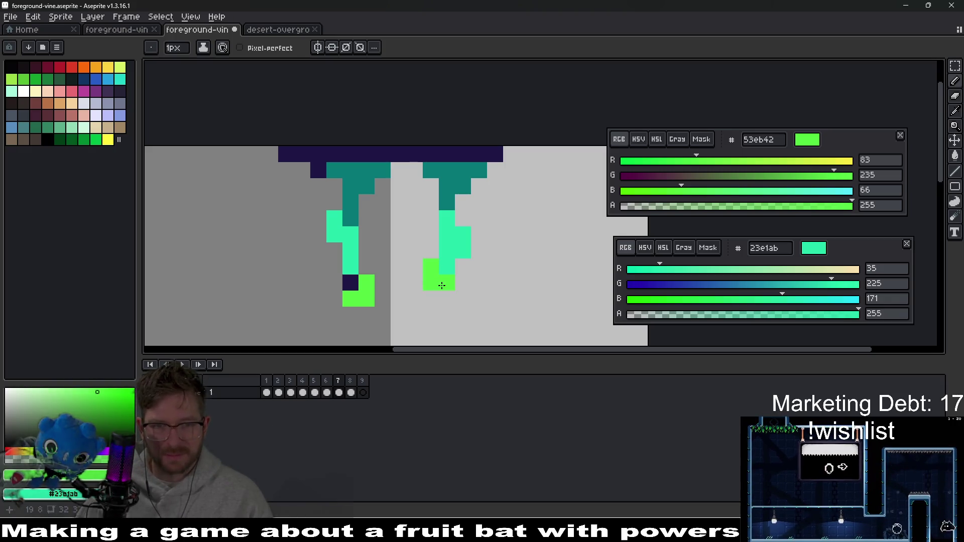
pyautogui.keyDown('alt'); pyautogui.click(354, 264); pyautogui.keyUp('alt')
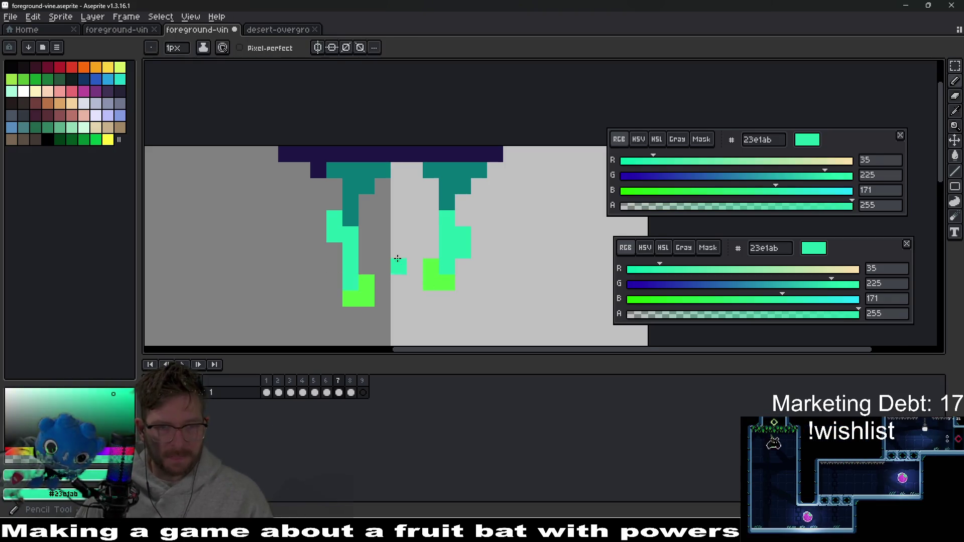
pyautogui.scroll(-3, 399, 257)
pyautogui.scroll(5, 398, 257)
pyautogui.scroll(-1, 361, 262)
pyautogui.click(360, 262)
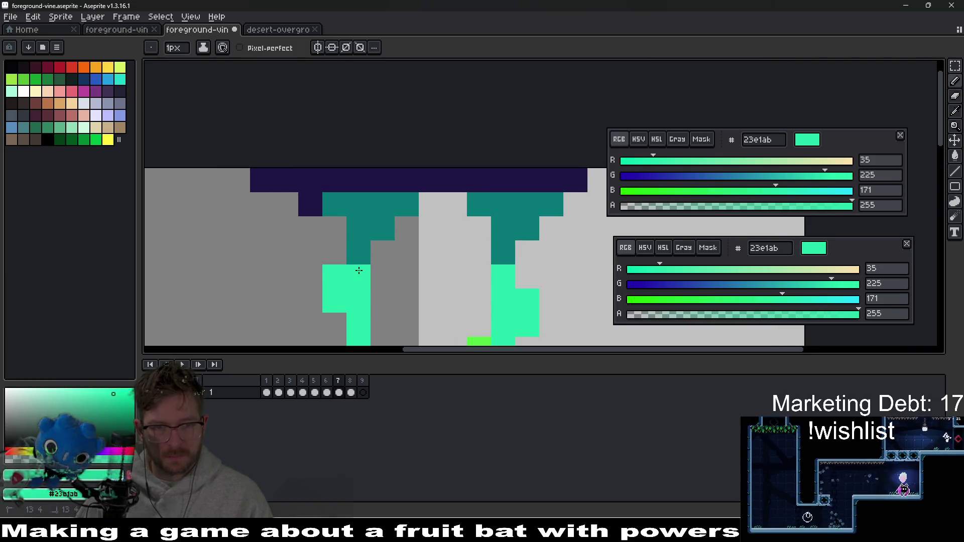
pyautogui.moveTo(440, 268); pyautogui.dragTo(450, 237)
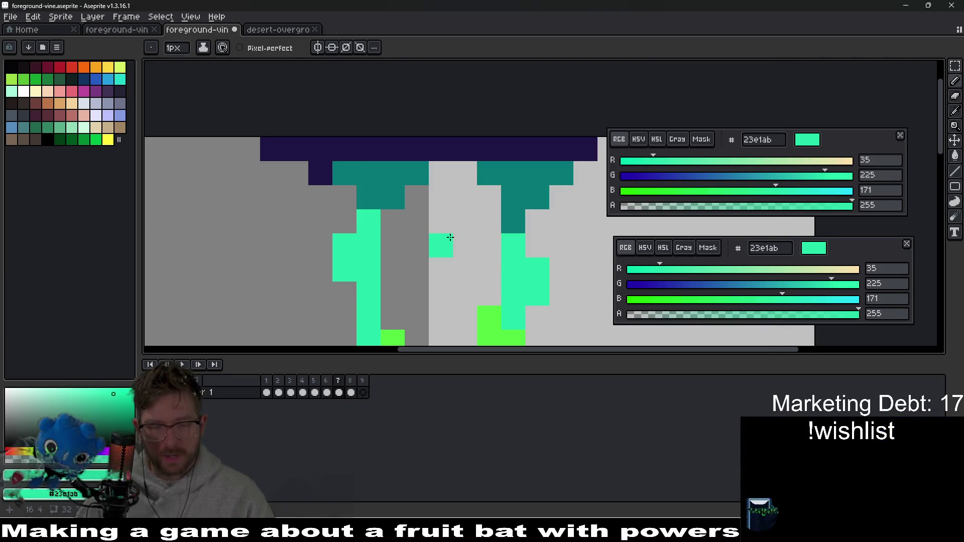
pyautogui.click(327, 177)
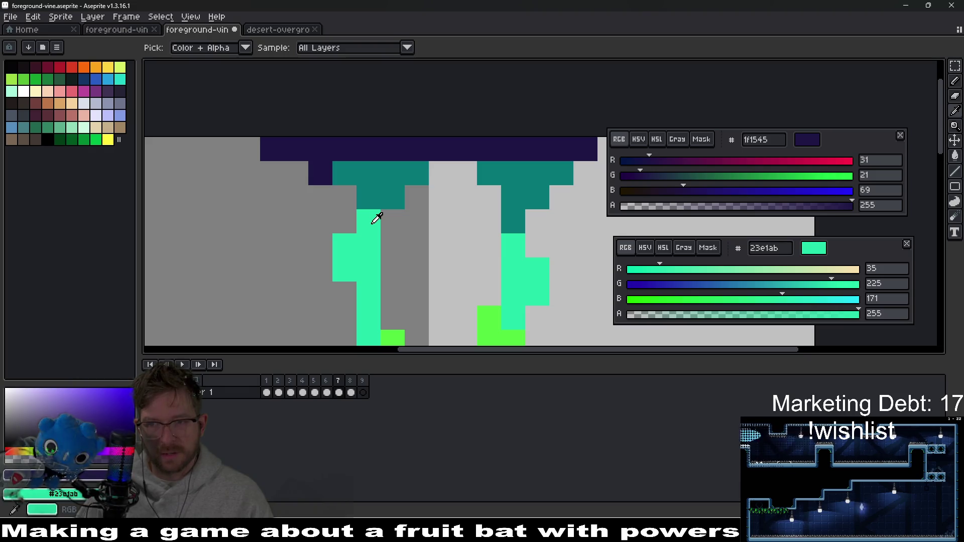
# - Draw navy outline pixels down the left vine and up the right vine
pyautogui.press('b')
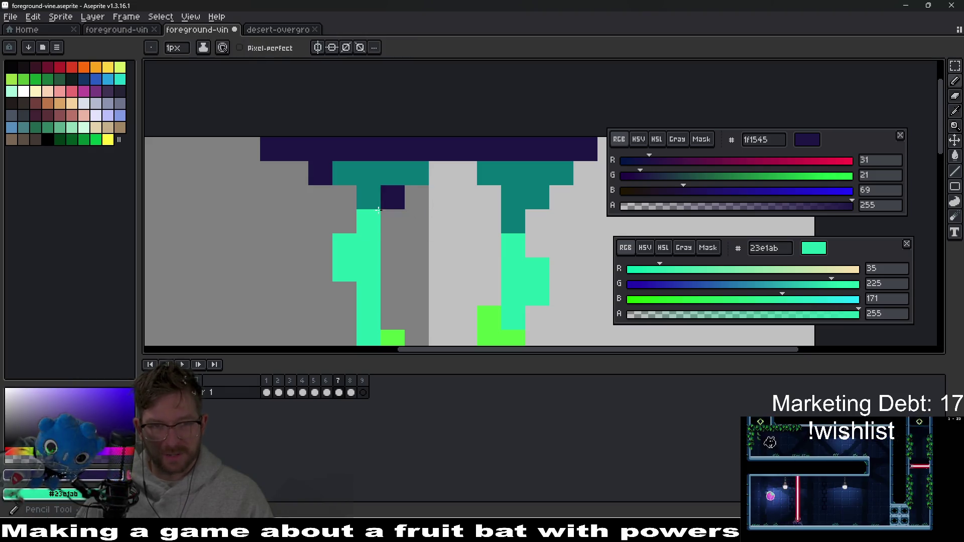
pyautogui.click(345, 198)
pyautogui.click(321, 197)
pyautogui.scroll(-3, 316, 201)
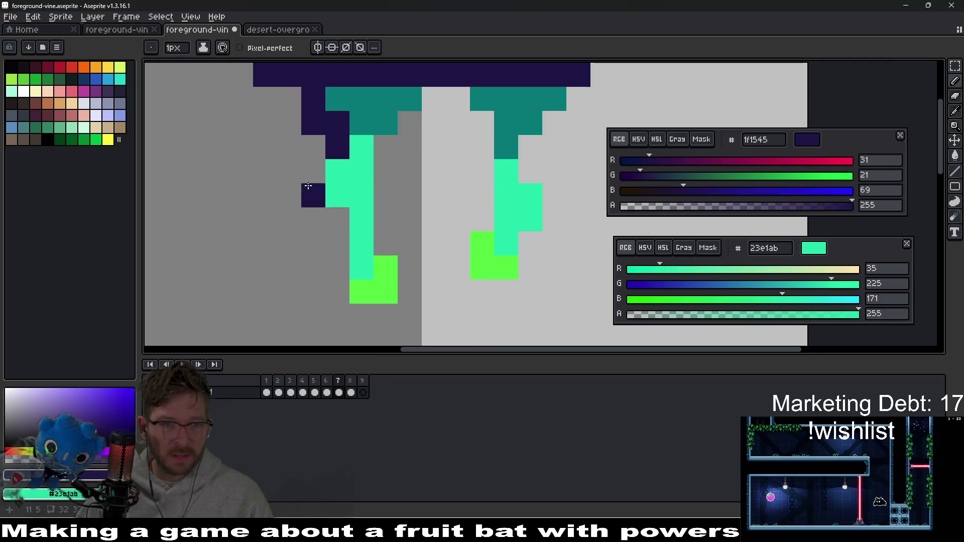
pyautogui.moveTo(314, 171); pyautogui.dragTo(337, 296)
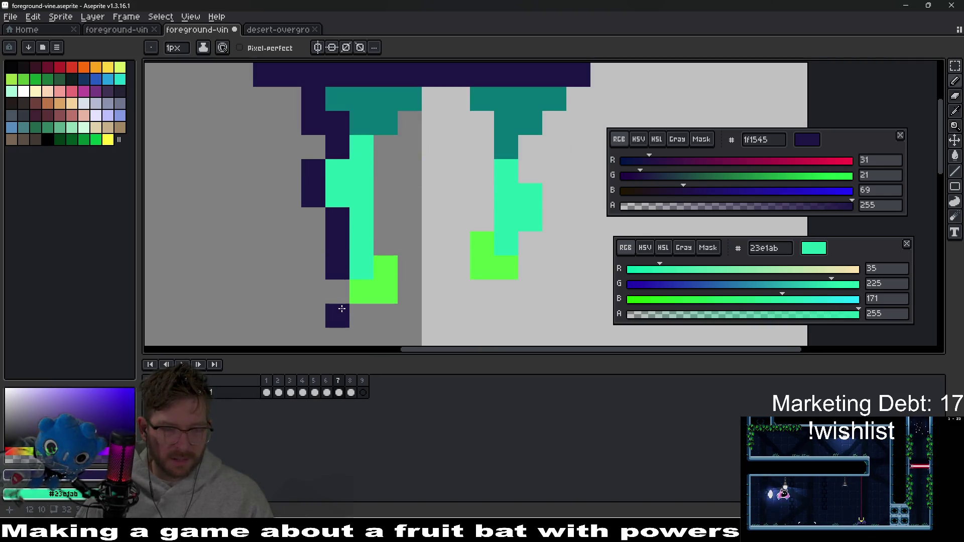
pyautogui.moveTo(403, 286)
pyautogui.mouseDown()
pyautogui.moveTo(386, 190)
pyautogui.moveTo(424, 117)
pyautogui.moveTo(452, 98)
pyautogui.moveTo(460, 123)
pyautogui.moveTo(479, 136)
pyautogui.moveTo(483, 204)
pyautogui.moveTo(457, 216)
pyautogui.moveTo(460, 291)
pyautogui.moveTo(501, 294)
pyautogui.moveTo(528, 286)
pyautogui.moveTo(531, 240)
pyautogui.moveTo(559, 202)
pyautogui.moveTo(529, 168)
pyautogui.moveTo(529, 147)
pyautogui.moveTo(576, 102)
pyautogui.mouseUp()
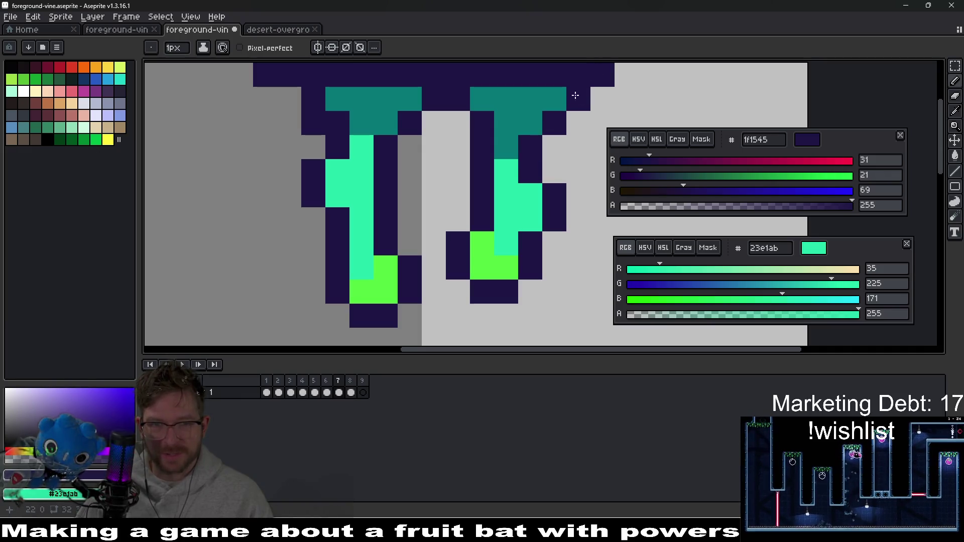
pyautogui.scroll(-3, 542, 200)
# - Set the canvas width to 16 and select both vines below the top bar
pyautogui.hotkey('ctrl', 'alt', 'c')
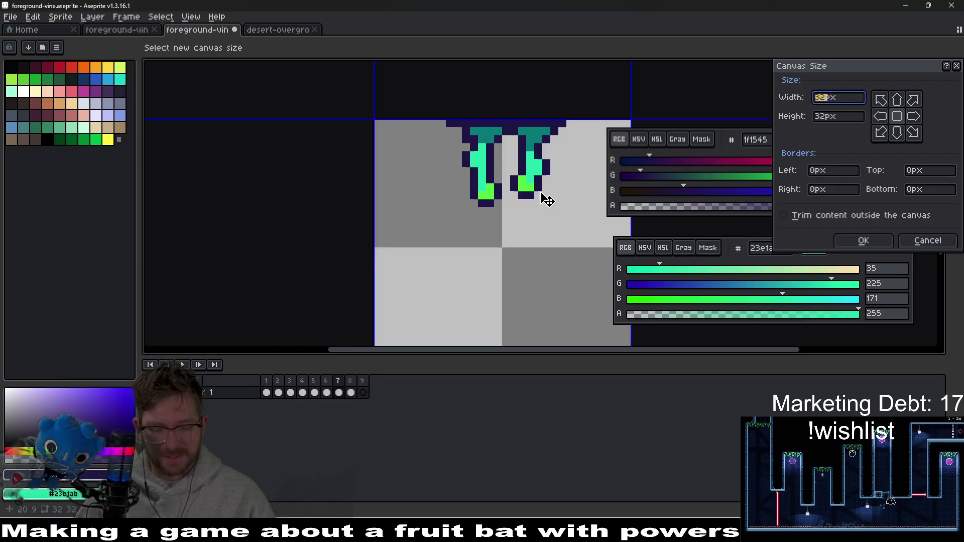
pyautogui.write('16')
pyautogui.press('Return')
pyautogui.scroll(1, 471, 160)
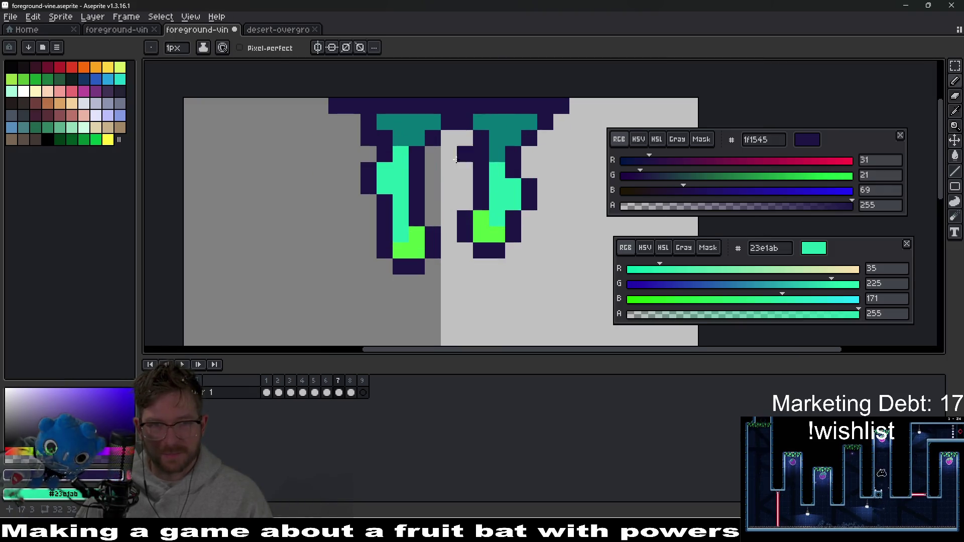
pyautogui.press('m')
pyautogui.moveTo(362, 115)
pyautogui.mouseDown()
pyautogui.moveTo(397, 133)
pyautogui.moveTo(554, 290)
pyautogui.mouseUp()
# - Reselect both vines, nudge them one pixel left, and deselect
pyautogui.press('Left')
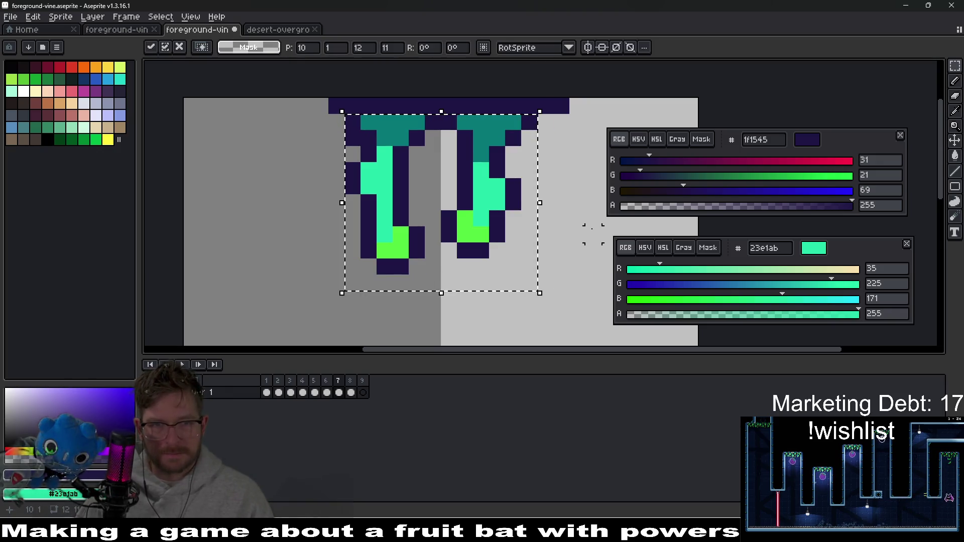
pyautogui.press('Escape')
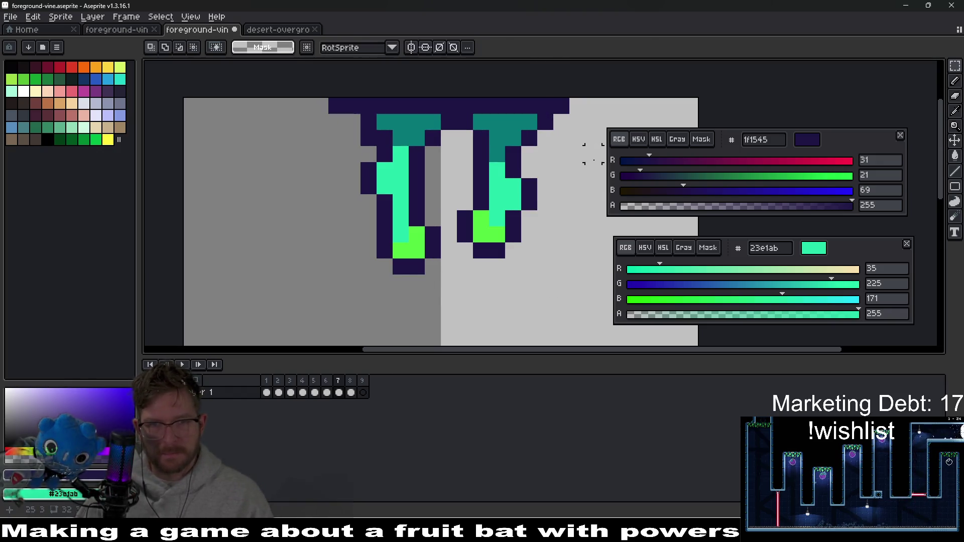
pyautogui.hotkey('ctrl', 'd')
pyautogui.moveTo(352, 114)
pyautogui.mouseDown()
pyautogui.moveTo(553, 126)
pyautogui.moveTo(564, 301)
pyautogui.moveTo(563, 286)
pyautogui.mouseUp()
pyautogui.press('Left')
pyautogui.hotkey('ctrl', 'd')
pyautogui.press('b')
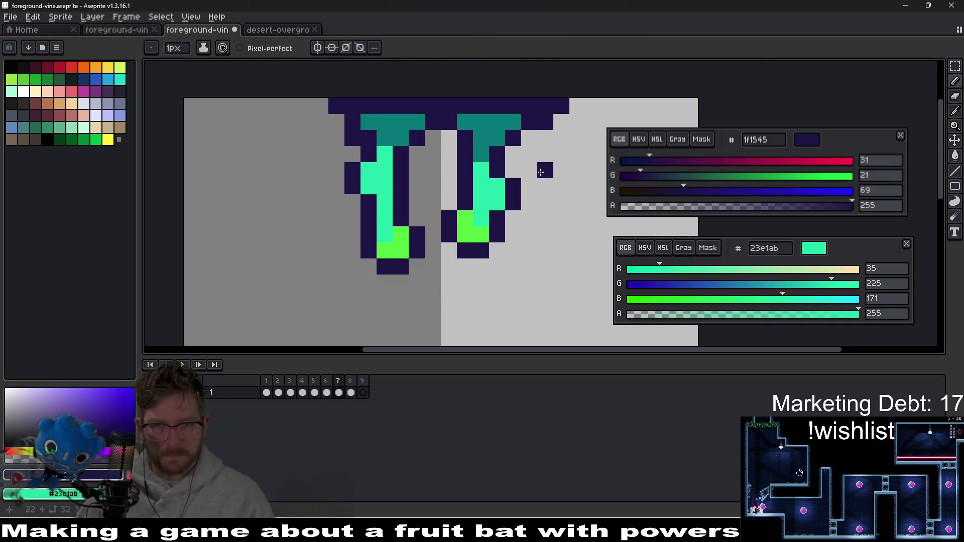
# - Apply a 16 px Canvas Size change again and resume drawing with the Pencil
pyautogui.scroll(-5, 578, 204)
pyautogui.press('v')
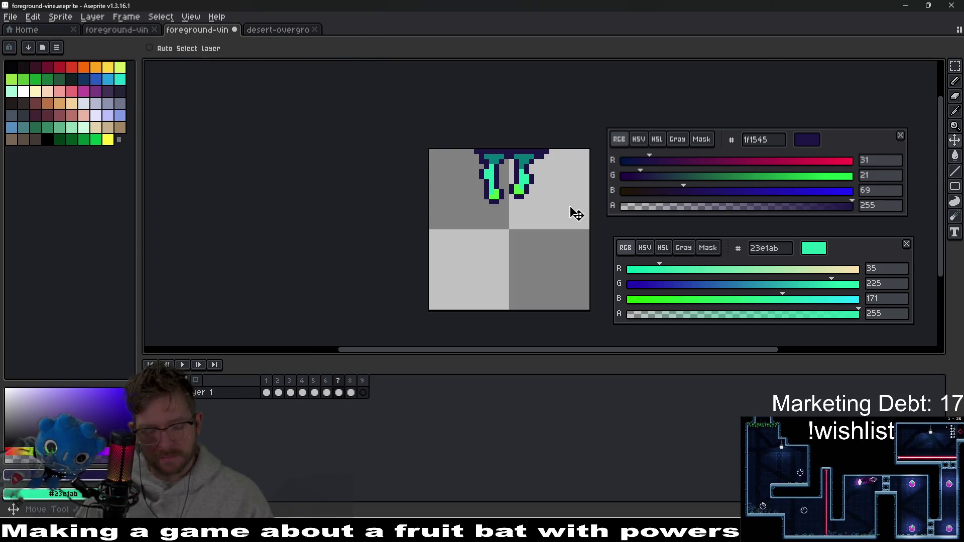
pyautogui.hotkey('ctrl', 'alt', 'c')
pyautogui.write('1')
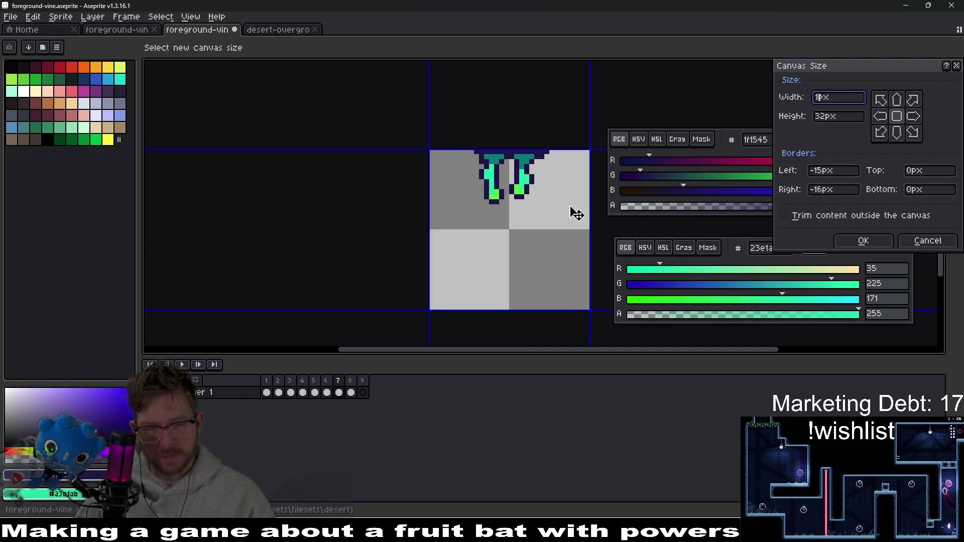
pyautogui.write('6')
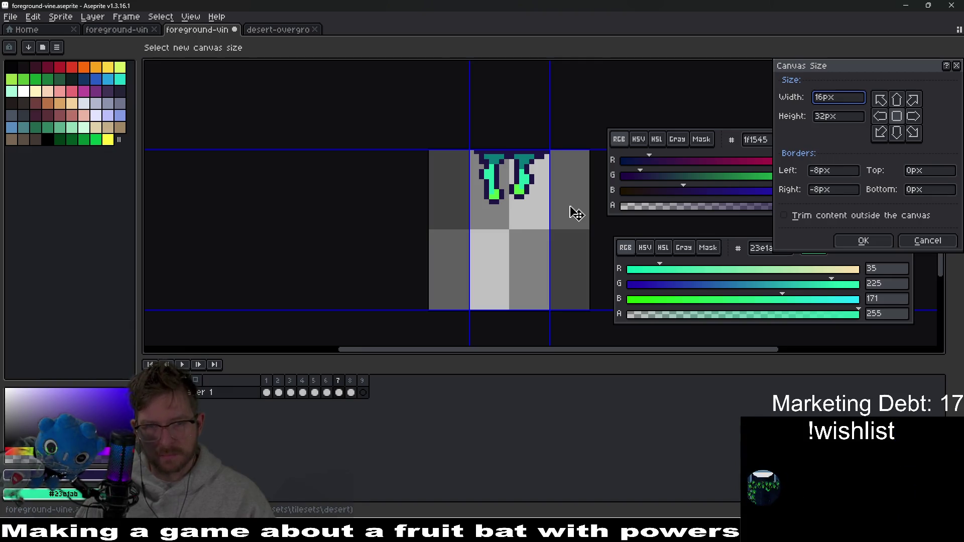
pyautogui.press('Return')
pyautogui.scroll(3, 502, 161)
pyautogui.press('b')
pyautogui.moveTo(553, 180); pyautogui.dragTo(521, 191)
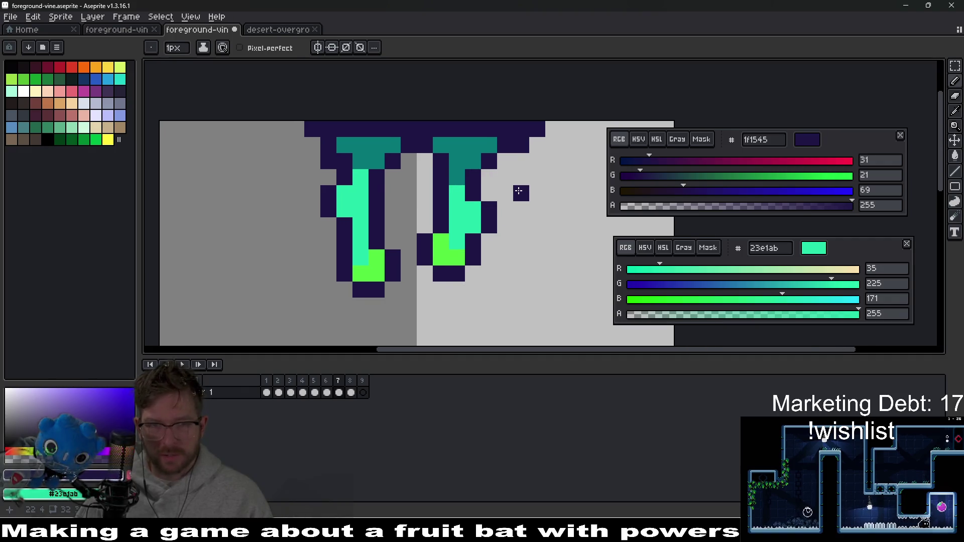
# - Repaint one left-vine mint pixel with sampled teal 077878, then save the sprite
pyautogui.scroll(-5, 520, 190)
pyautogui.scroll(-2, 515, 194)
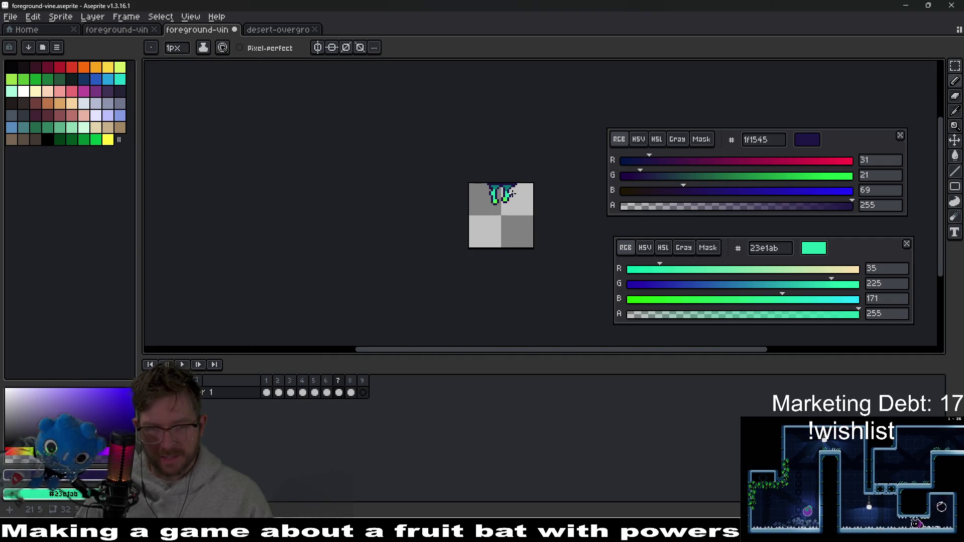
pyautogui.scroll(2, 513, 193)
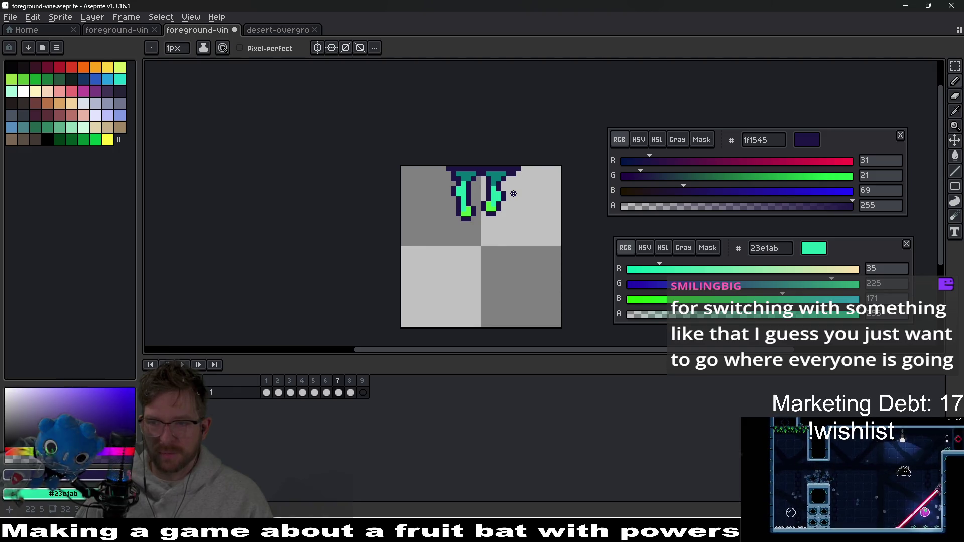
pyautogui.scroll(3, 513, 193)
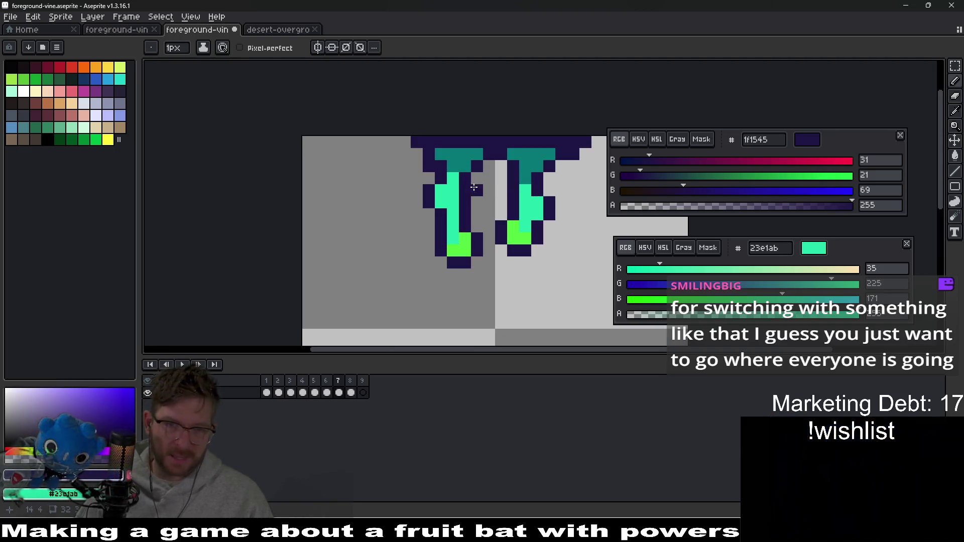
pyautogui.scroll(1, 520, 191)
pyautogui.scroll(1, 482, 181)
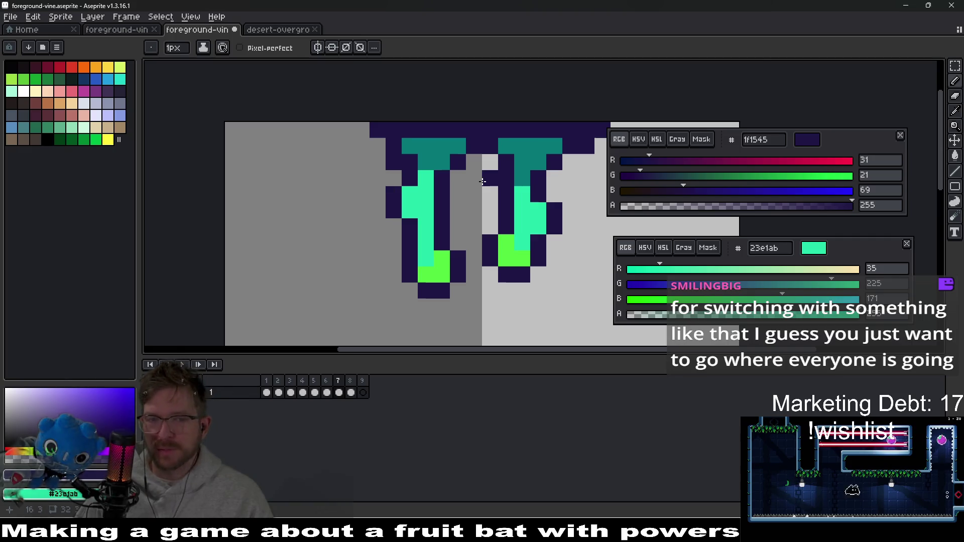
pyautogui.press('alt')
pyautogui.keyDown('alt'); pyautogui.click(430, 162); pyautogui.keyUp('alt')
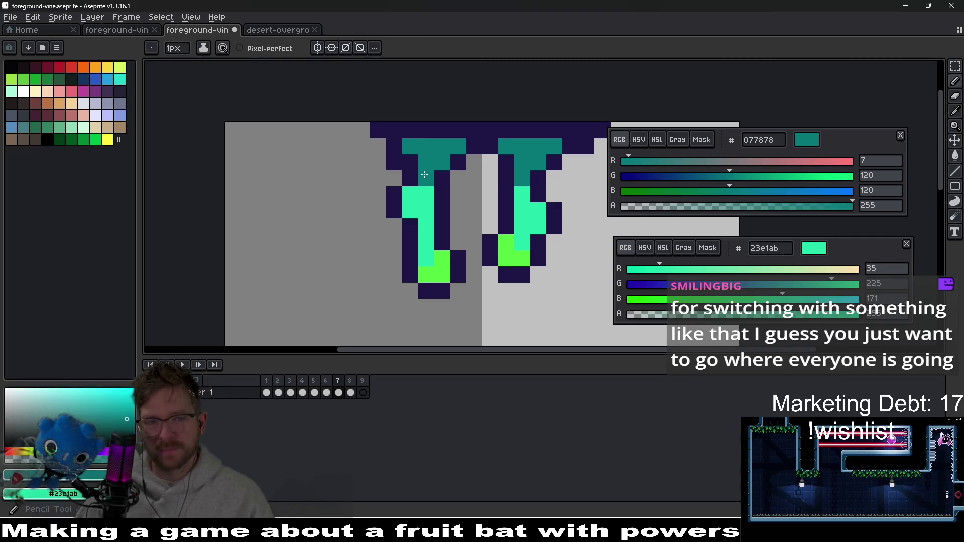
pyautogui.click(415, 192)
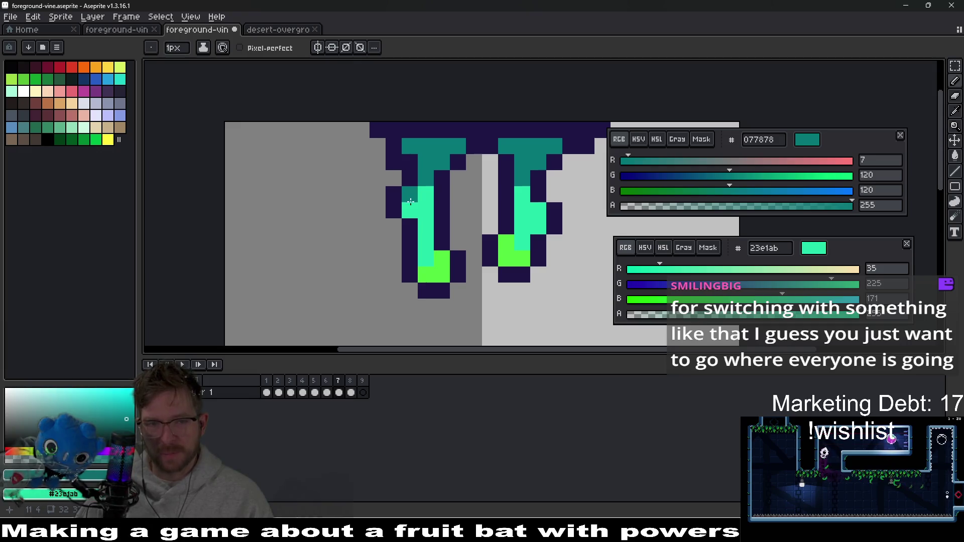
pyautogui.scroll(-5, 536, 232)
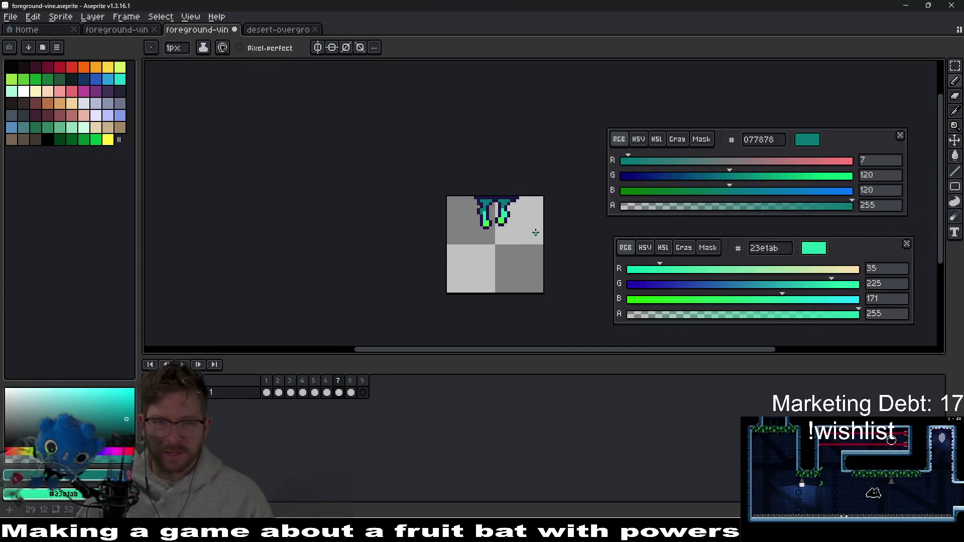
pyautogui.scroll(2, 528, 236)
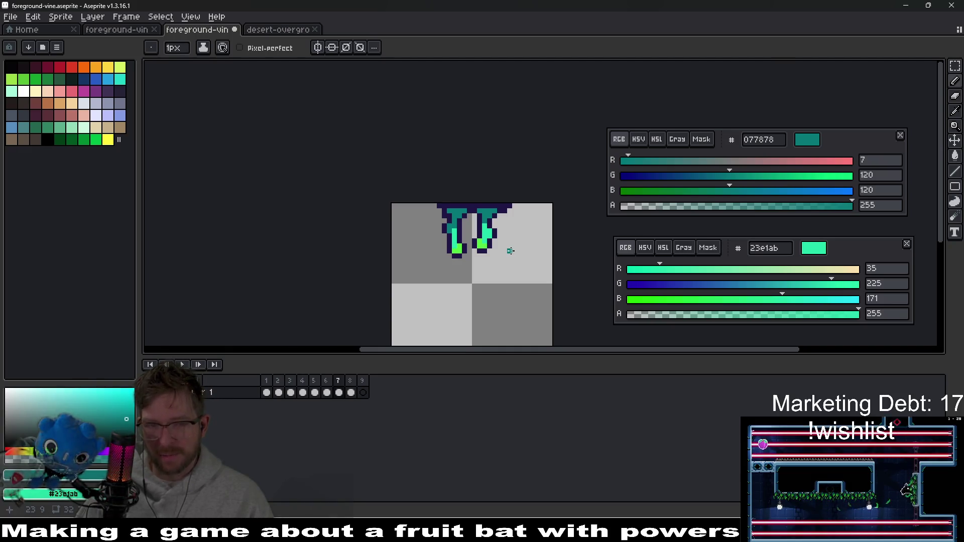
pyautogui.hotkey('ctrl', 's')
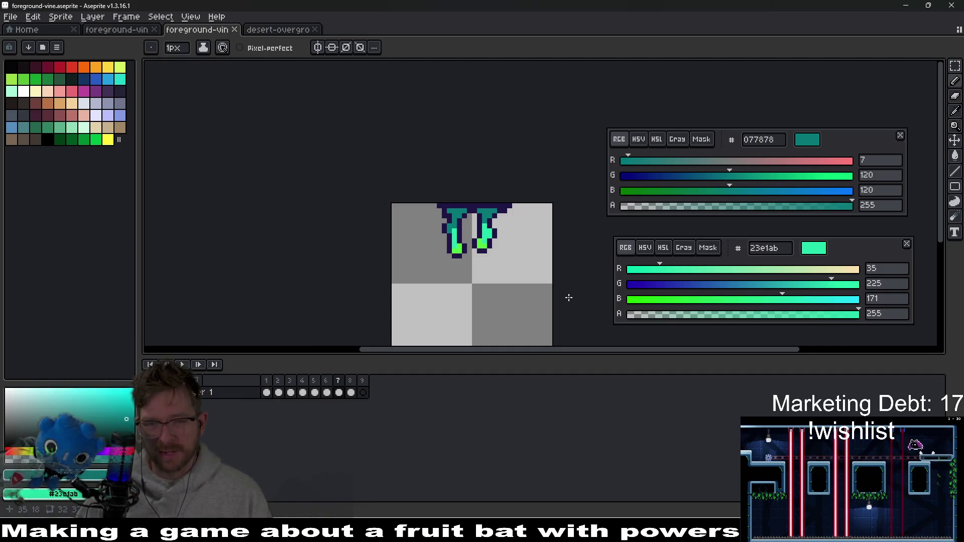
pyautogui.scroll(4, 477, 226)
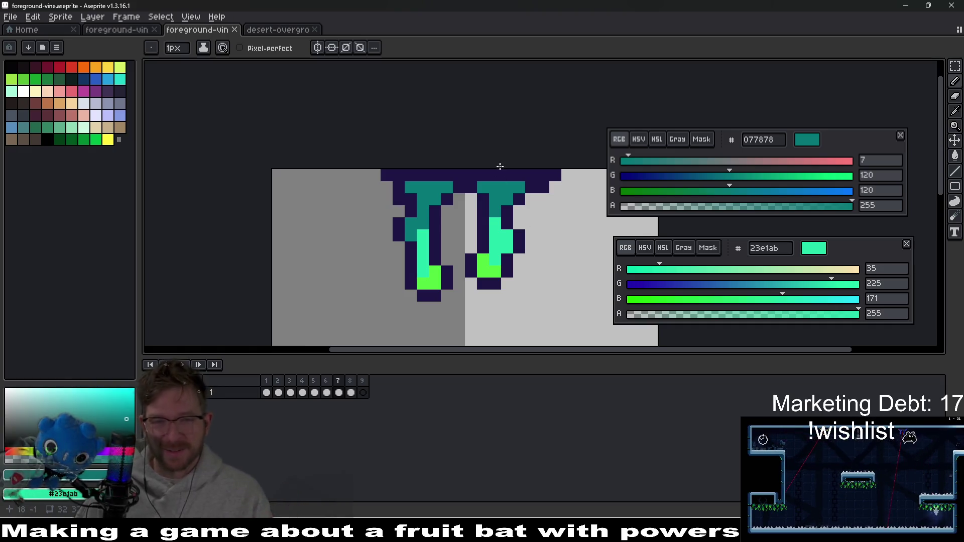
# - Place a trial teal pixel just right of the right vine's navy outline
pyautogui.scroll(3, 507, 170)
pyautogui.click(540, 217)
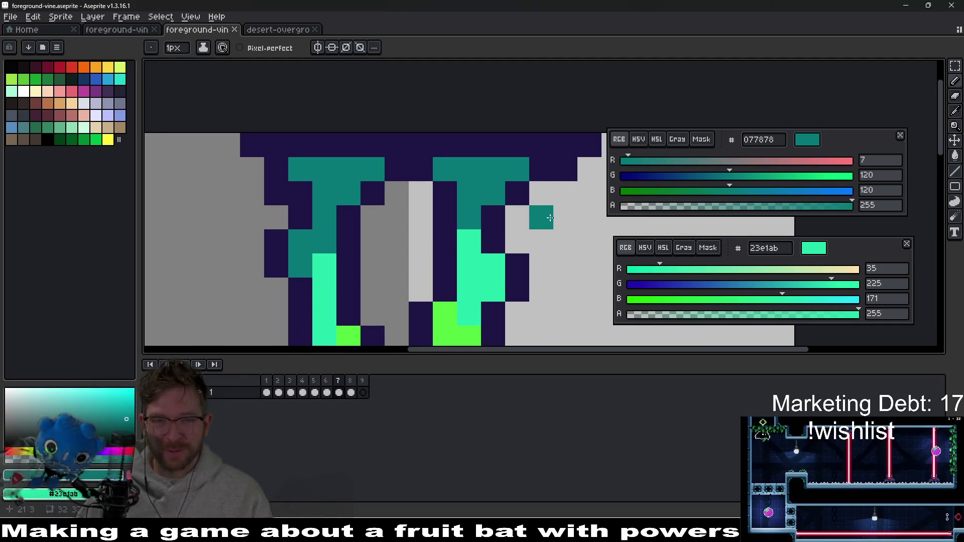
pyautogui.hotkey('ctrl', 'z')
pyautogui.click(530, 206)
pyautogui.scroll(-4, 532, 212)
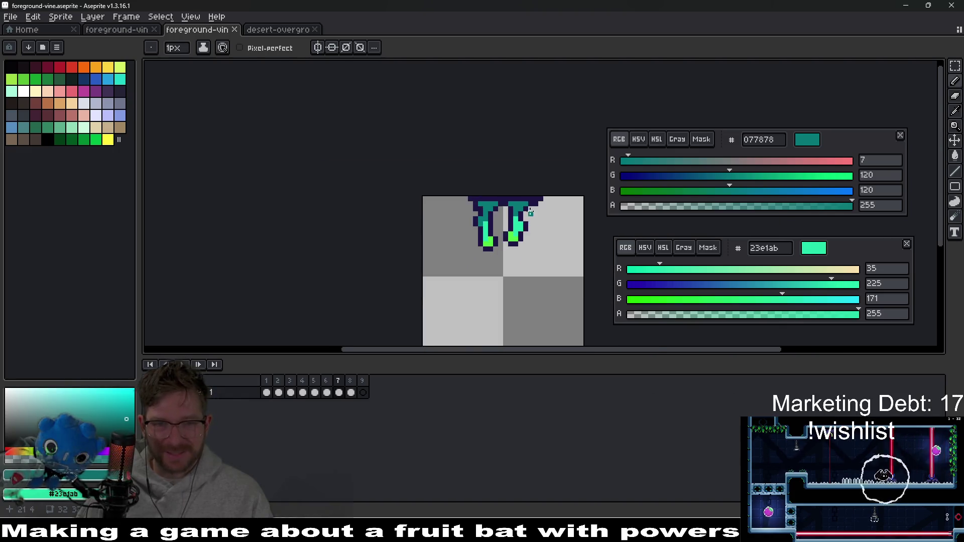
pyautogui.scroll(2, 532, 212)
# - Eyedrop the dark navy outline colour for the pencil and recentre the vines in view
pyautogui.press('i')
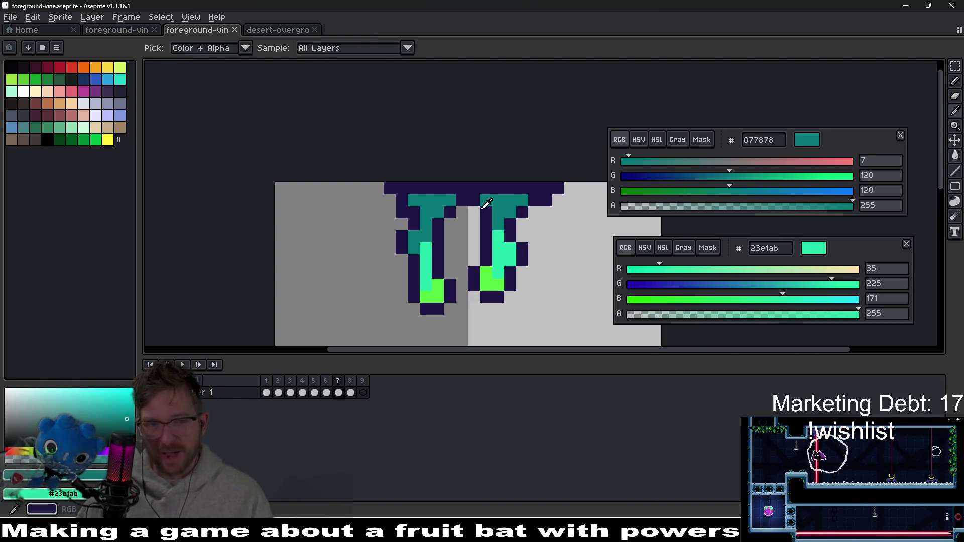
pyautogui.click(482, 206)
pyautogui.press('b')
pyautogui.scroll(-2, 518, 227)
pyautogui.scroll(1, 517, 227)
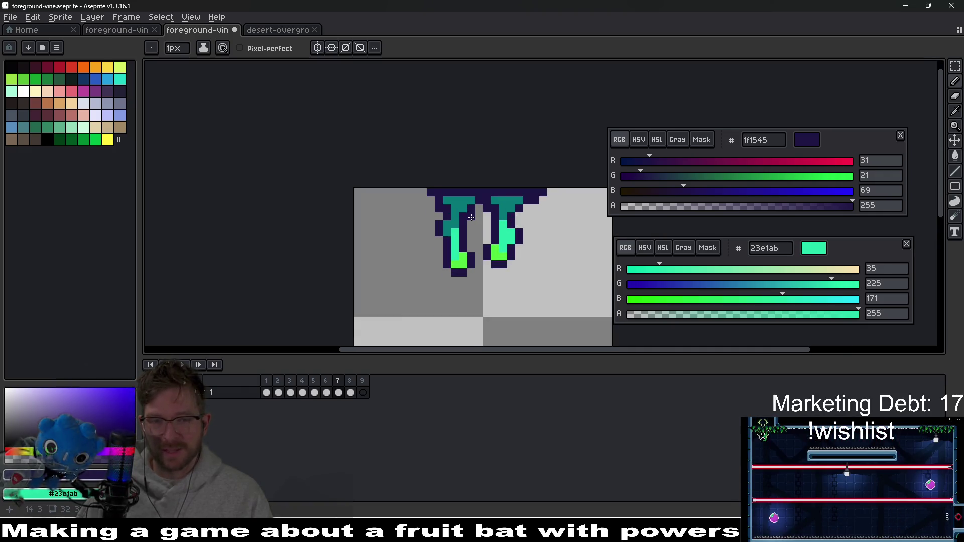
pyautogui.scroll(1, 498, 216)
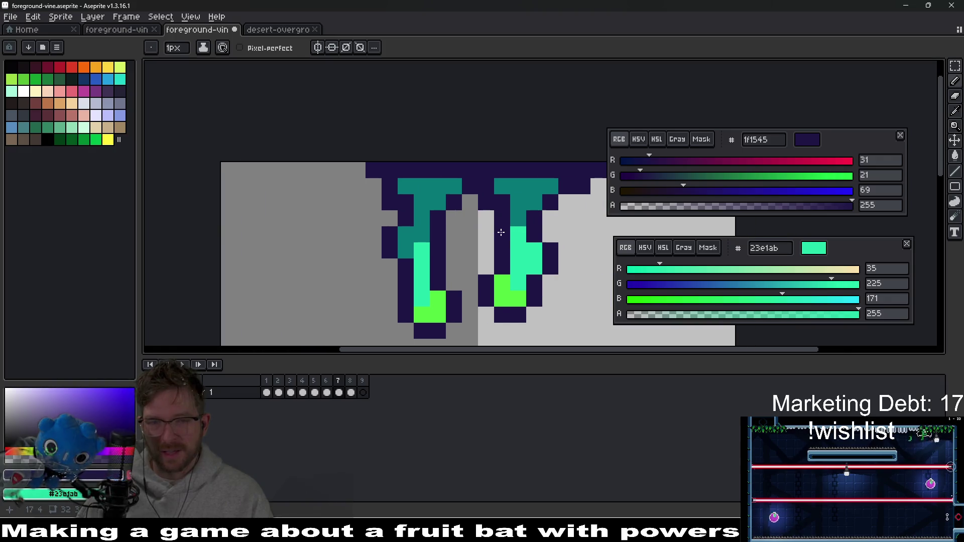
pyautogui.scroll(-1, 551, 251)
pyautogui.moveTo(550, 251); pyautogui.dragTo(524, 226)
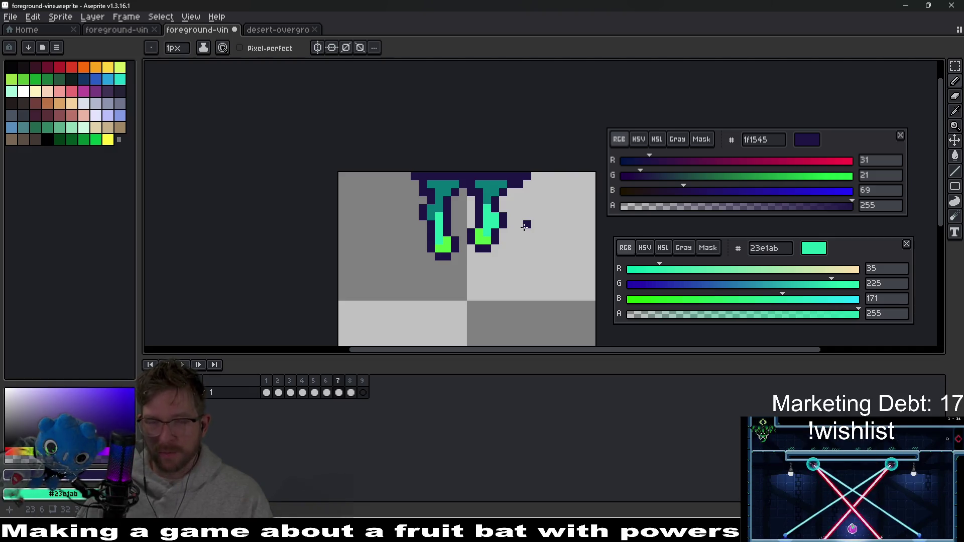
# - Undo the stray teal pixel and bring up the empty frame 9
pyautogui.scroll(4, 456, 198)
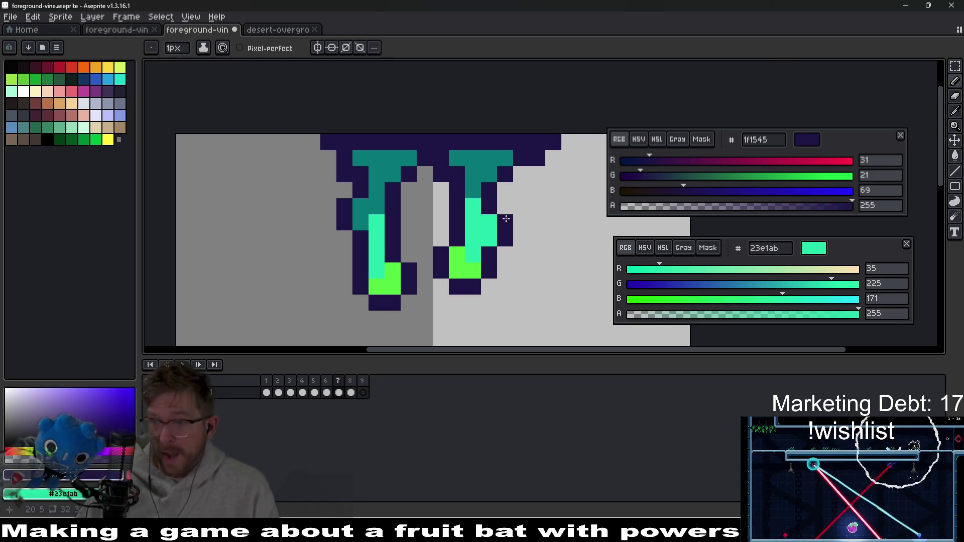
pyautogui.scroll(-4, 505, 219)
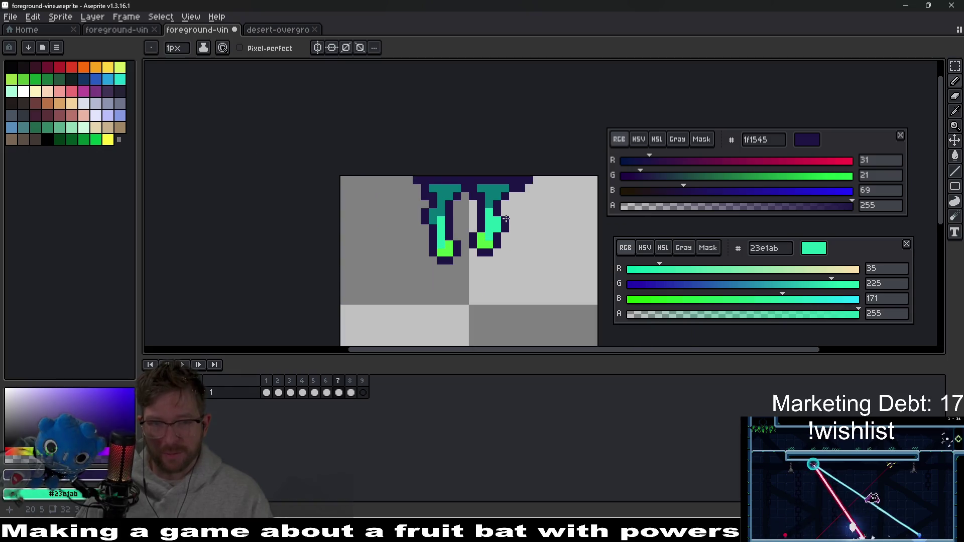
pyautogui.scroll(2, 507, 234)
pyautogui.press('alt')
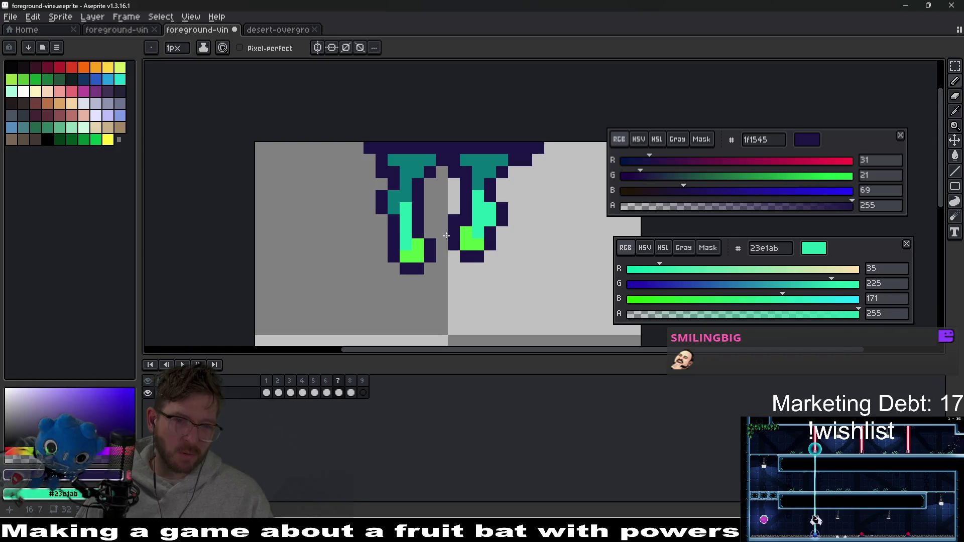
pyautogui.scroll(-5, 433, 237)
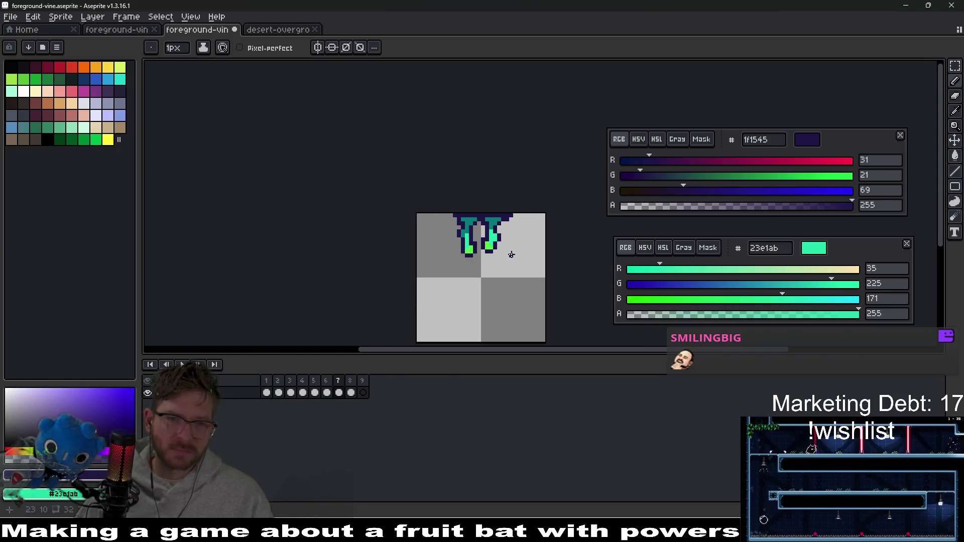
pyautogui.hotkey('ctrl', 'z')
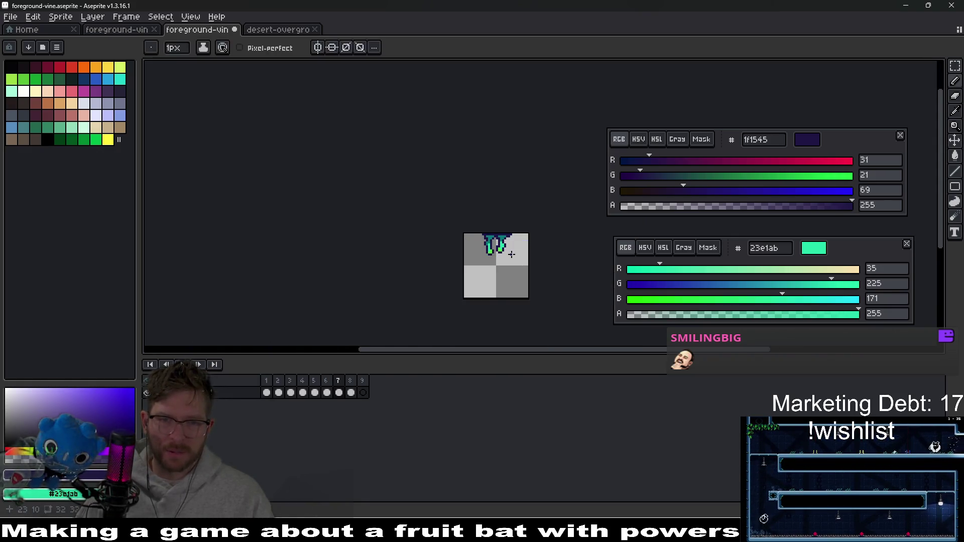
pyautogui.scroll(5, 511, 254)
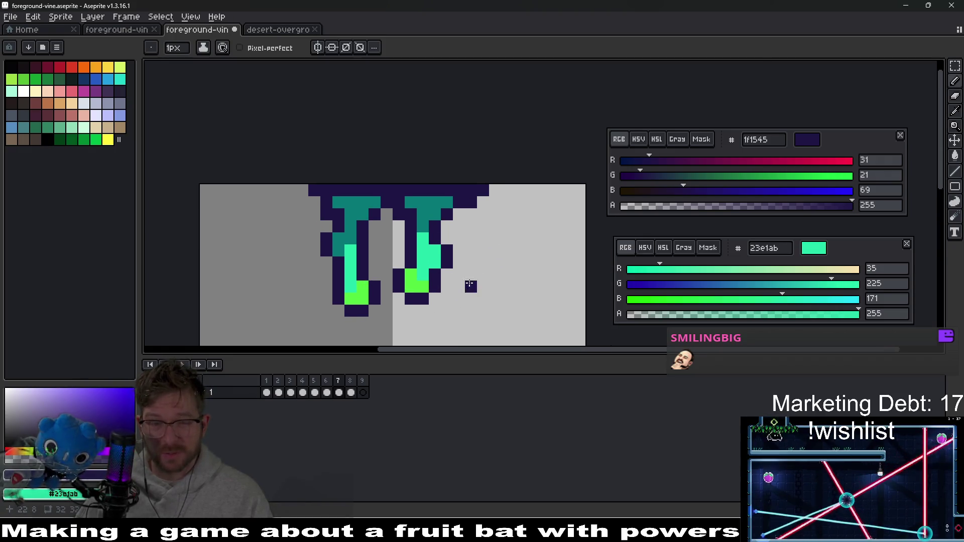
pyautogui.click(362, 393)
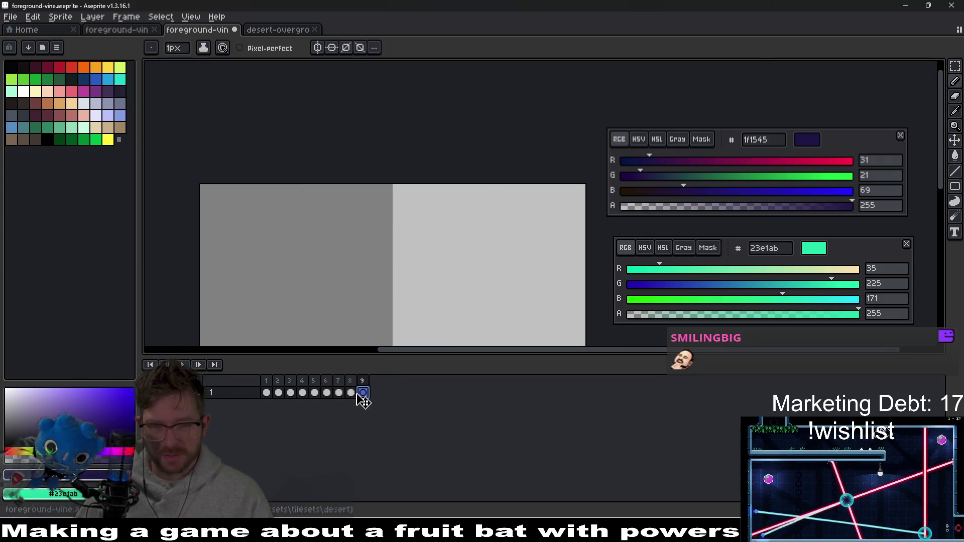
# - Sample the navy outline colour from frame 7's vine, then return to frame 9
pyautogui.click(339, 393)
pyautogui.press('alt')
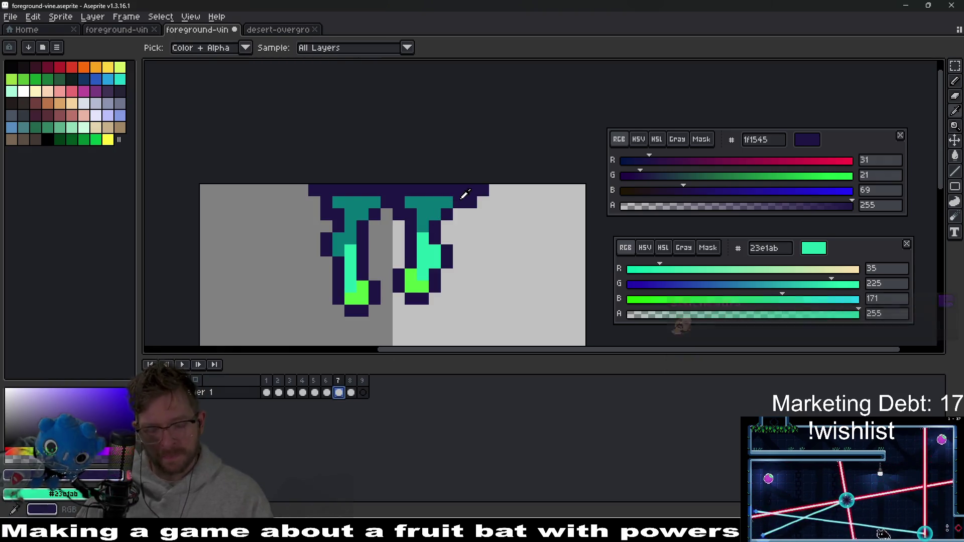
pyautogui.press('.')
pyautogui.press('.')
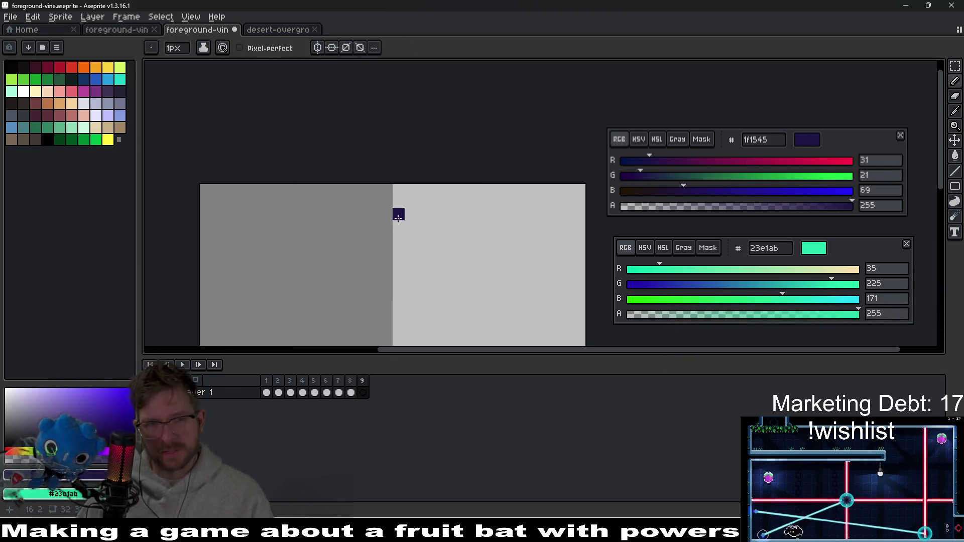
# - Draw a navy bar along the top of frame 9, undoing the first bent attempt
pyautogui.moveTo(325, 190)
pyautogui.mouseDown()
pyautogui.moveTo(460, 203)
pyautogui.moveTo(321, 186)
pyautogui.mouseUp()
pyautogui.press('ctrl')
pyautogui.hotkey('ctrl', 'z')
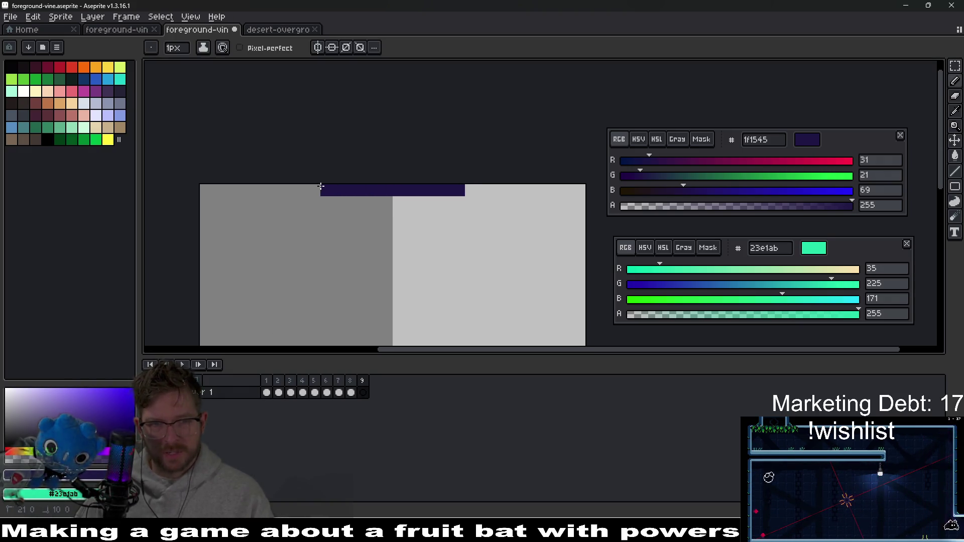
pyautogui.hotkey('ctrl', 'alt', 'c')
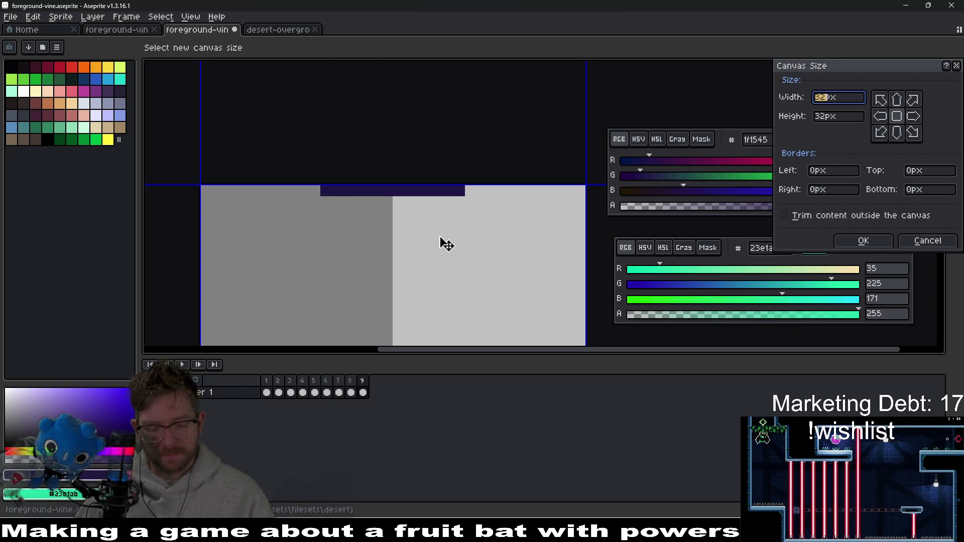
pyautogui.press('Escape')
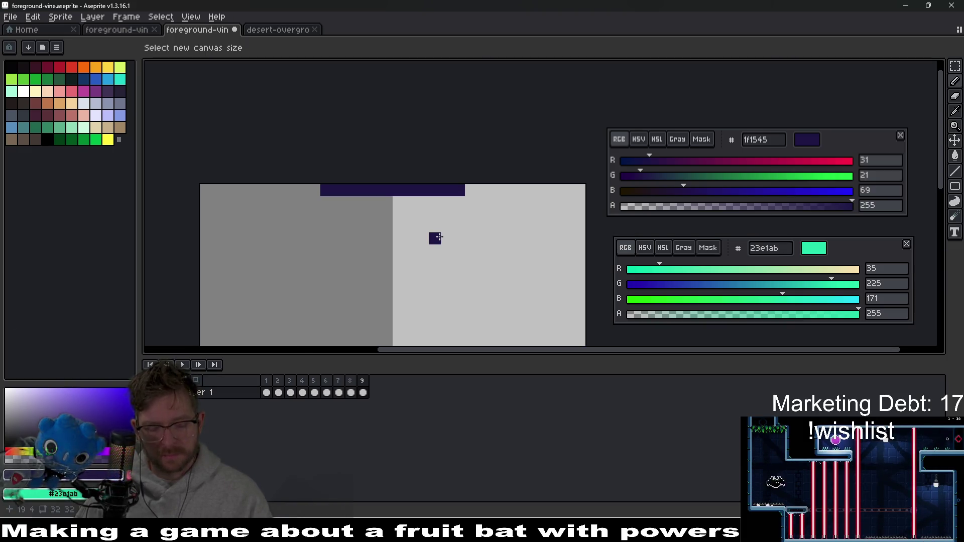
# - Draw left and right navy drips below the top bar, then go back to frame 7
pyautogui.click(459, 202)
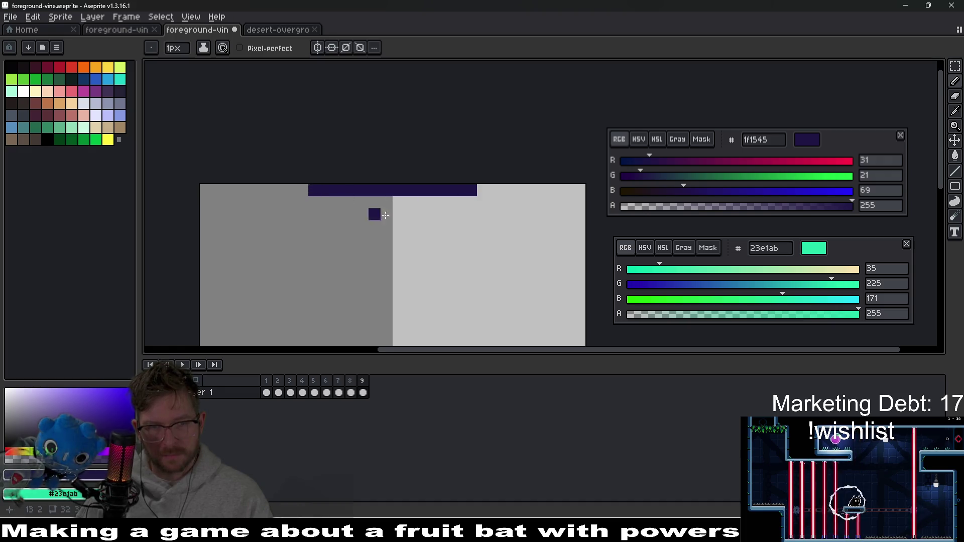
pyautogui.hotkey('ctrl', 'z')
pyautogui.click(406, 221)
pyautogui.moveTo(347, 192)
pyautogui.mouseDown()
pyautogui.moveTo(361, 194)
pyautogui.moveTo(355, 215)
pyautogui.mouseUp()
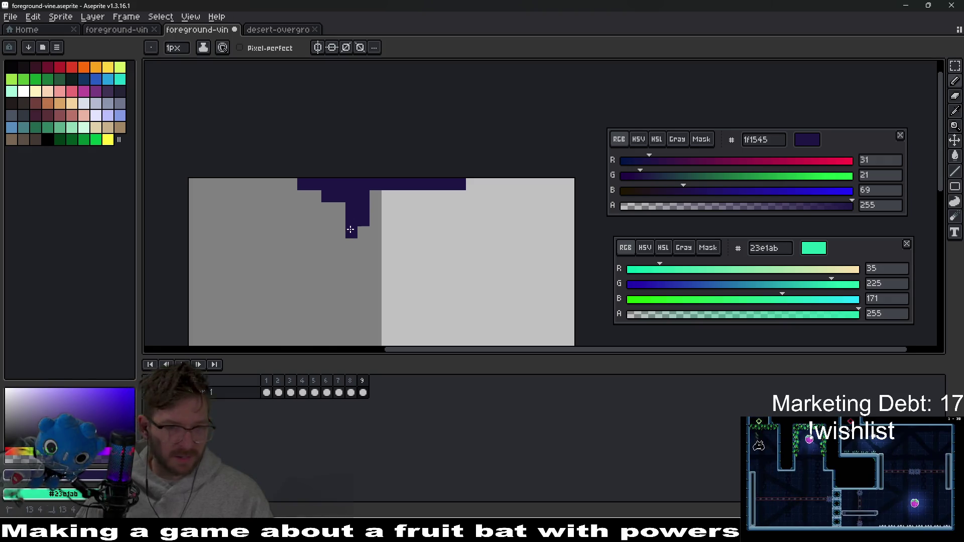
pyautogui.moveTo(423, 196)
pyautogui.mouseDown()
pyautogui.moveTo(439, 213)
pyautogui.moveTo(440, 262)
pyautogui.mouseUp()
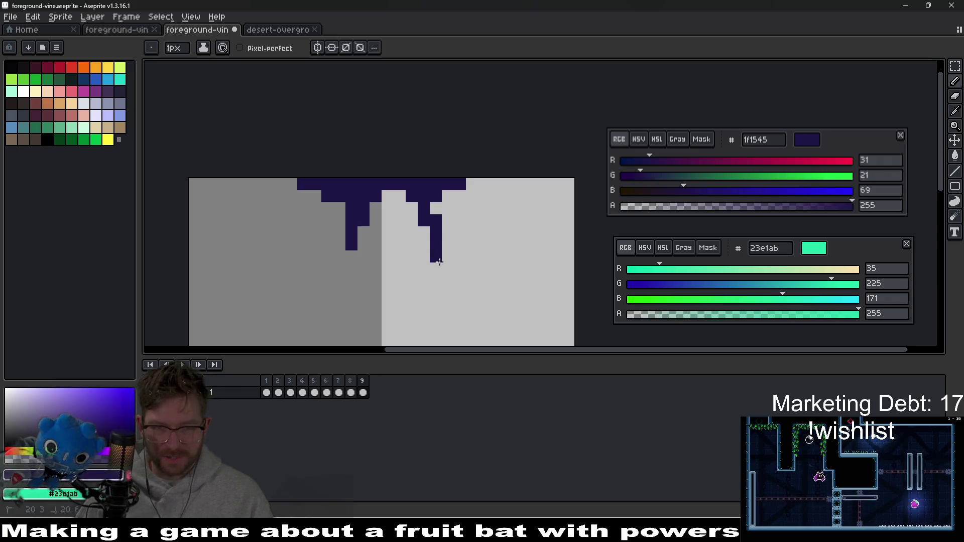
pyautogui.hotkey('ctrl', 'z')
pyautogui.hotkey('ctrl', 'z')
pyautogui.scroll(-1, 427, 254)
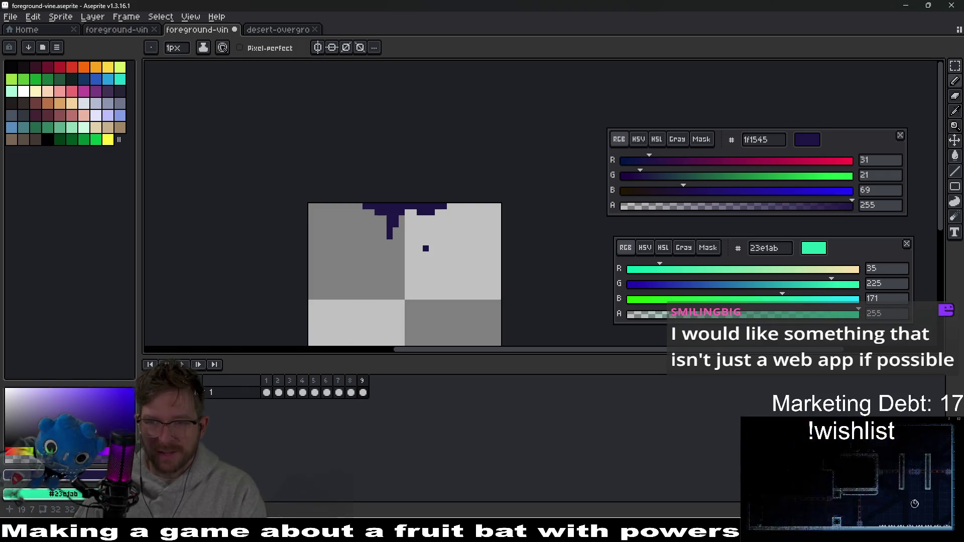
pyautogui.moveTo(434, 265); pyautogui.dragTo(430, 215)
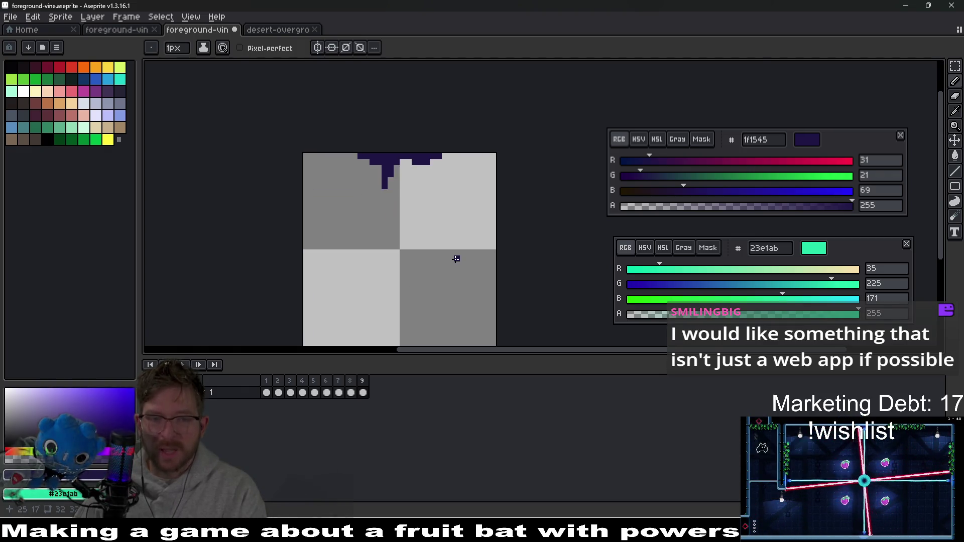
pyautogui.press('Left')
pyautogui.press('Left')
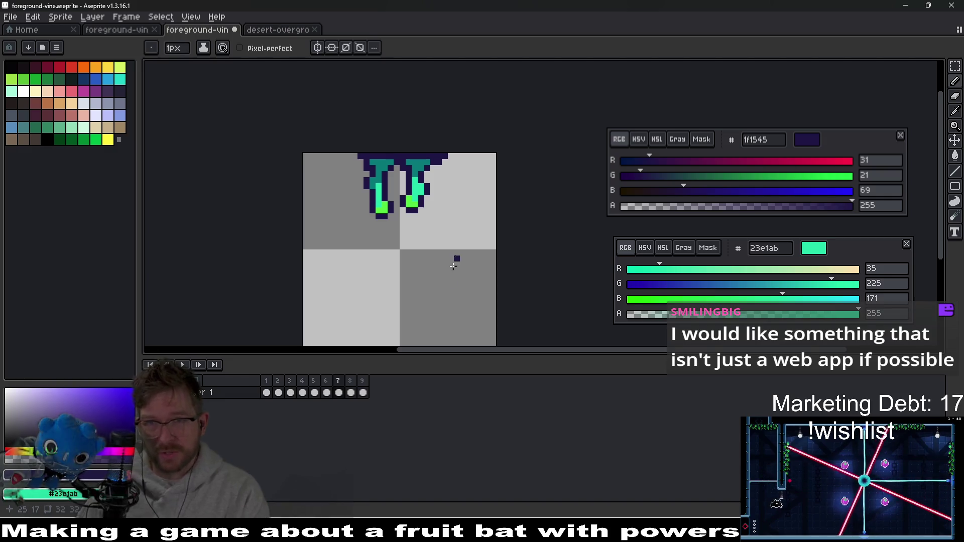
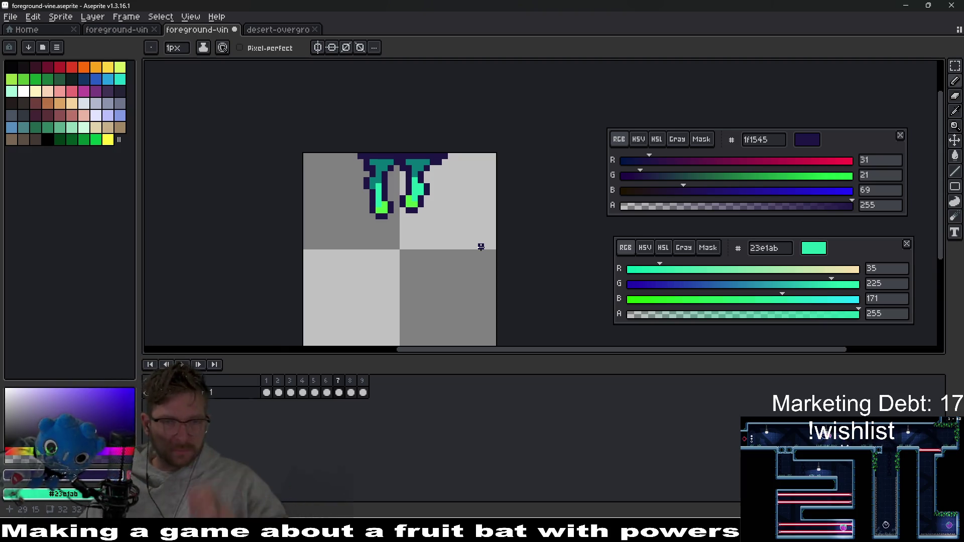
# - Draw dark navy vine strands hanging from the top of frame 9, using frame 8 as reference
pyautogui.click(351, 393)
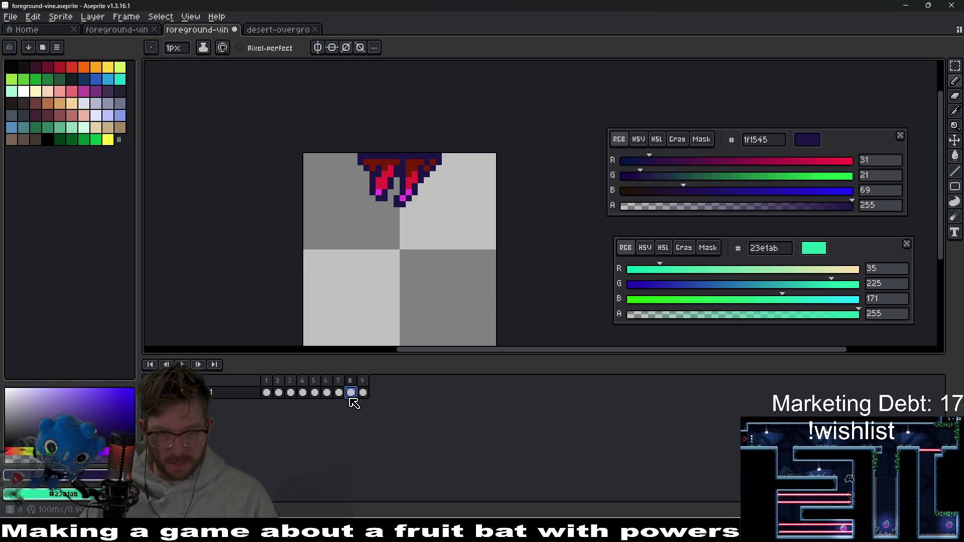
pyautogui.click(362, 393)
pyautogui.scroll(3, 423, 196)
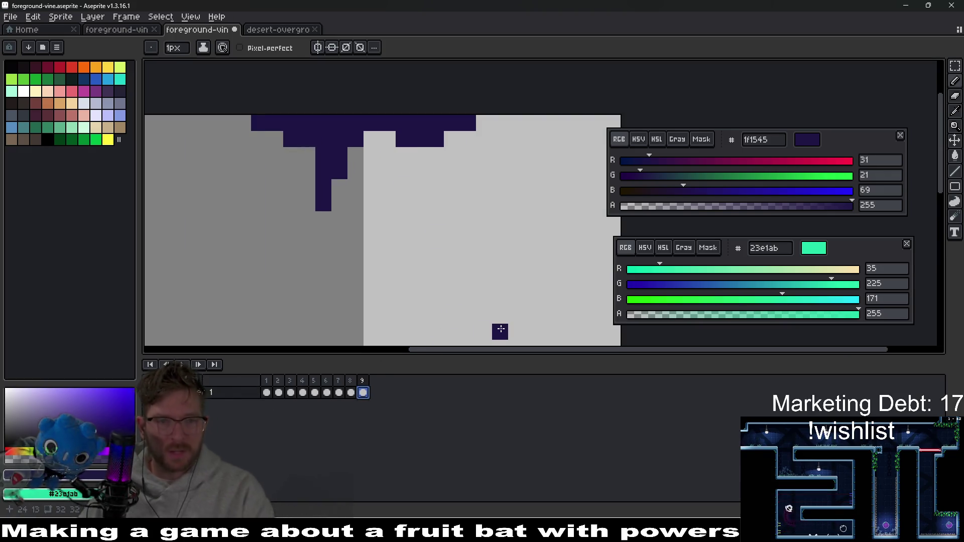
pyautogui.press('Return')
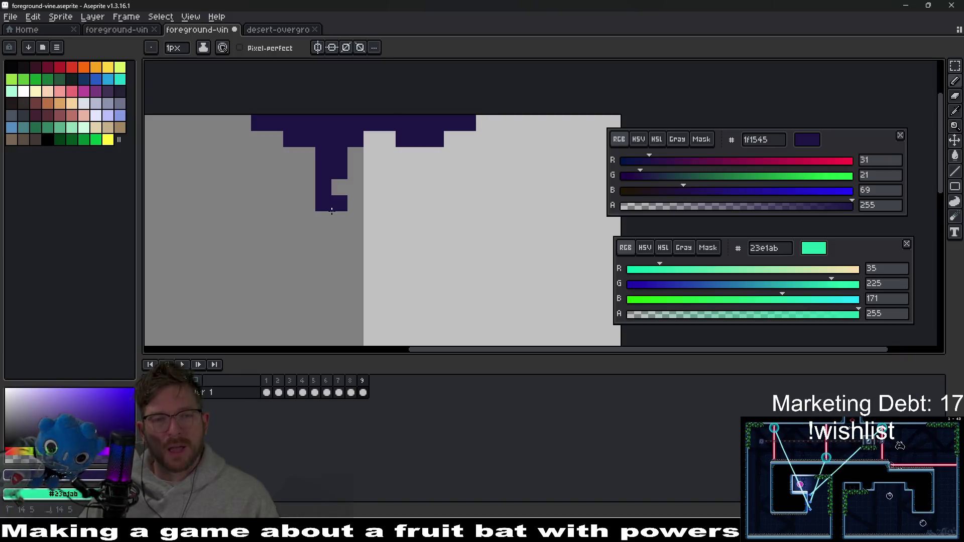
pyautogui.moveTo(372, 150)
pyautogui.mouseDown()
pyautogui.moveTo(387, 187)
pyautogui.moveTo(375, 254)
pyautogui.mouseUp()
pyautogui.moveTo(404, 155)
pyautogui.mouseDown()
pyautogui.moveTo(425, 155)
pyautogui.moveTo(427, 171)
pyautogui.mouseUp()
pyautogui.scroll(-3, 430, 232)
pyautogui.scroll(3, 419, 197)
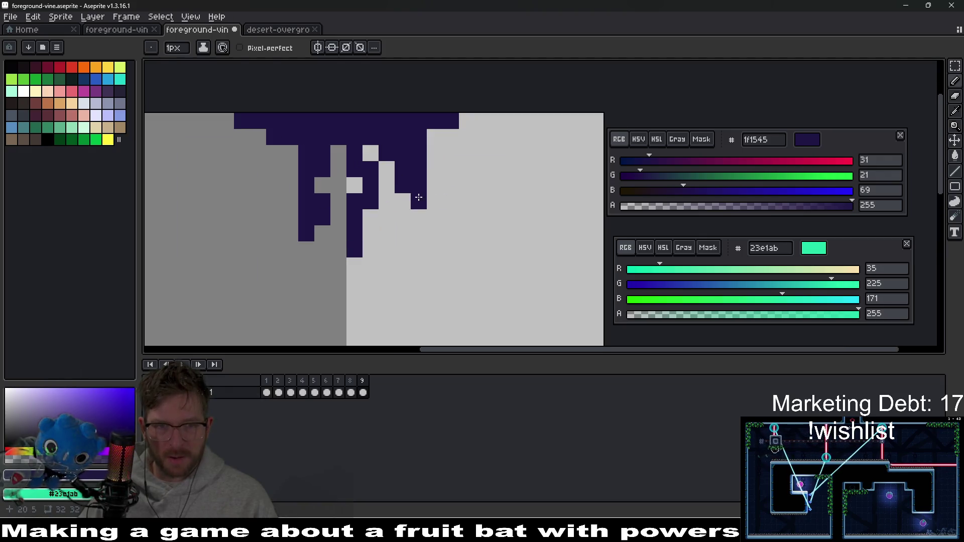
pyautogui.click(435, 140)
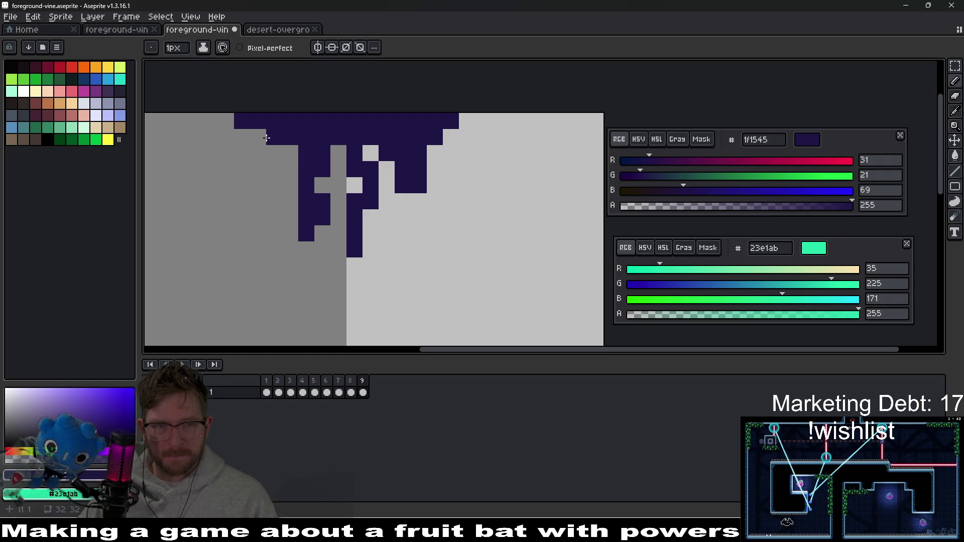
# - Shift the left and right vine strands one pixel left with the Rectangular Marquee
pyautogui.moveTo(287, 154); pyautogui.dragTo(344, 257)
pyautogui.press('Left')
pyautogui.hotkey('ctrl', 'd')
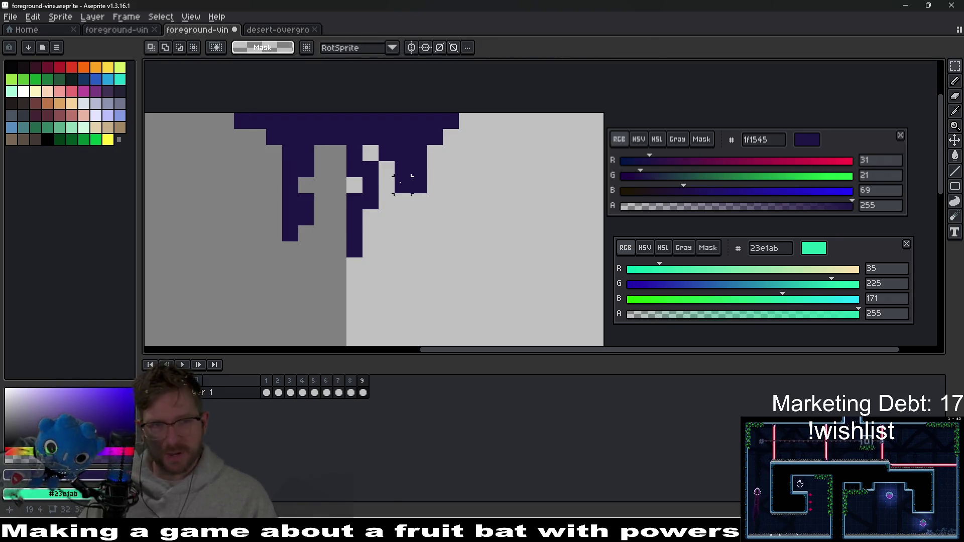
pyautogui.moveTo(338, 153)
pyautogui.mouseDown()
pyautogui.moveTo(358, 245)
pyautogui.moveTo(375, 275)
pyautogui.mouseUp()
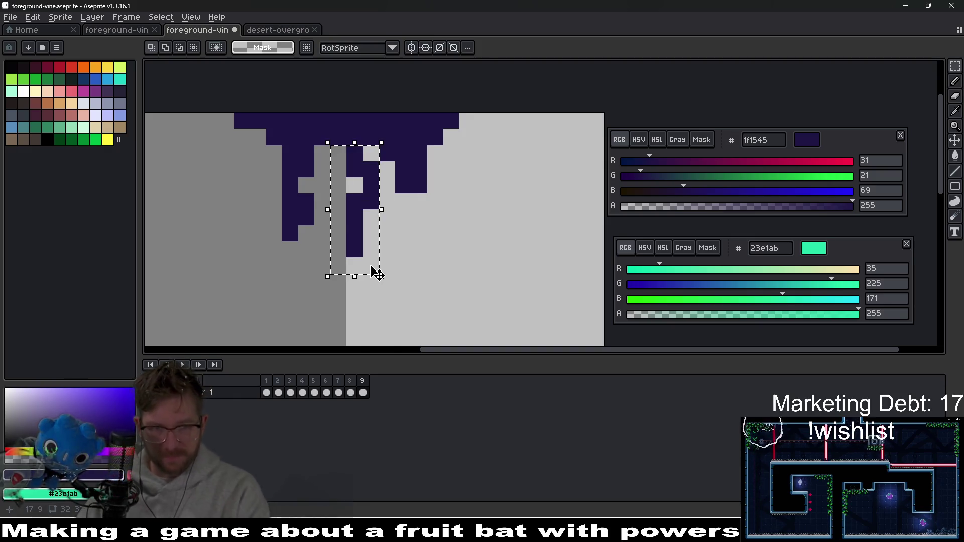
pyautogui.press('Left')
pyautogui.hotkey('ctrl', 'd')
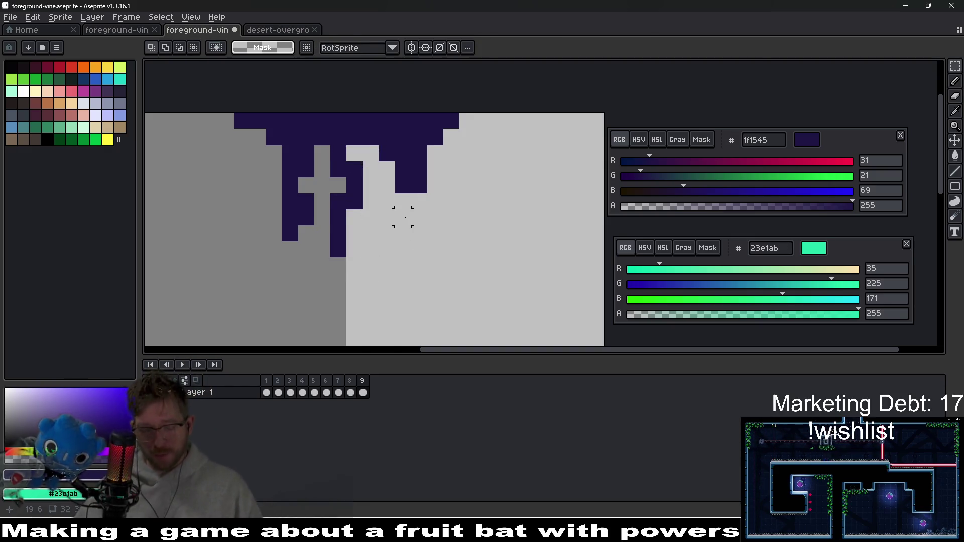
# - Add a dark pixel below the vine and compare it against frame 8's red vine
pyautogui.press('b')
pyautogui.click(408, 203)
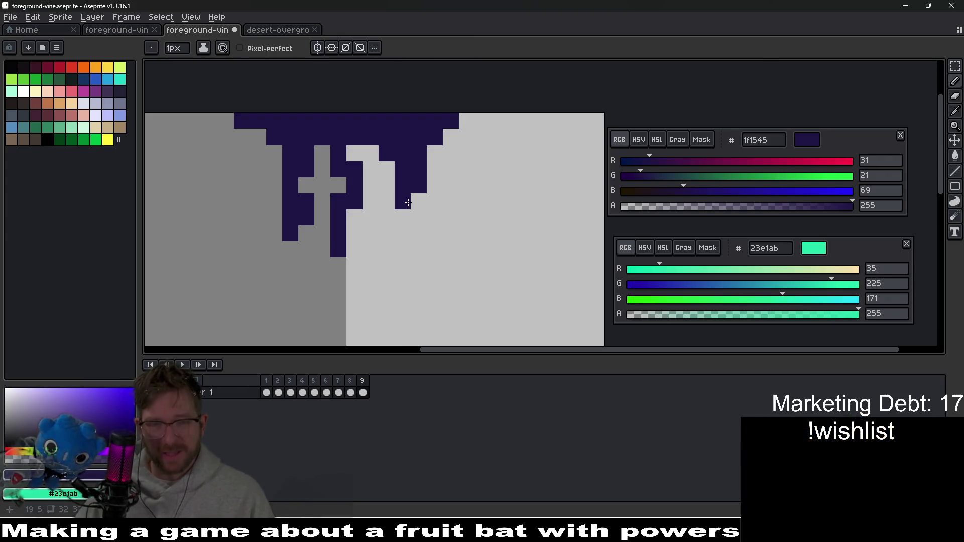
pyautogui.moveTo(334, 264); pyautogui.dragTo(387, 239)
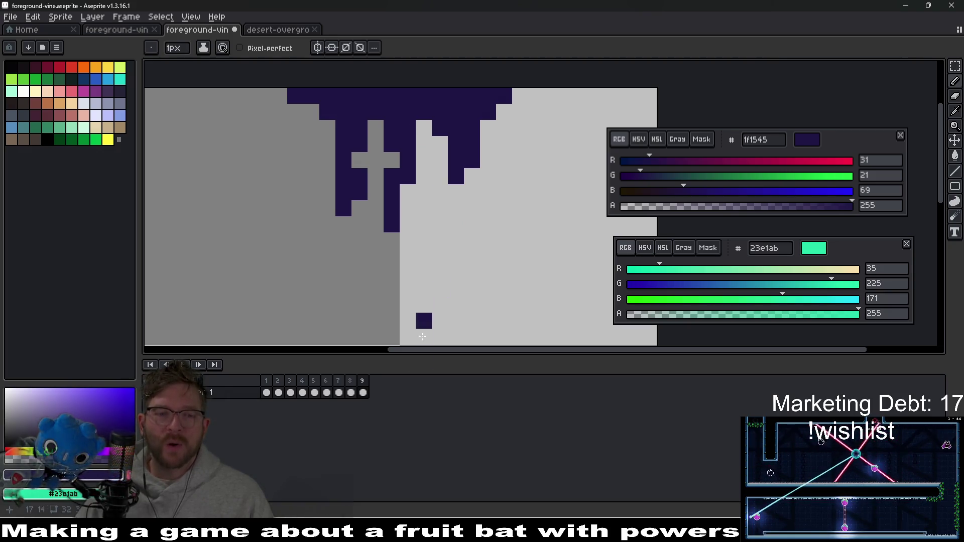
pyautogui.click(351, 393)
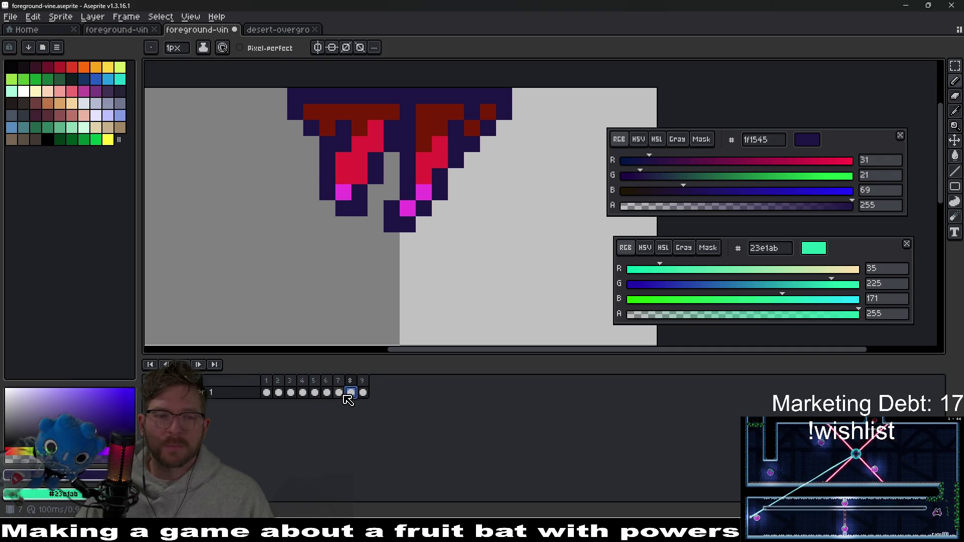
# - Pick the teal #077878 from frame 7's vine and return to frame 9 with the Pencil
pyautogui.click(339, 393)
pyautogui.scroll(1, 452, 161)
pyautogui.press('i')
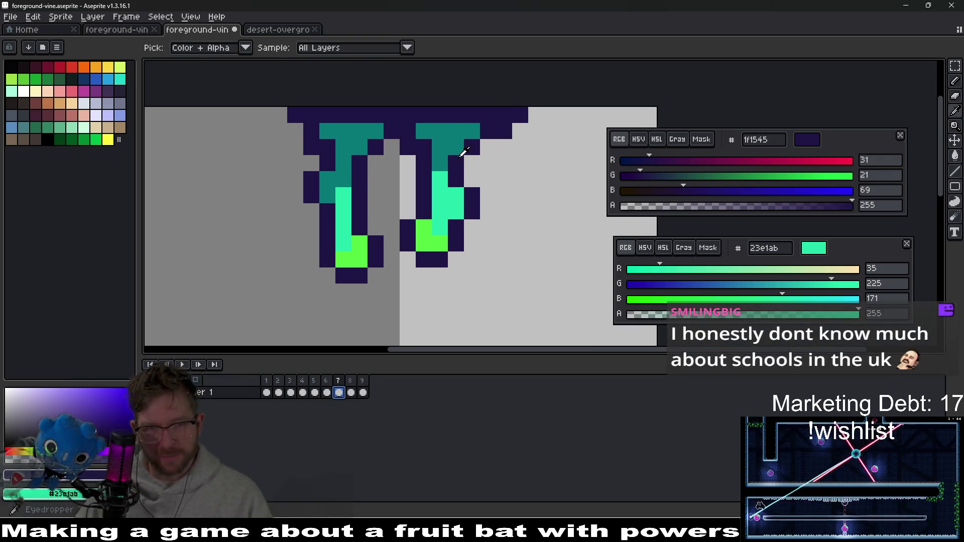
pyautogui.click(450, 133)
pyautogui.press('b')
pyautogui.press('.')
pyautogui.press('.')
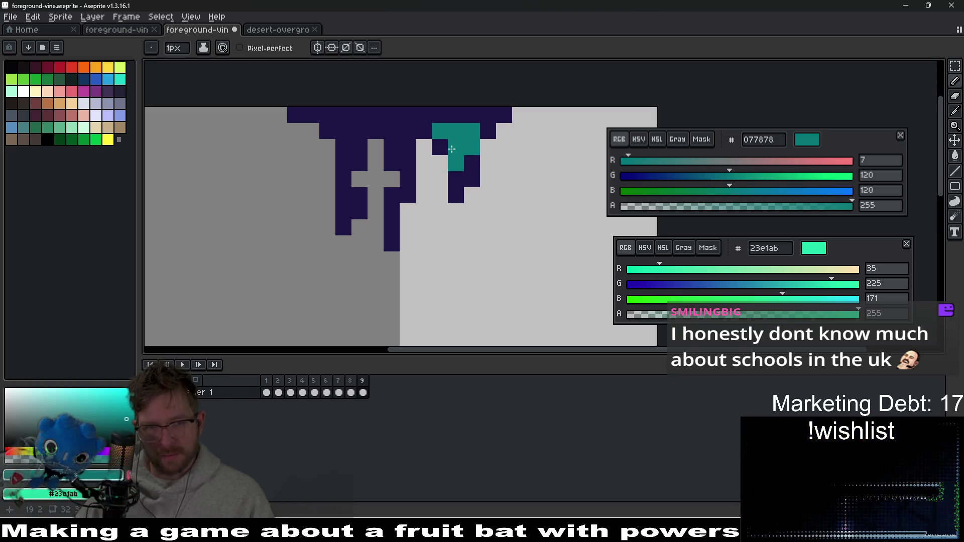
# - Paint teal into the tops of the right, middle and left strands
pyautogui.click(460, 156)
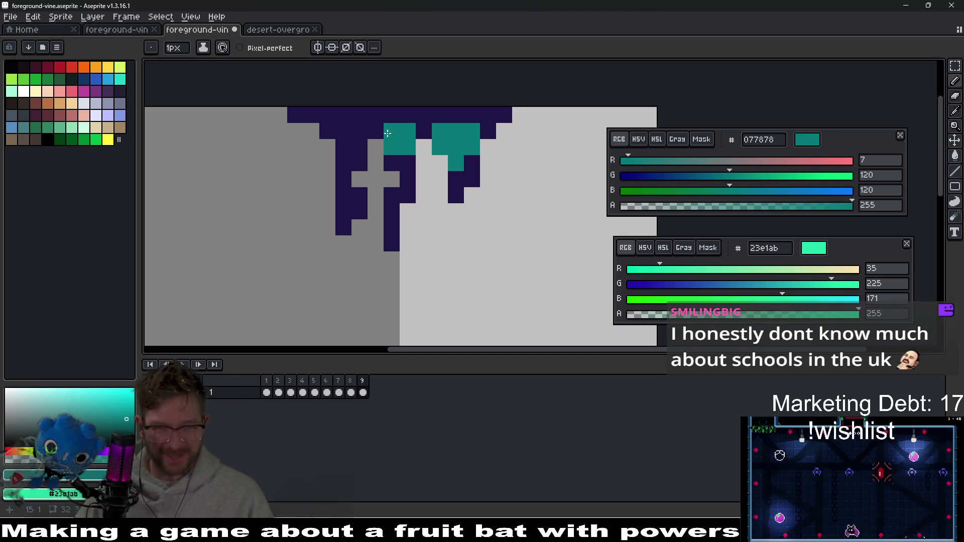
pyautogui.click(408, 165)
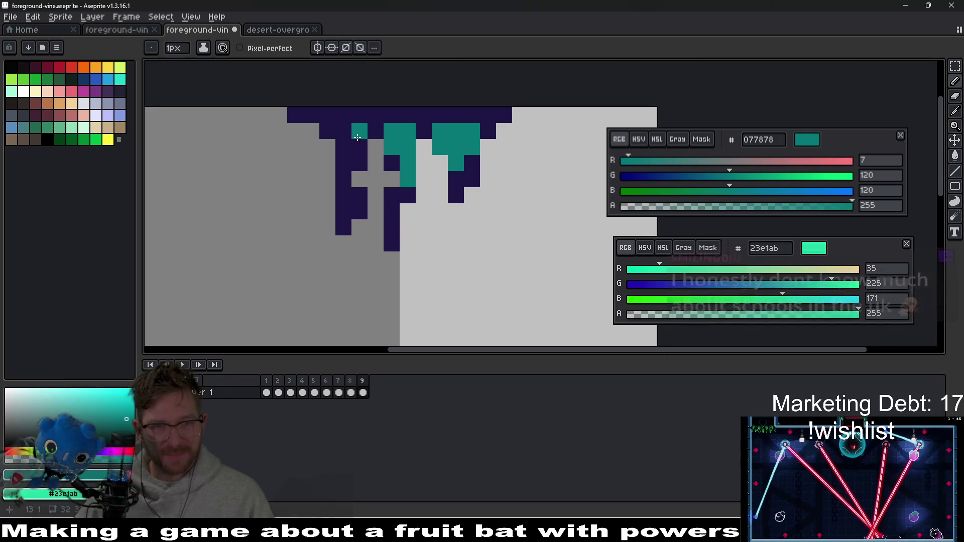
pyautogui.click(360, 131)
pyautogui.click(349, 144)
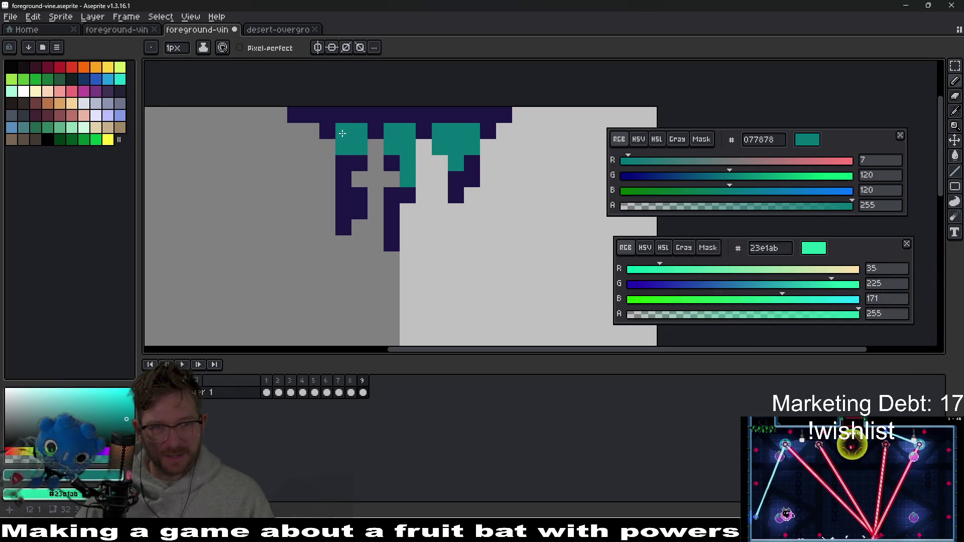
pyautogui.click(330, 133)
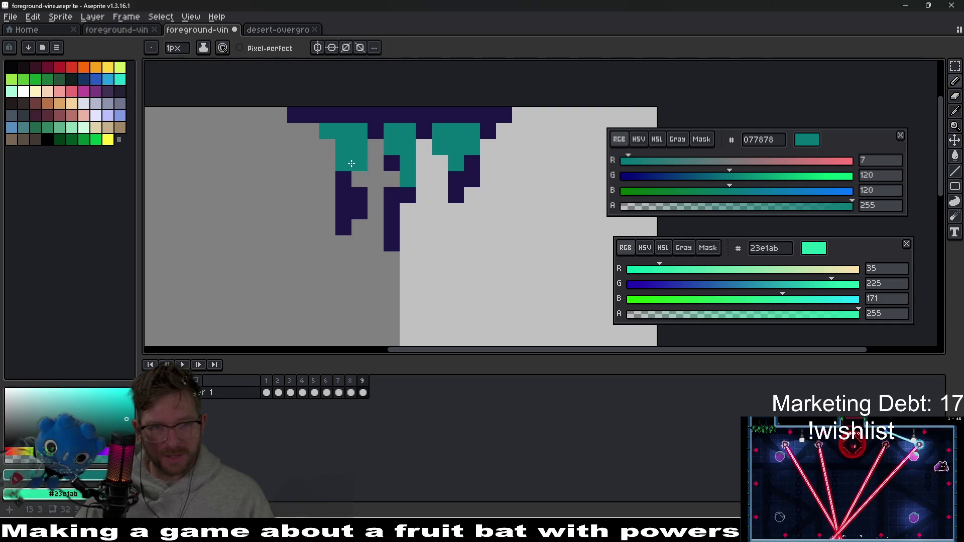
pyautogui.rightClick(351, 164)
pyautogui.click(344, 173)
pyautogui.click(362, 167)
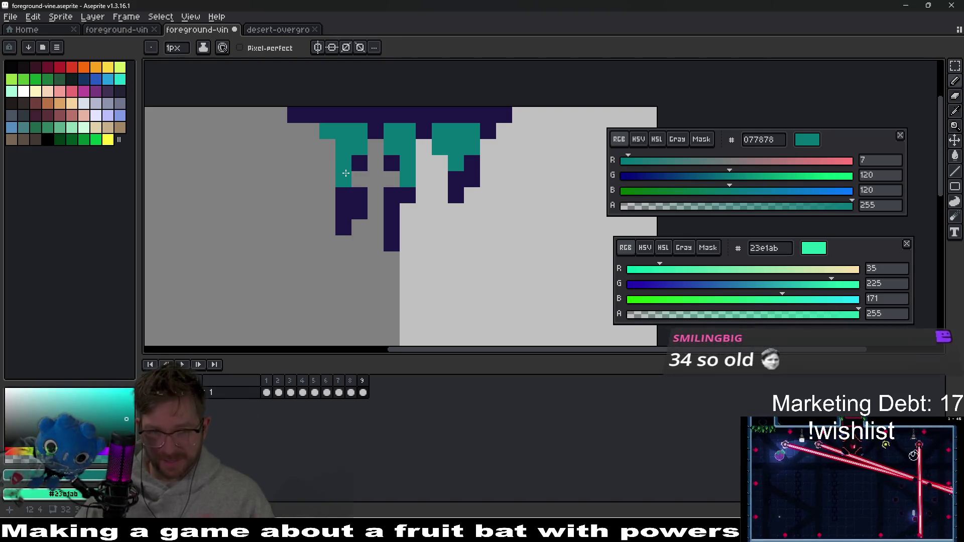
# - Touch up the right strand, extending the teal and restoring stray pixels to navy
pyautogui.scroll(1, 390, 163)
pyautogui.hscroll(1, 393, 161)
pyautogui.rightClick(449, 188)
pyautogui.click(426, 167)
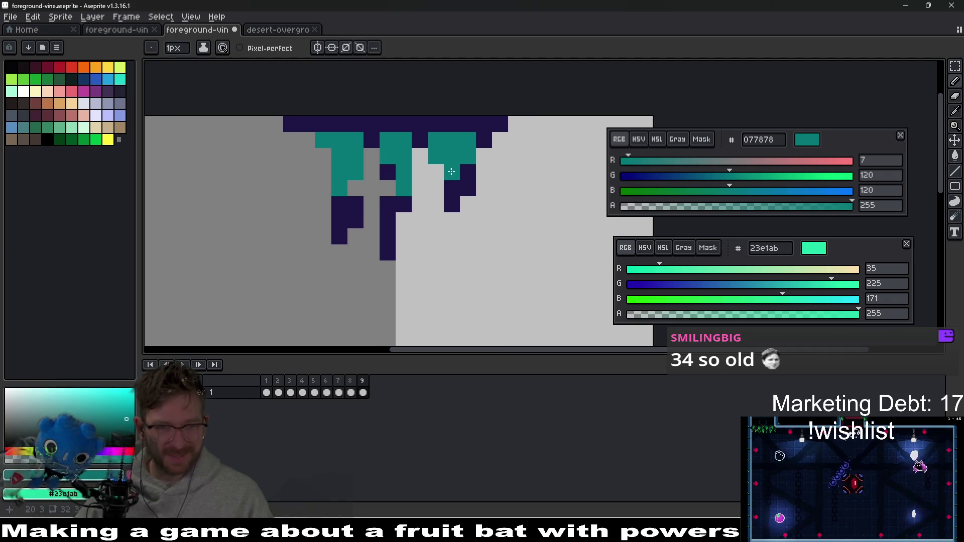
pyautogui.scroll(-1, 434, 149)
pyautogui.click(451, 194)
pyautogui.scroll(1, 459, 195)
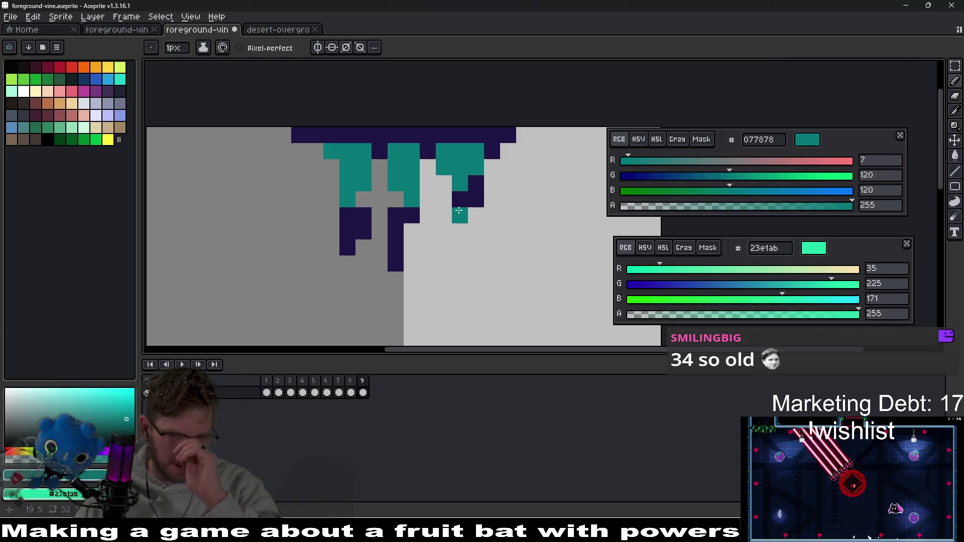
pyautogui.rightClick(459, 210)
pyautogui.click(429, 170)
pyautogui.hotkey('ctrl', 'z')
pyautogui.moveTo(438, 178); pyautogui.dragTo(440, 191)
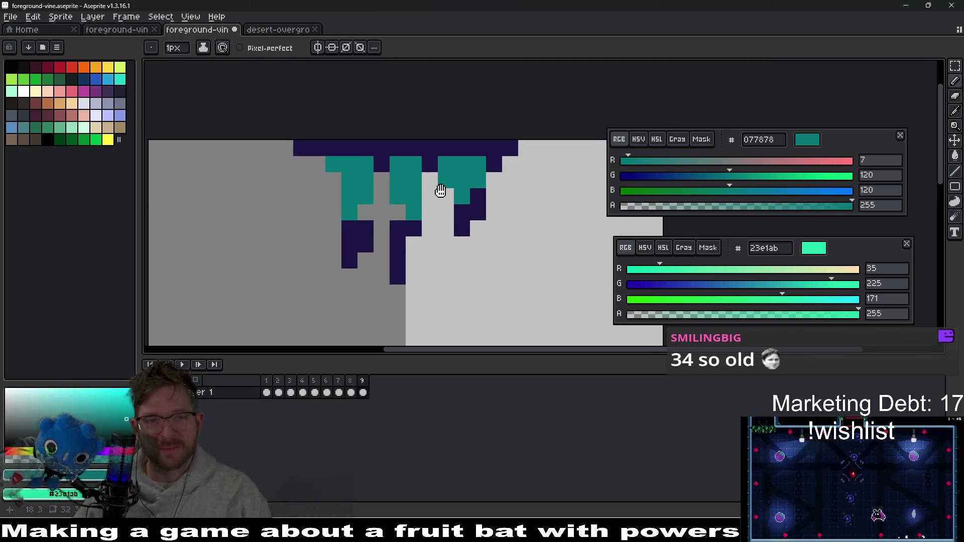
# - Take the light mint green from frame 7's vine and paint it onto frame 9's strands
pyautogui.click(352, 393)
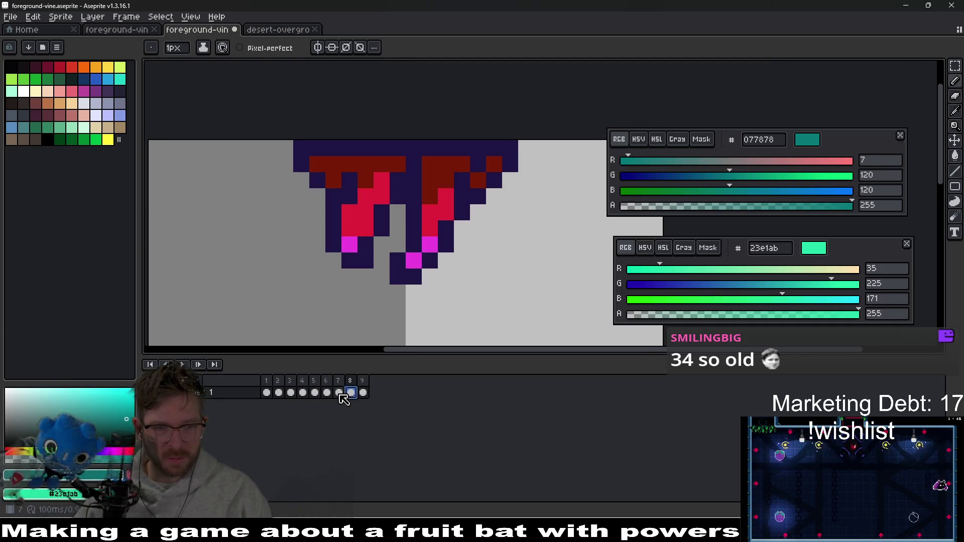
pyautogui.click(340, 393)
pyautogui.keyDown('alt'); pyautogui.click(455, 229); pyautogui.keyUp('alt')
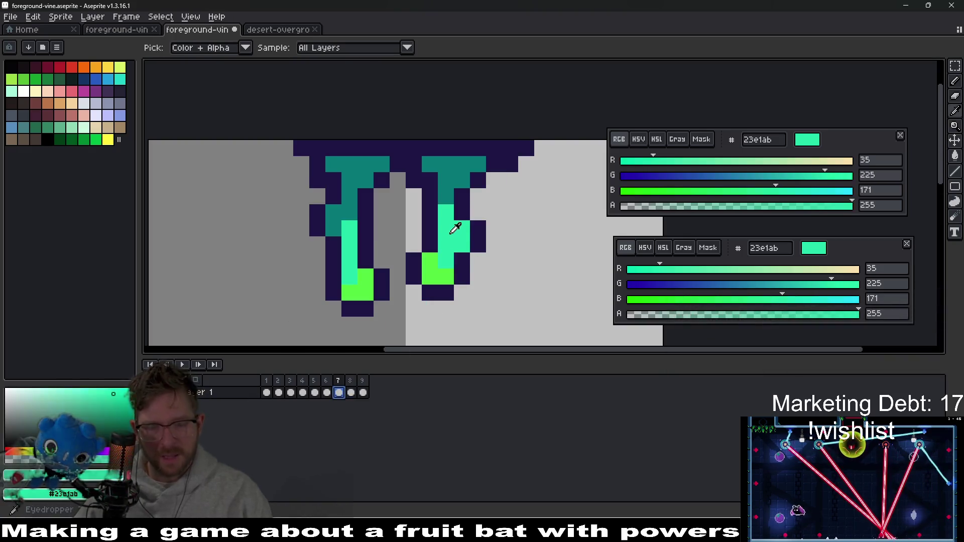
pyautogui.press('Right')
pyautogui.press('Right')
pyautogui.click(452, 234)
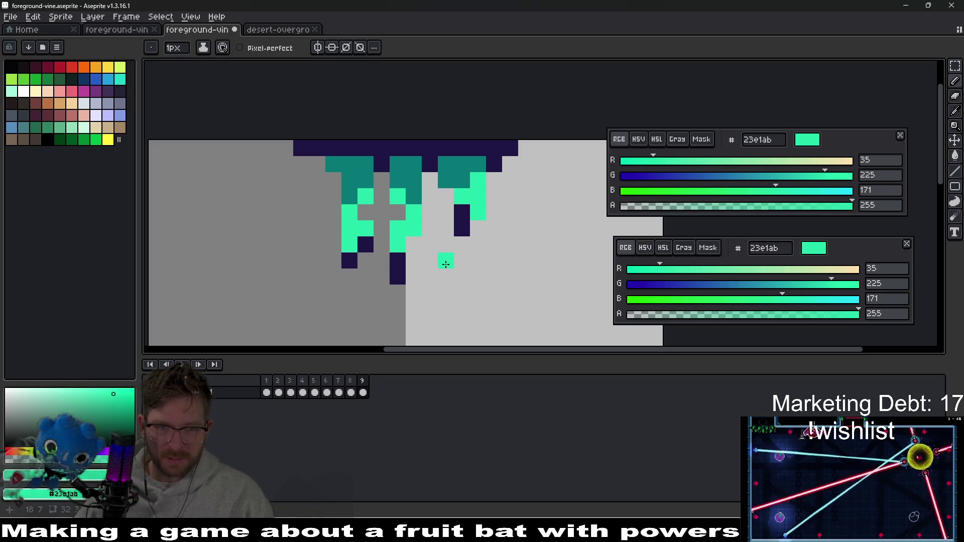
pyautogui.scroll(-1, 445, 261)
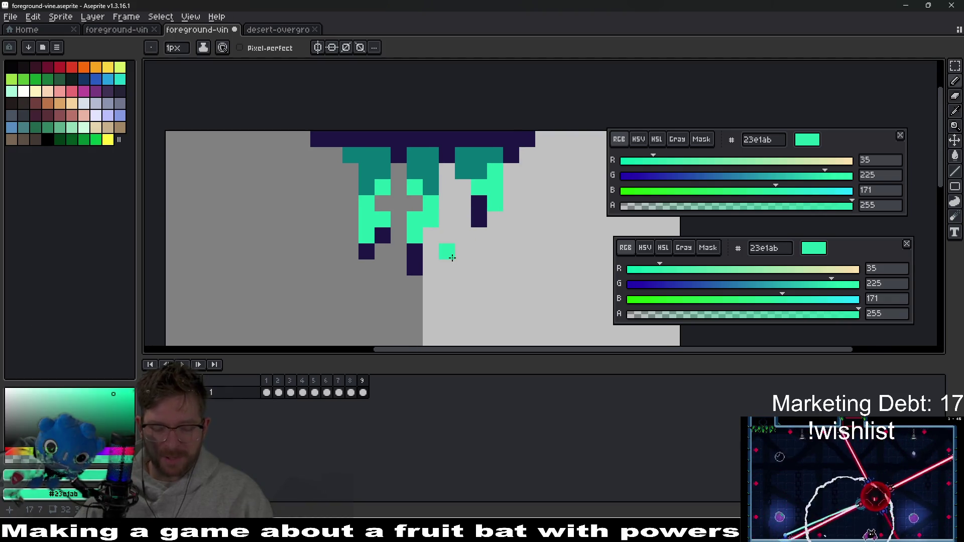
# - Pick bright green from a frame 7 vine tip and paint frame 9's strand tips with it
pyautogui.press('i')
pyautogui.click(350, 392)
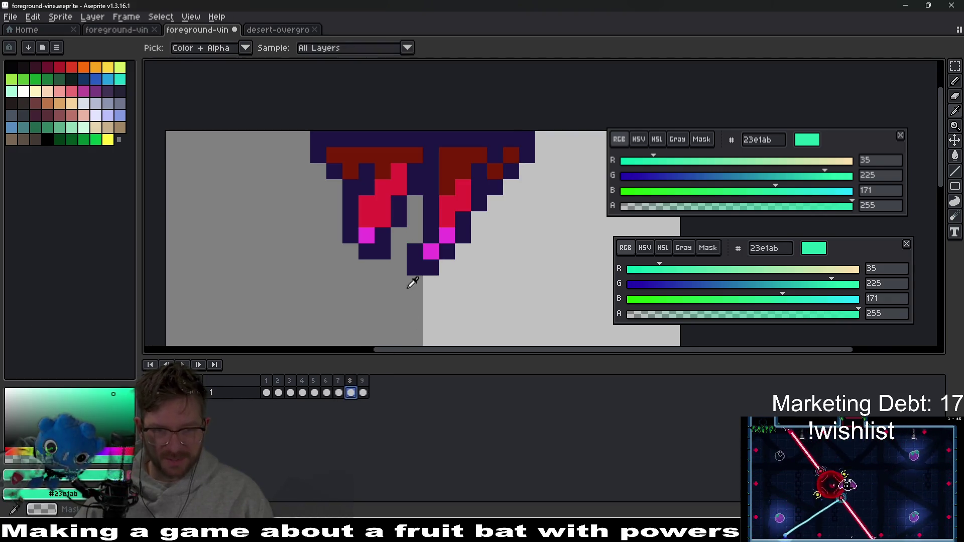
pyautogui.click(339, 393)
pyautogui.click(456, 258)
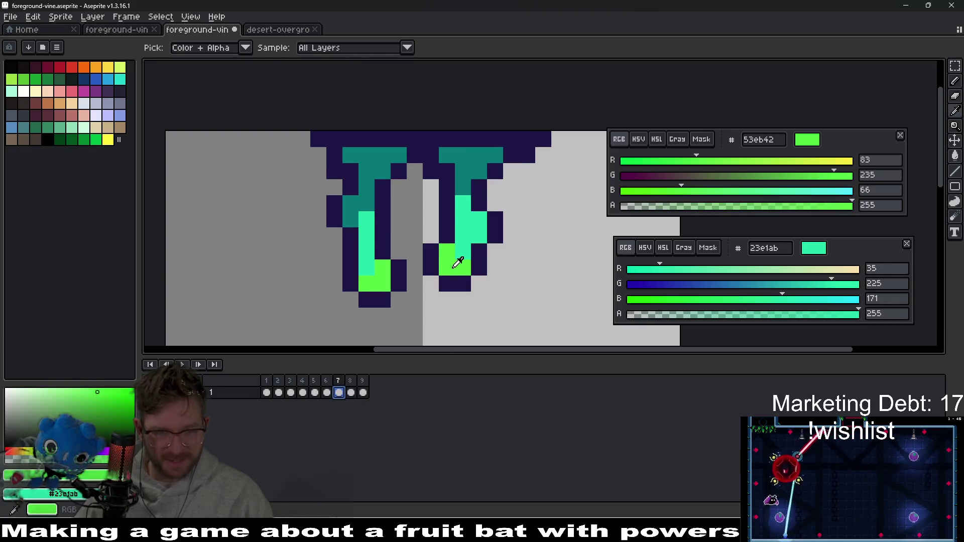
pyautogui.press('b')
pyautogui.press('.')
pyautogui.press('.')
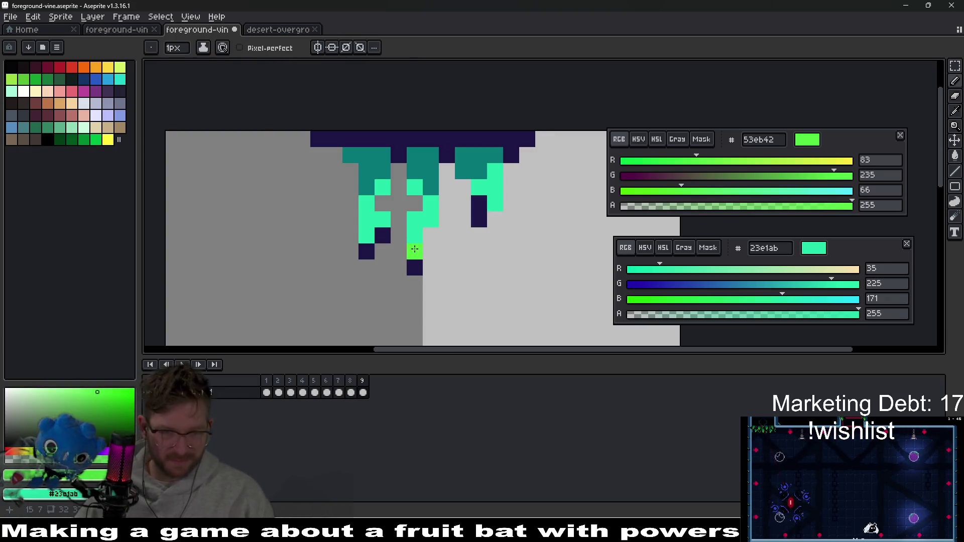
pyautogui.click(382, 234)
pyautogui.click(366, 251)
pyautogui.click(479, 219)
pyautogui.click(480, 203)
# - Extend the right and middle strand tips lower with dark navy pixels, undoing a stray stroke
pyautogui.scroll(3, 442, 232)
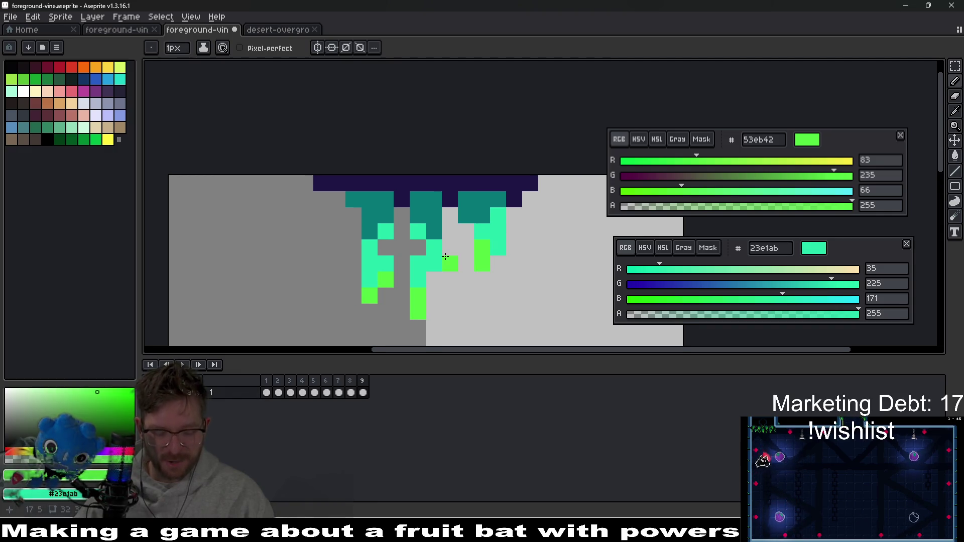
pyautogui.press('i')
pyautogui.click(454, 194)
pyautogui.press('b')
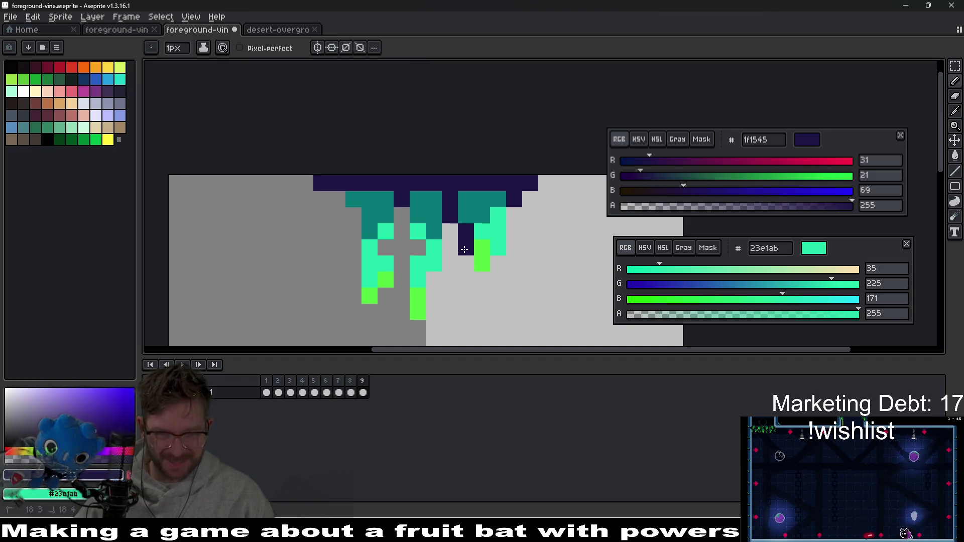
pyautogui.moveTo(481, 279); pyautogui.dragTo(513, 219)
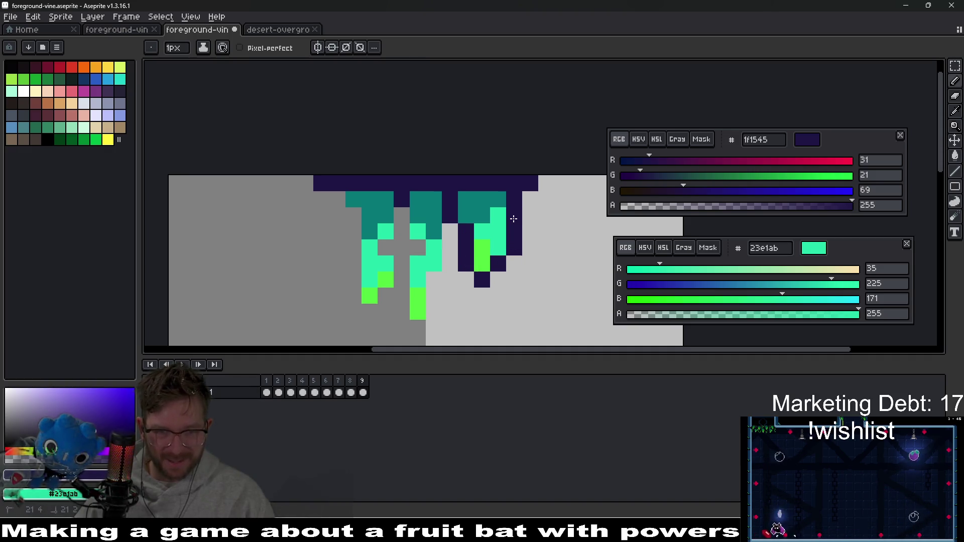
pyautogui.moveTo(447, 242)
pyautogui.mouseDown()
pyautogui.moveTo(422, 327)
pyautogui.moveTo(406, 312)
pyautogui.moveTo(403, 266)
pyautogui.mouseUp()
pyautogui.click(450, 263)
pyautogui.hotkey('ctrl', 'z')
pyautogui.press('v')
pyautogui.press('b')
pyautogui.hotkey('alt', 'Tab')
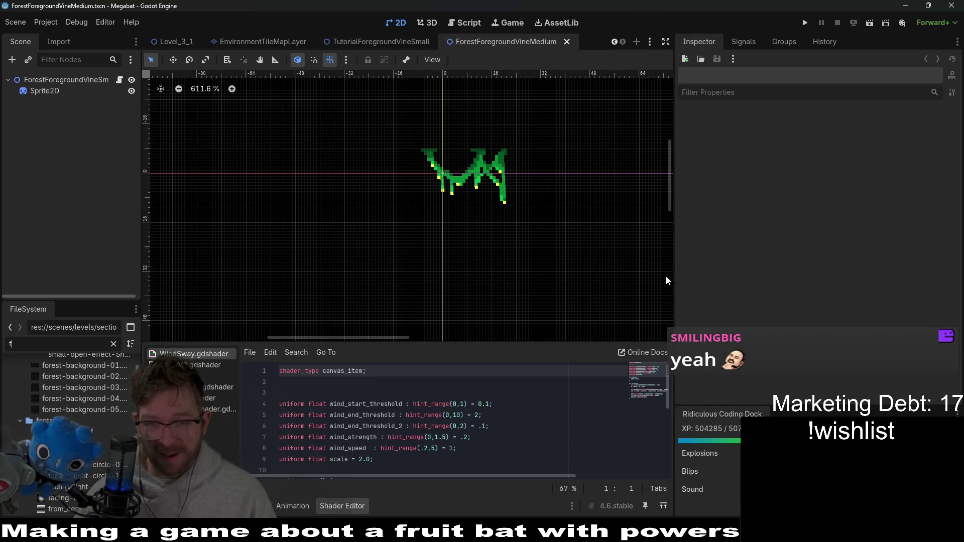
# - Filter the FileSystem by 'forestfor' and select the ForestForegroundVineMedium scene
pyautogui.moveTo(675, 286); pyautogui.dragTo(741, 281)
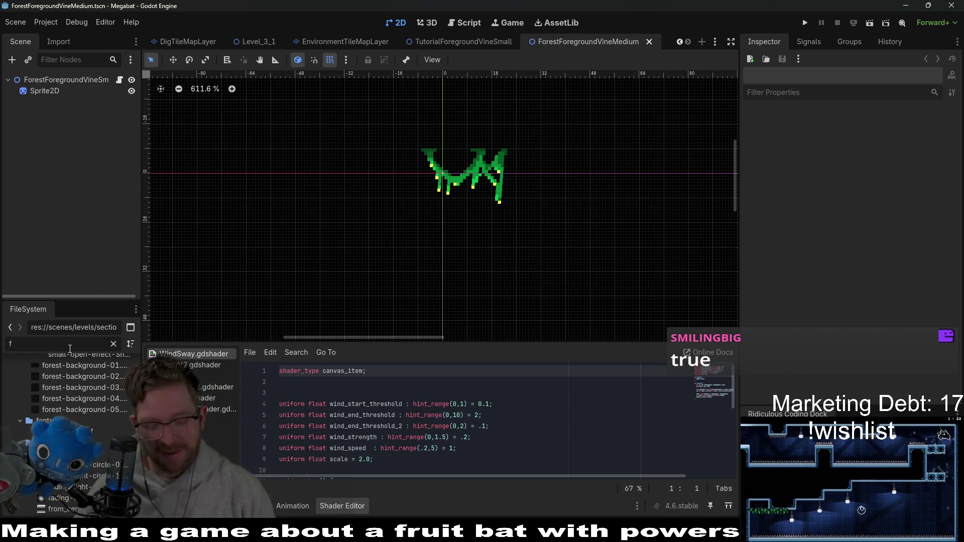
pyautogui.write('orestfor')
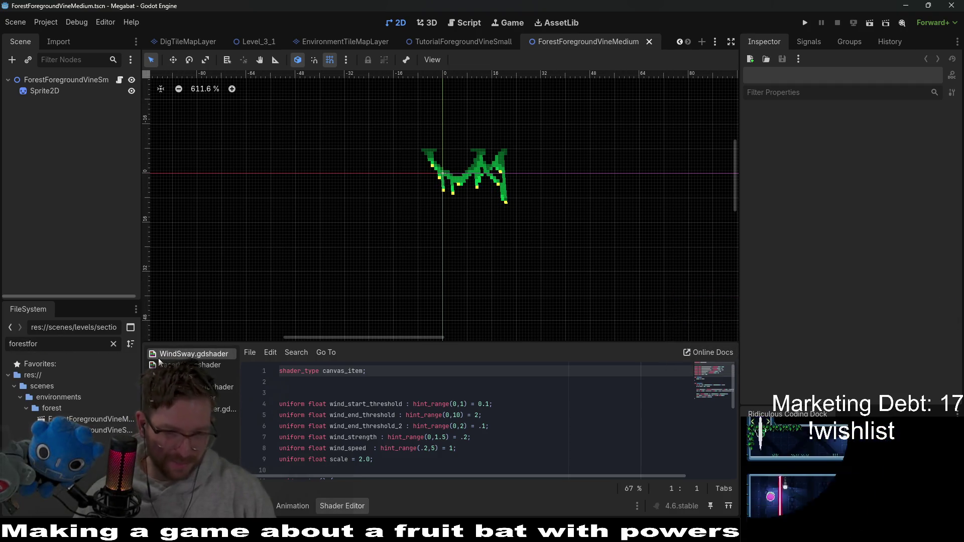
pyautogui.click(109, 420)
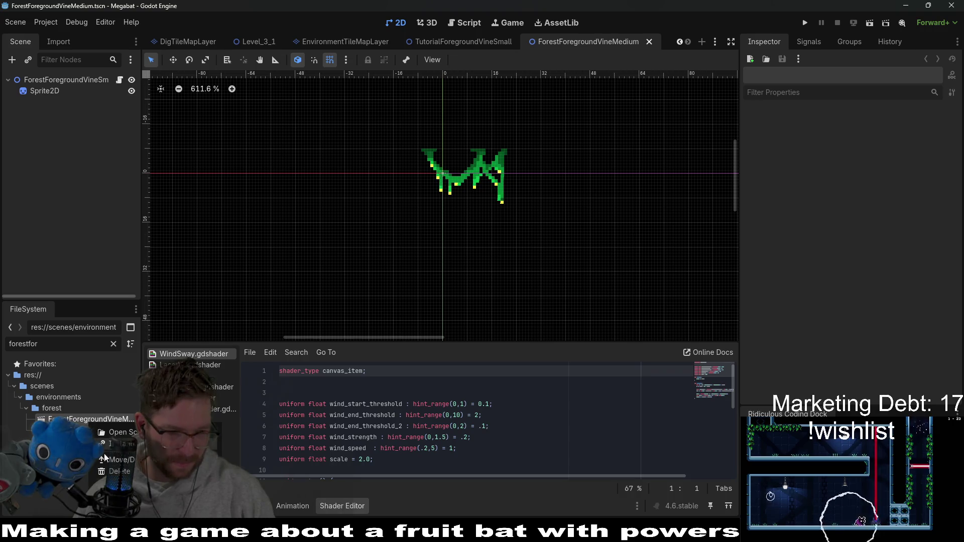
# - Copy both forest foreground vine scenes into scenes/environments/desert via Move/Duplicate
pyautogui.click(106, 460)
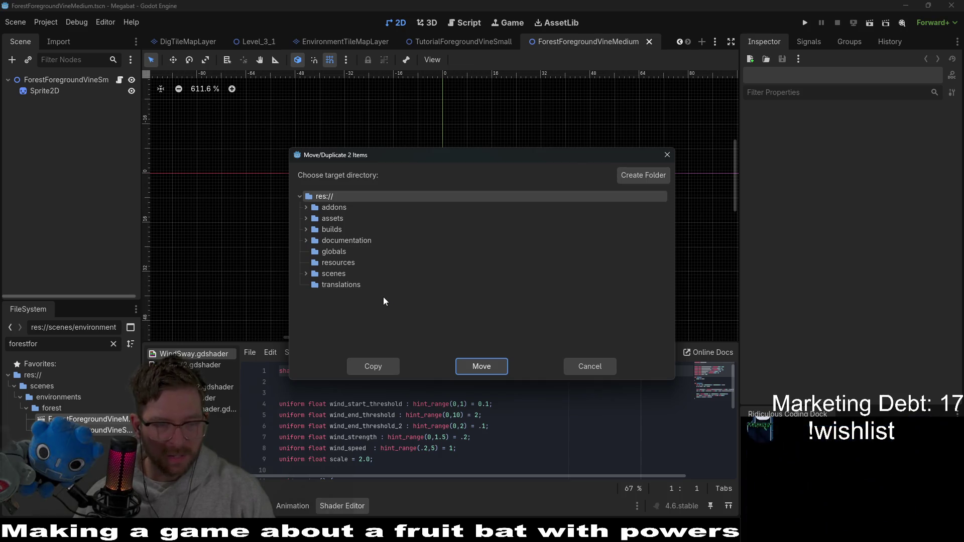
pyautogui.click(305, 274)
pyautogui.scroll(-2, 342, 289)
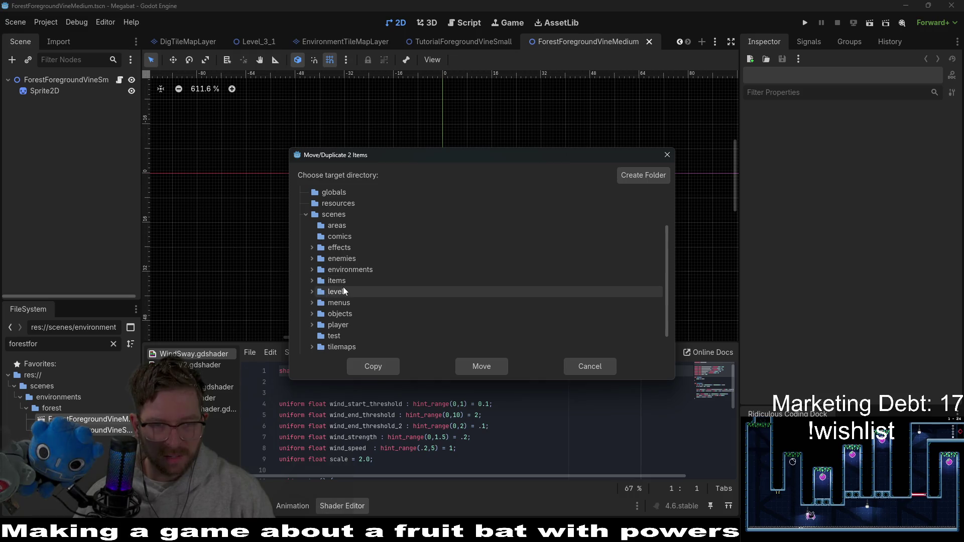
pyautogui.scroll(-1, 344, 291)
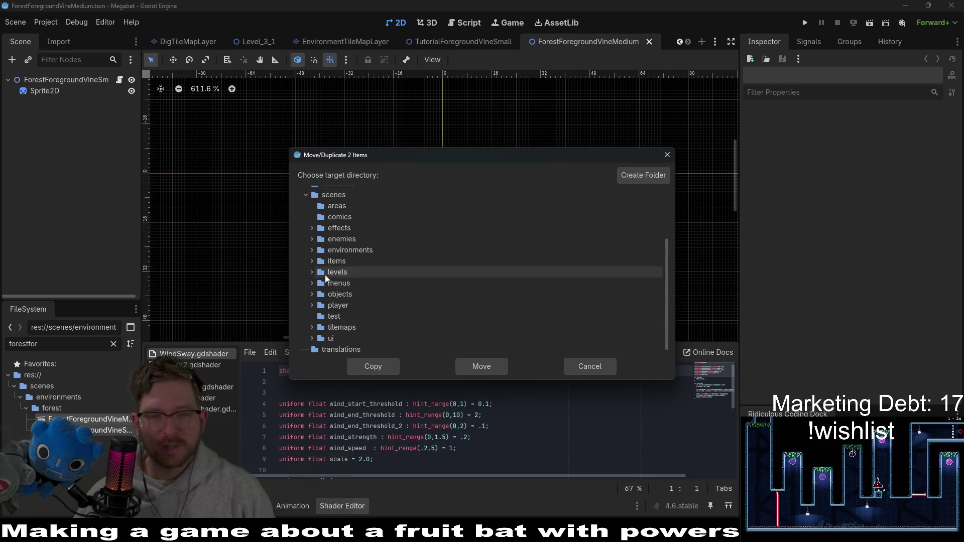
pyautogui.scroll(1, 325, 278)
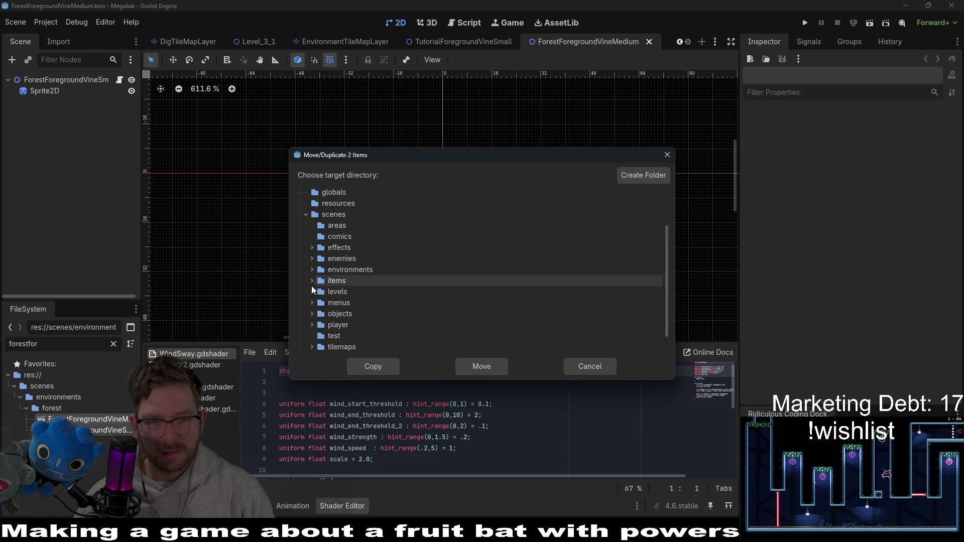
pyautogui.scroll(-1, 311, 290)
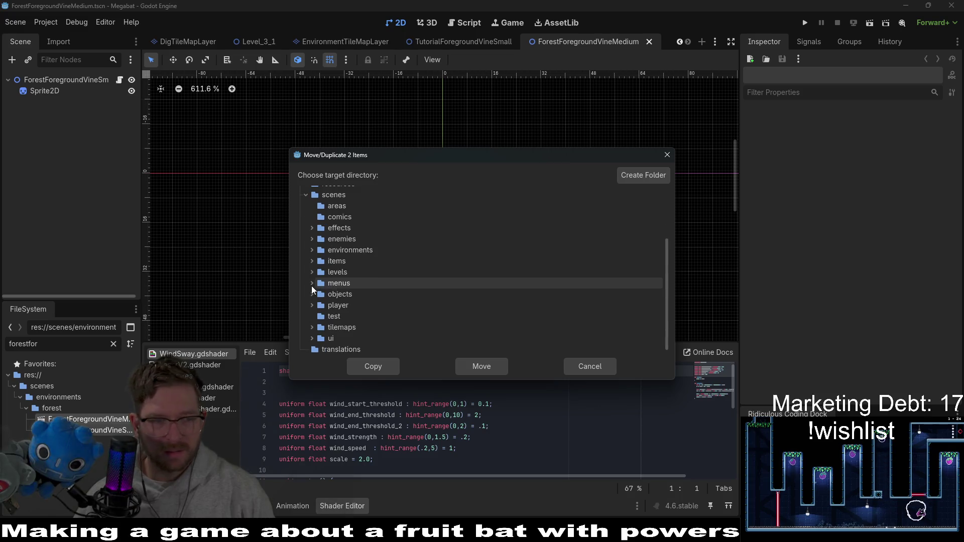
pyautogui.click(312, 251)
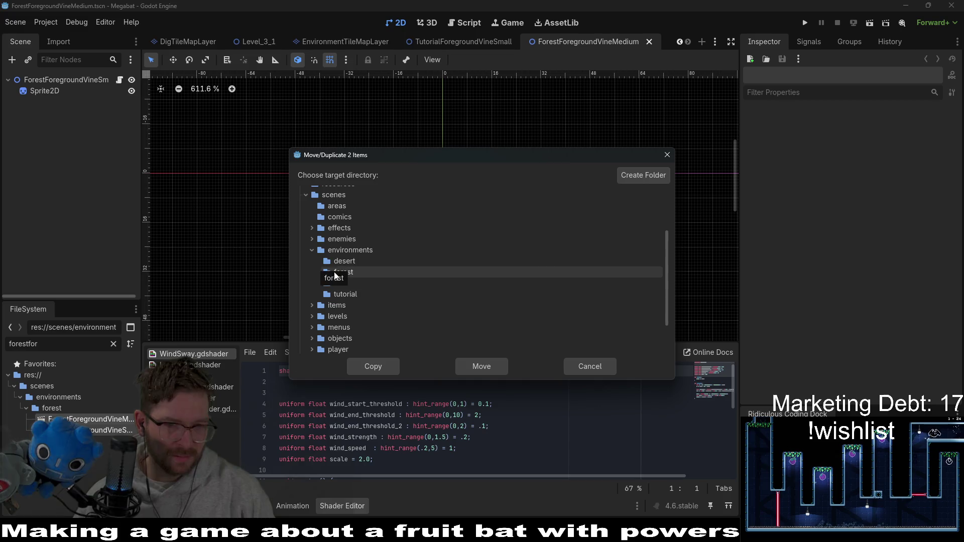
pyautogui.click(336, 274)
pyautogui.click(343, 262)
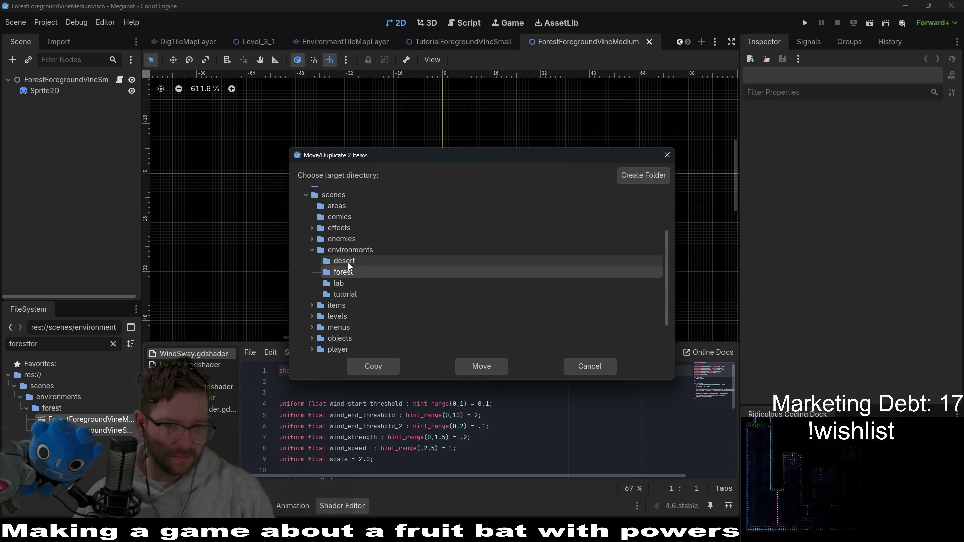
pyautogui.click(380, 369)
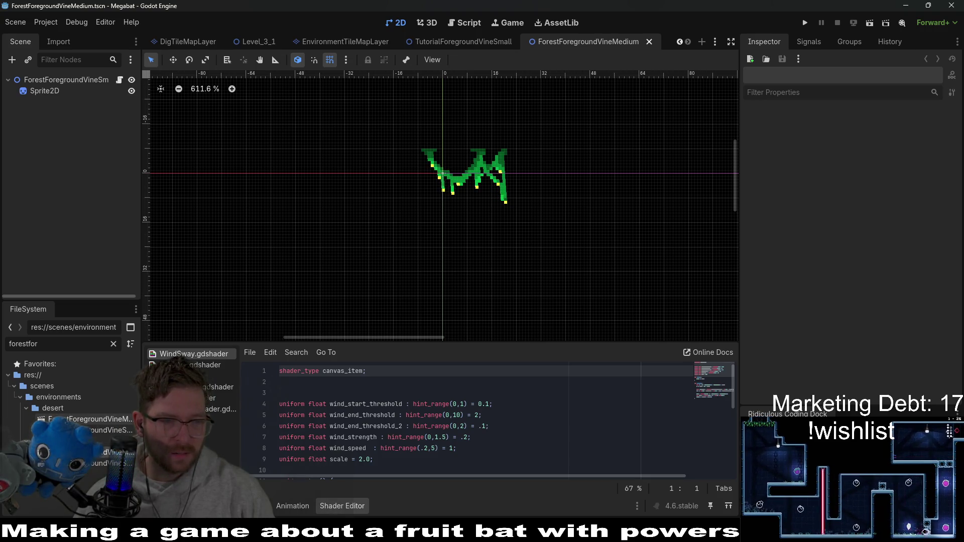
# - Rename the copied medium vine scene to DesertForegroundVineMedium
pyautogui.rightClick(68, 419)
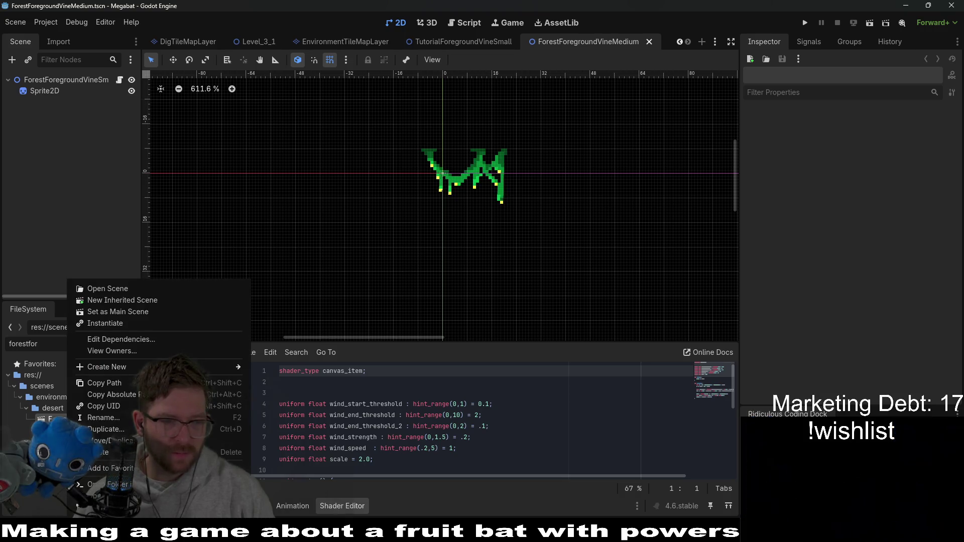
pyautogui.click(106, 418)
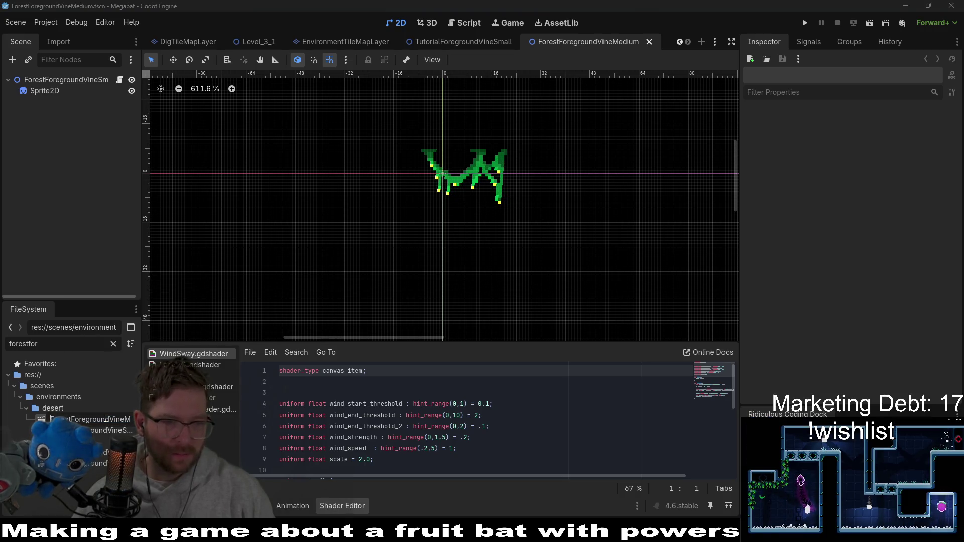
pyautogui.press('Right')
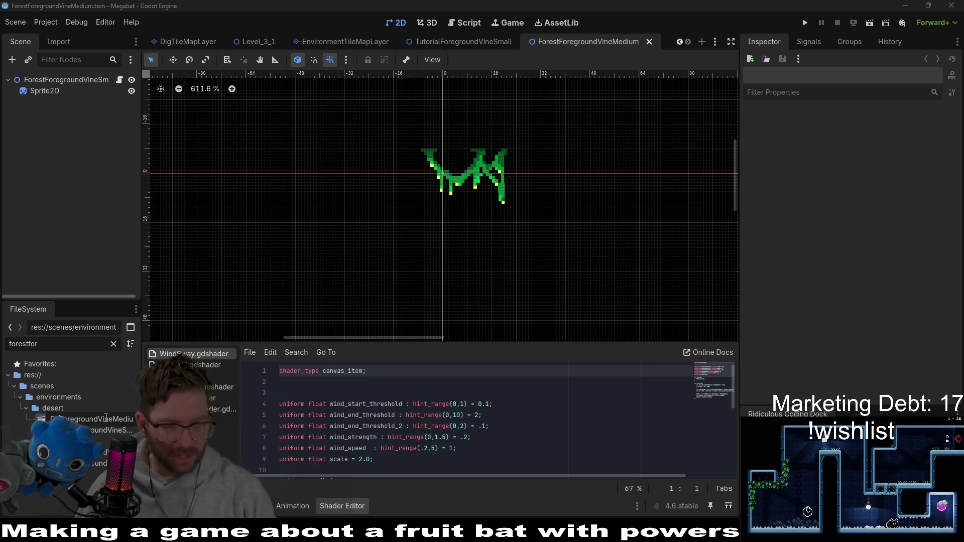
pyautogui.press('Return')
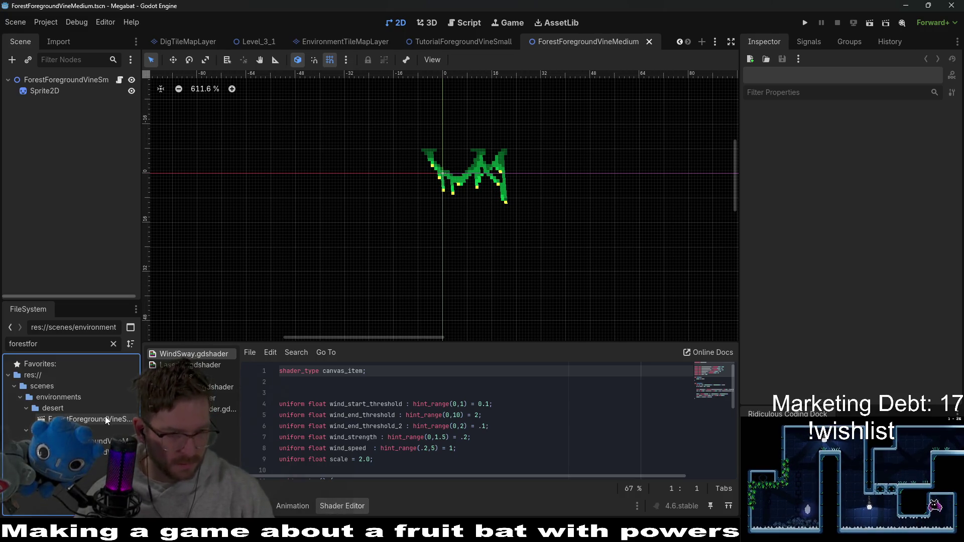
# - Rename the second copy to DesertForegroundVineSmall and clear the FileSystem filter
pyautogui.rightClick(67, 418)
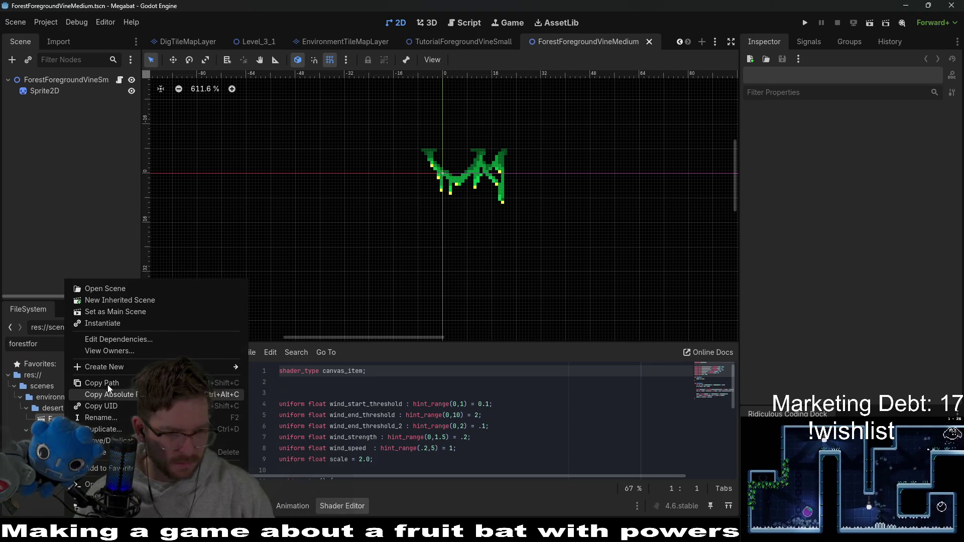
pyautogui.click(110, 429)
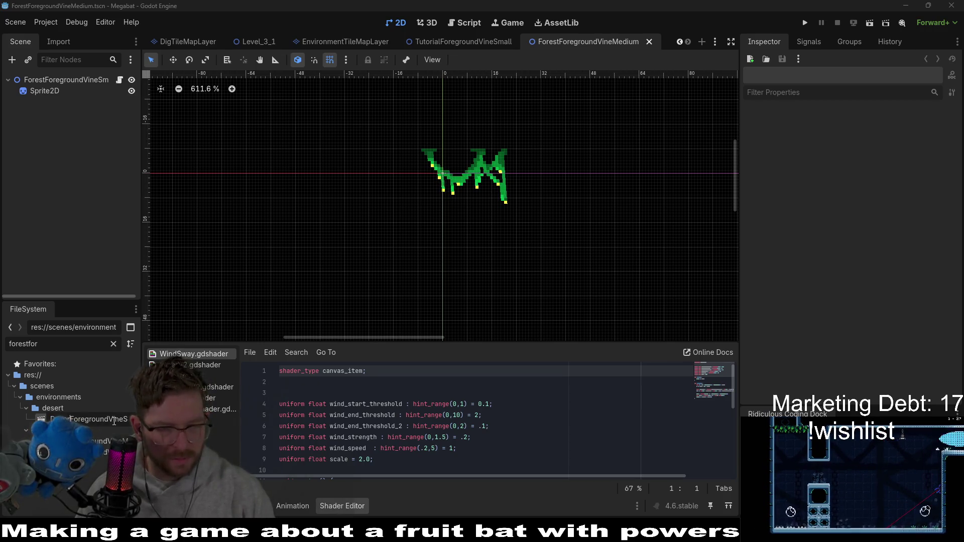
pyautogui.press('Return')
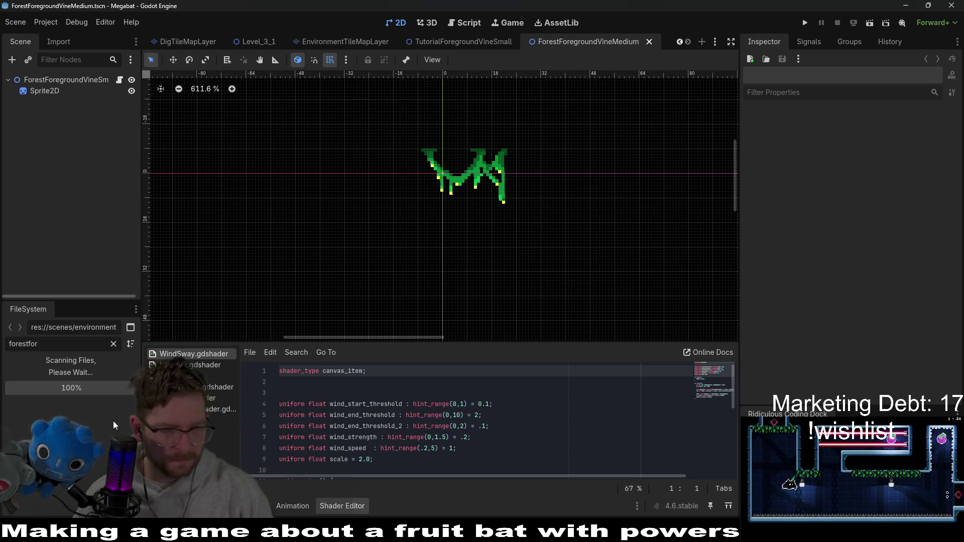
pyautogui.click(390, 296)
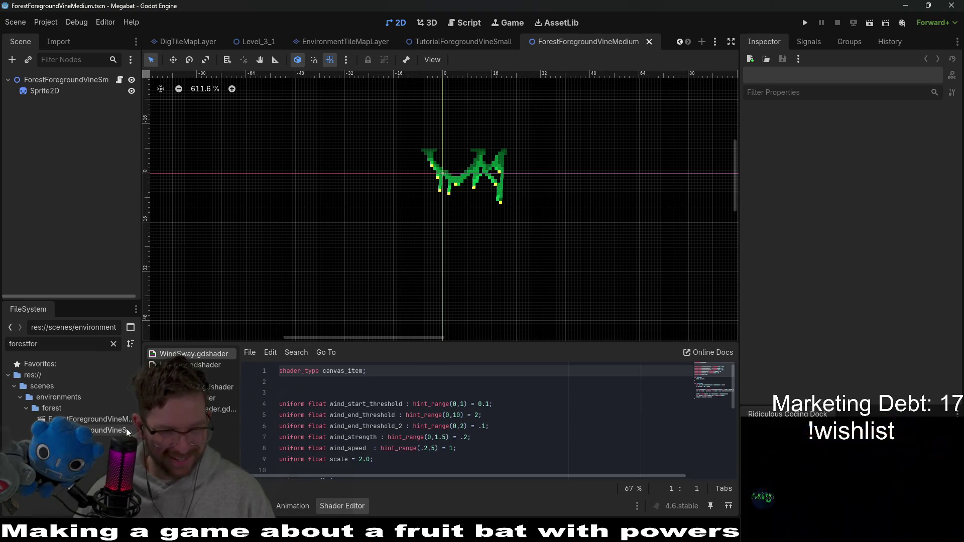
pyautogui.click(113, 344)
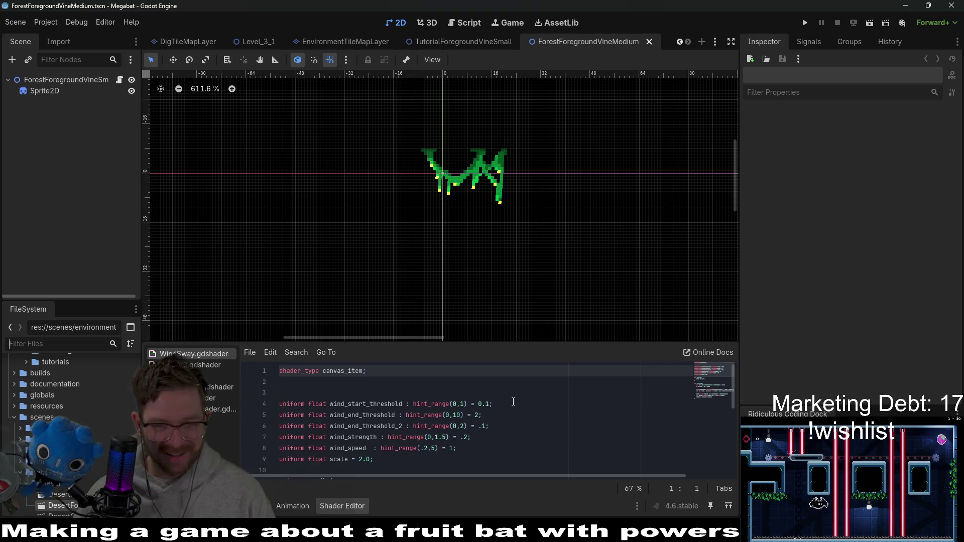
# - Click through blank lines 2 and 3 of the WindSway shader, then select the vine scene's root node
pyautogui.click(513, 402)
pyautogui.click(315, 395)
pyautogui.click(322, 382)
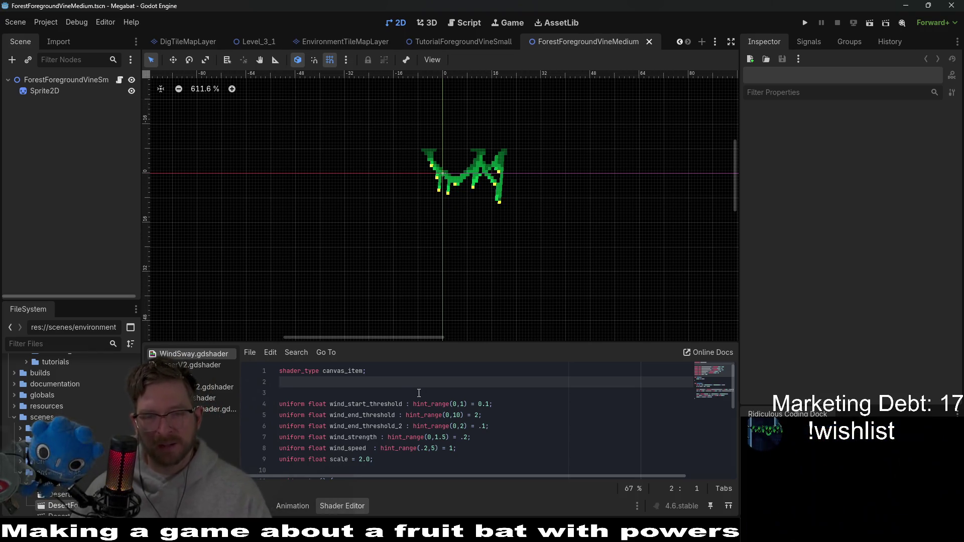
pyautogui.click(376, 391)
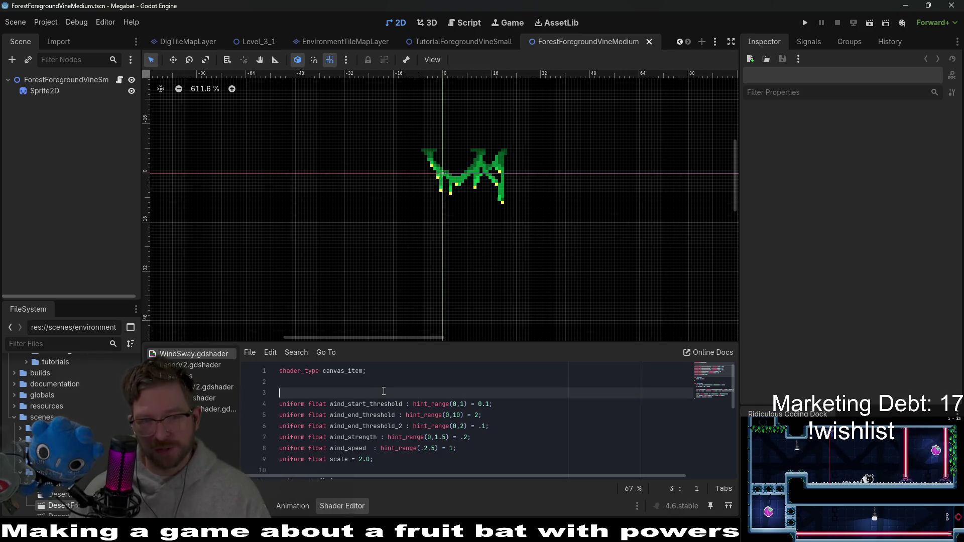
pyautogui.click(397, 381)
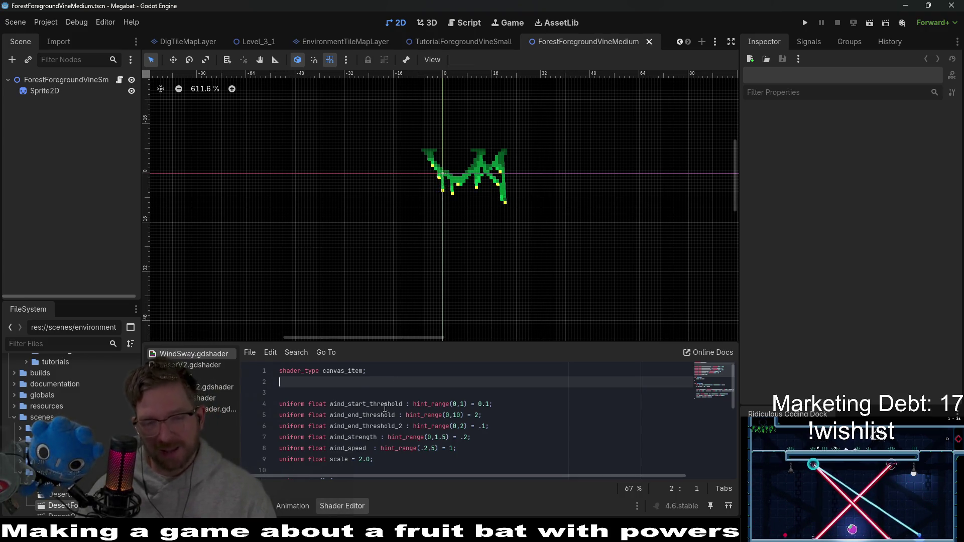
pyautogui.click(335, 389)
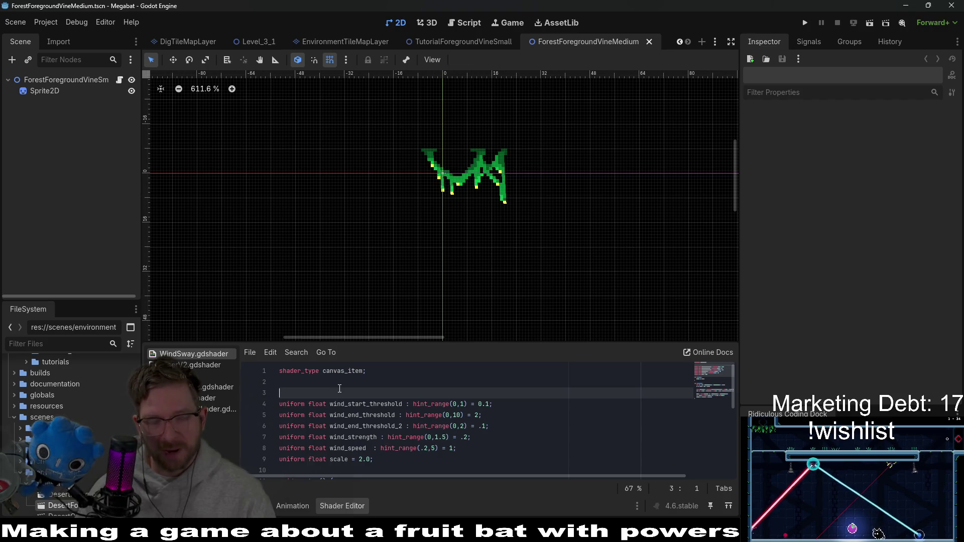
pyautogui.click(348, 384)
pyautogui.click(343, 389)
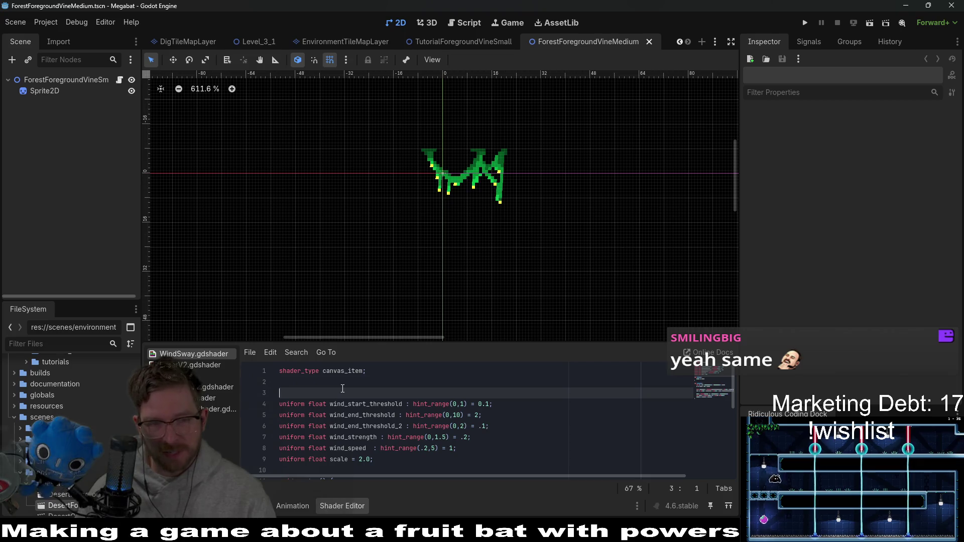
pyautogui.click(329, 381)
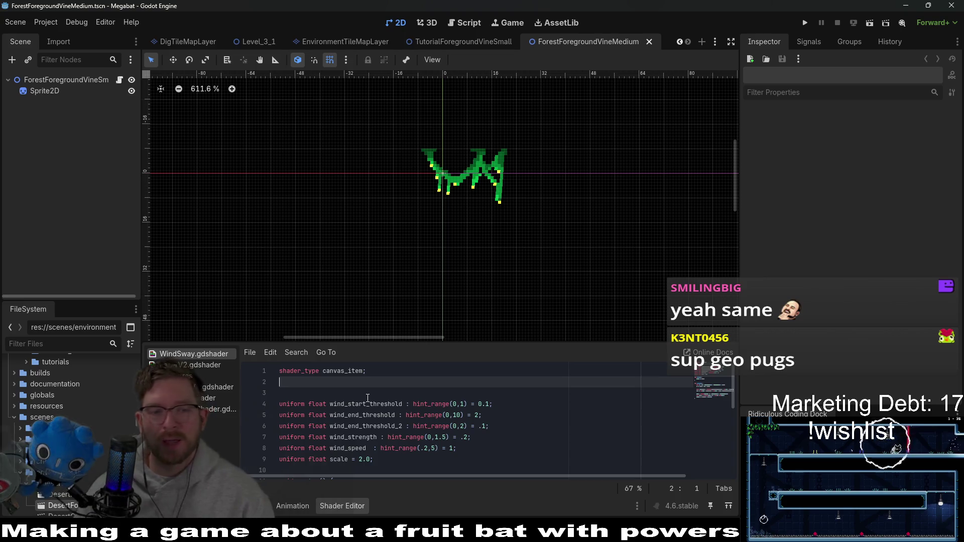
pyautogui.click(357, 397)
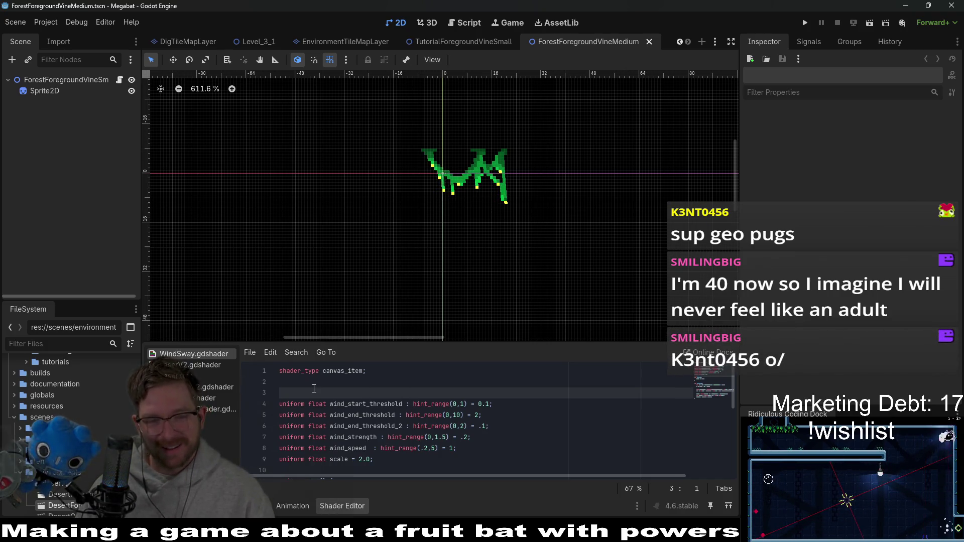
pyautogui.click(355, 386)
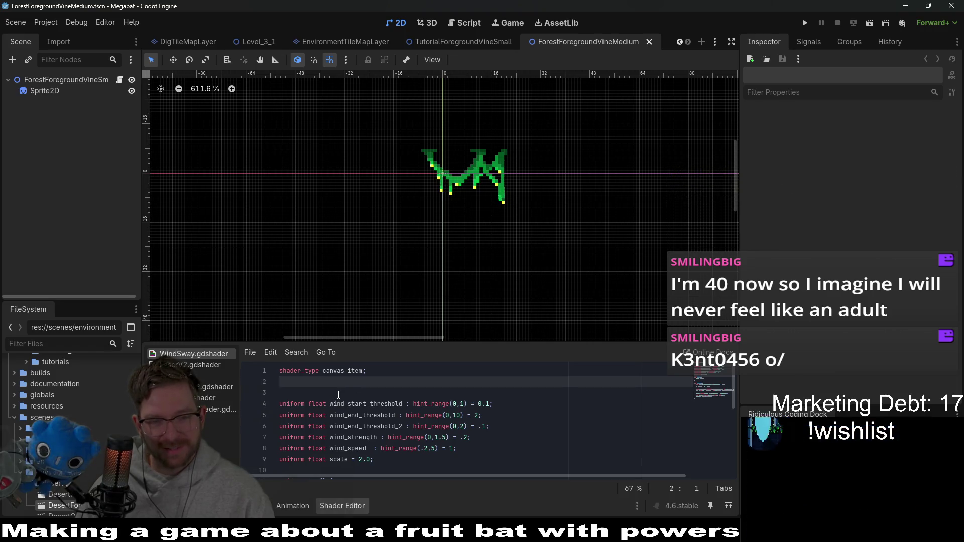
pyautogui.click(351, 374)
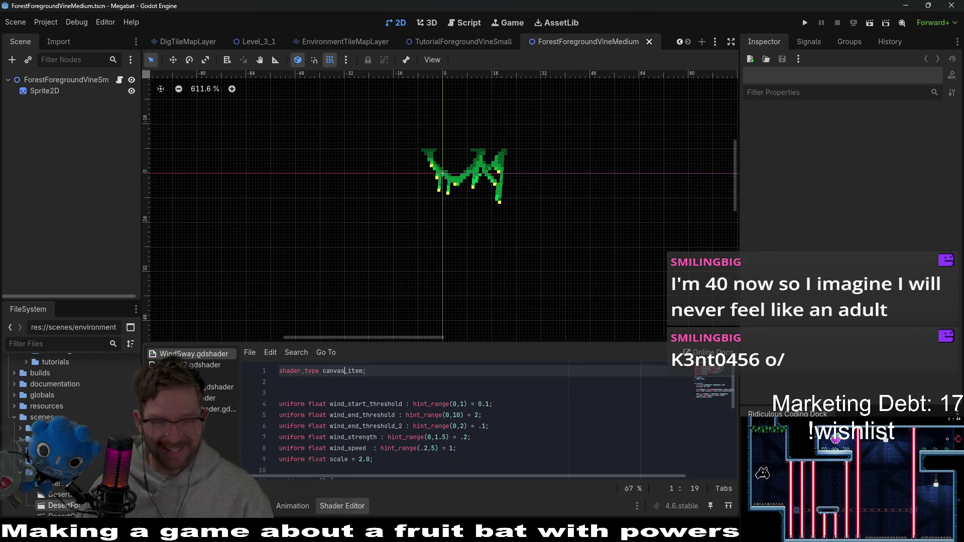
pyautogui.click(80, 82)
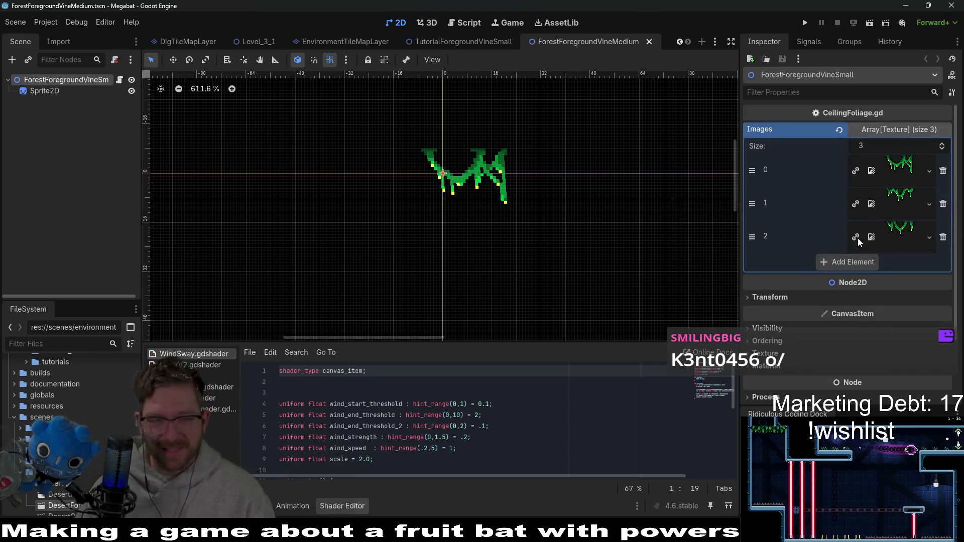
# - Expand the icons folder in the FileSystem dock, then return to line 2 of the WindSway shader
pyautogui.scroll(-3, 75, 409)
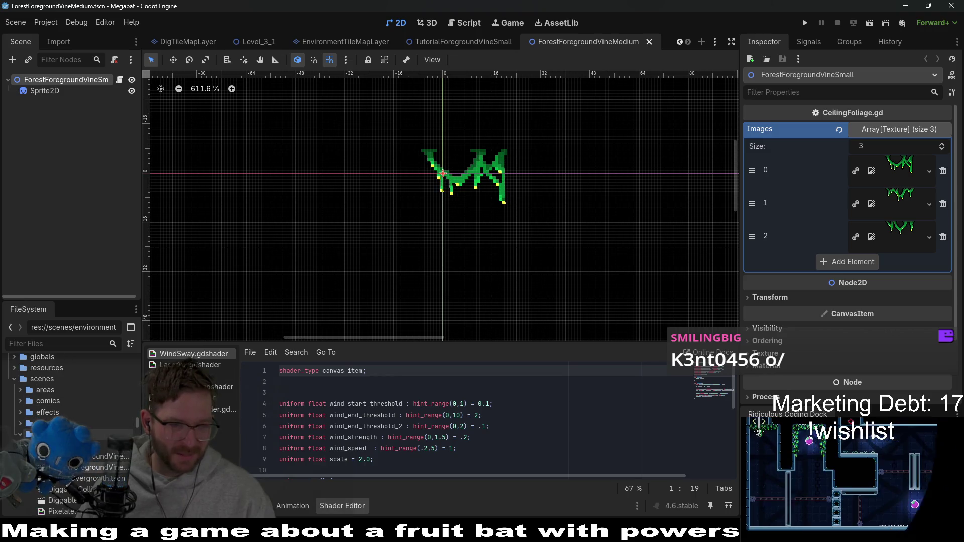
pyautogui.scroll(5, 55, 381)
pyautogui.doubleClick(55, 390)
pyautogui.scroll(-10, 65, 393)
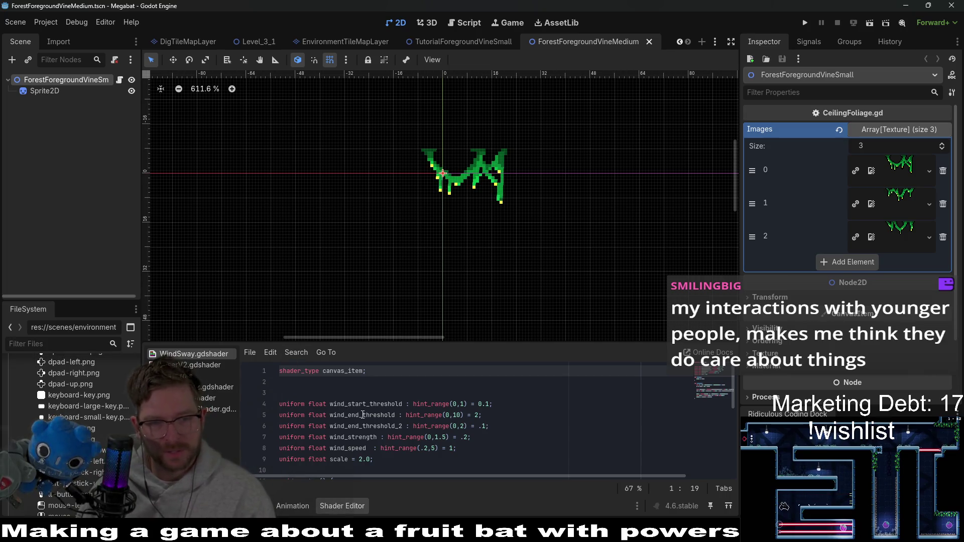
pyautogui.click(340, 383)
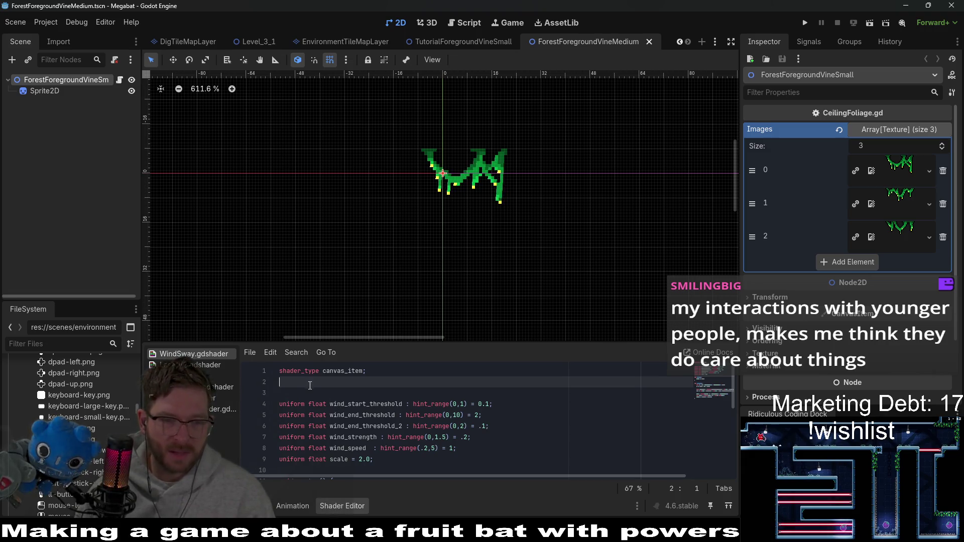
pyautogui.press('Down')
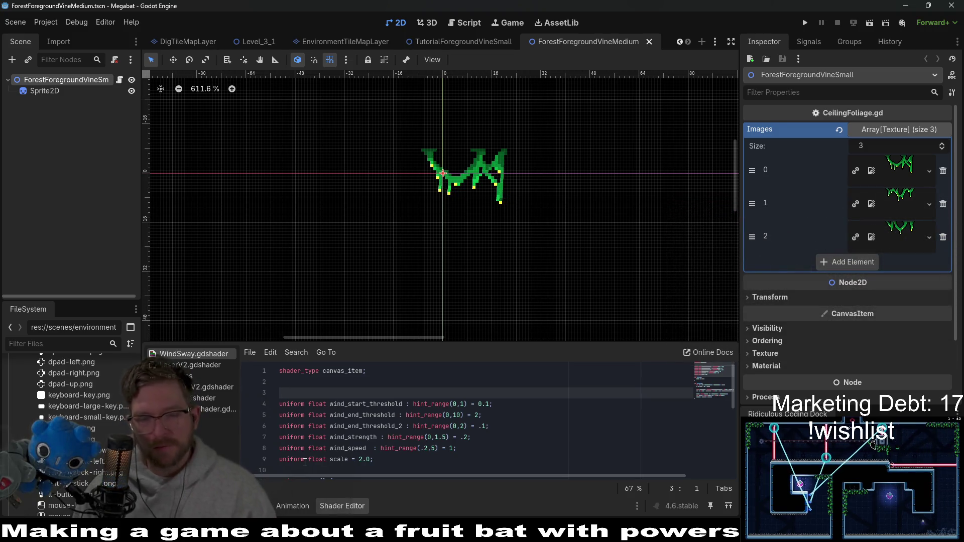
pyautogui.click(307, 384)
pyautogui.click(300, 395)
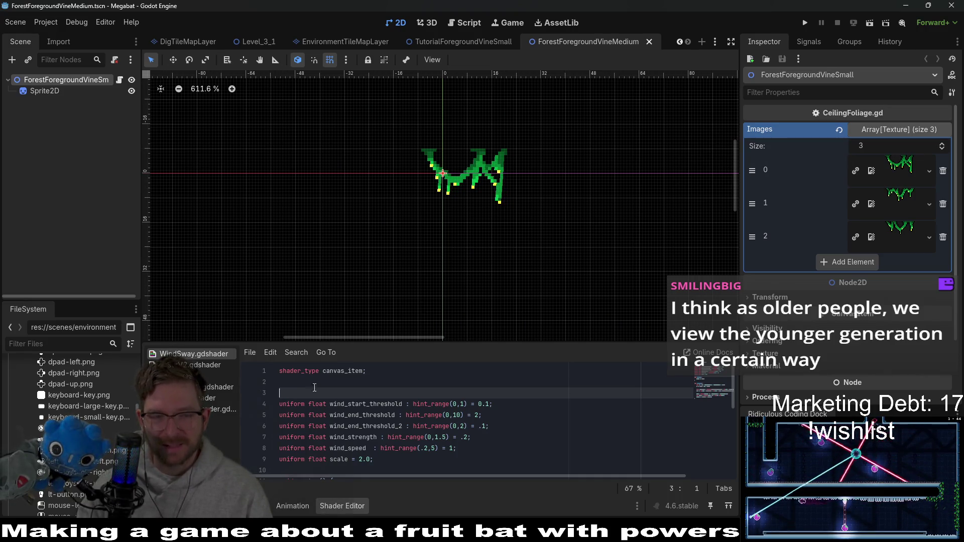
pyautogui.click(317, 386)
pyautogui.click(323, 391)
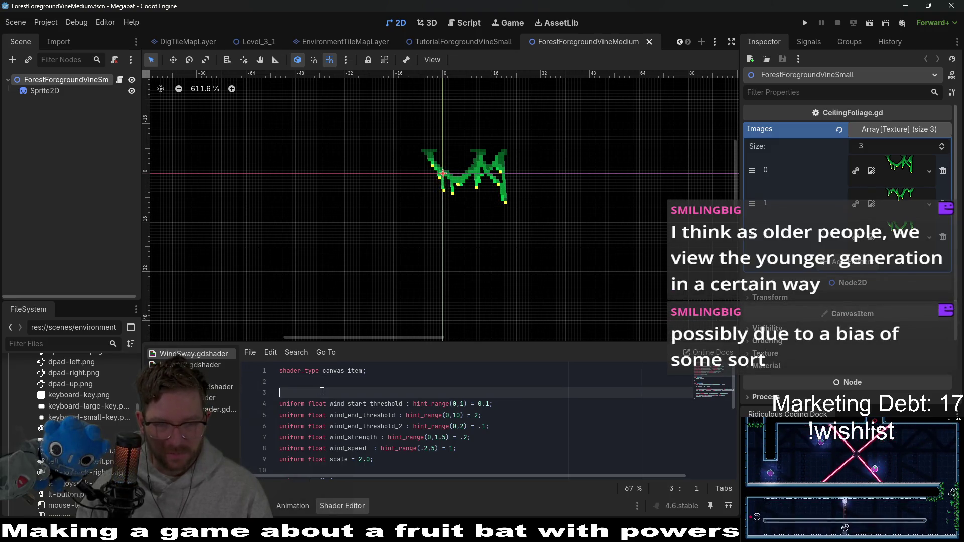
pyautogui.click(327, 378)
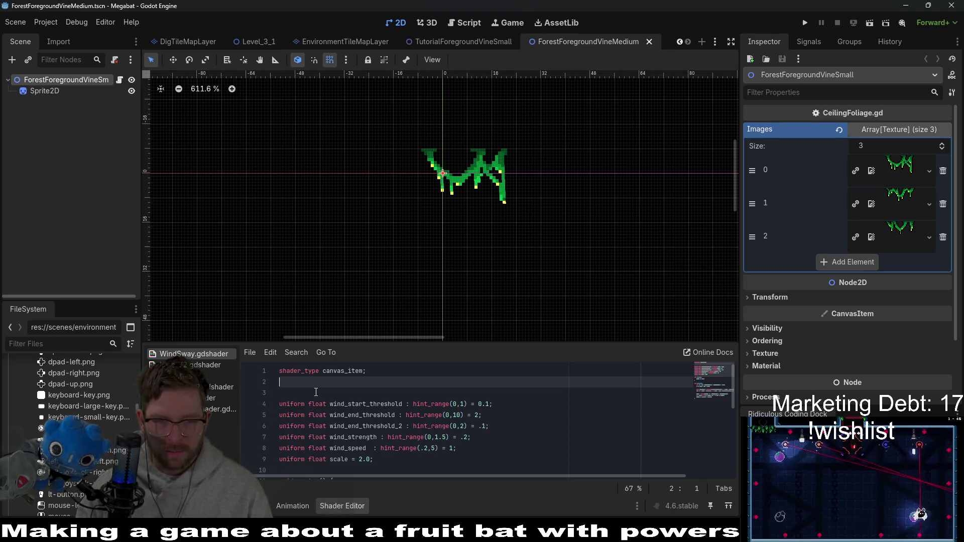
pyautogui.click(370, 448)
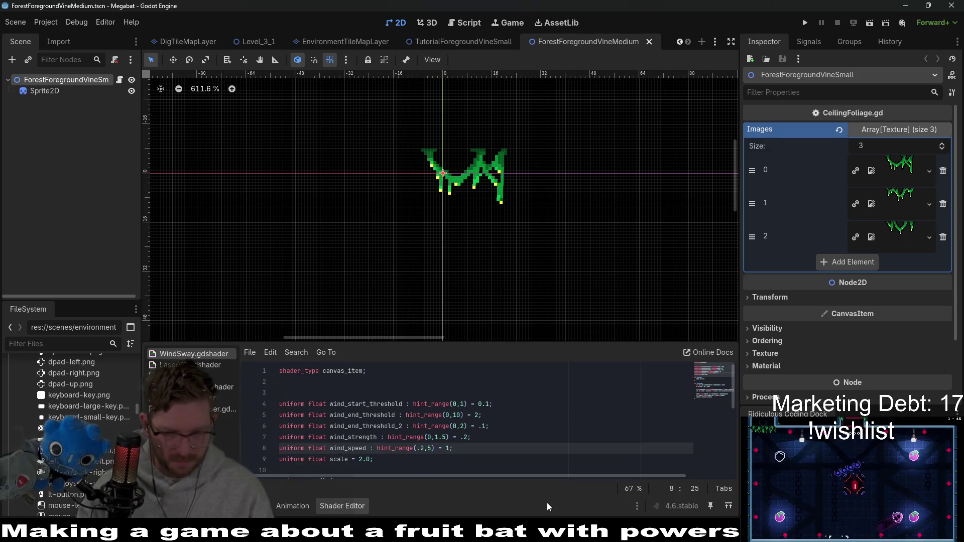
pyautogui.click(418, 426)
pyautogui.hotkey('ctrl', 's')
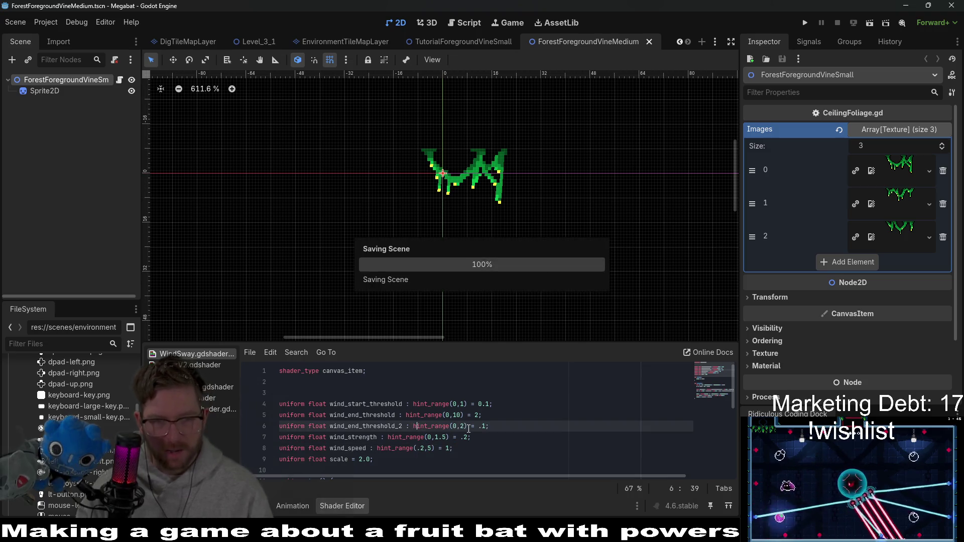
pyautogui.click(321, 387)
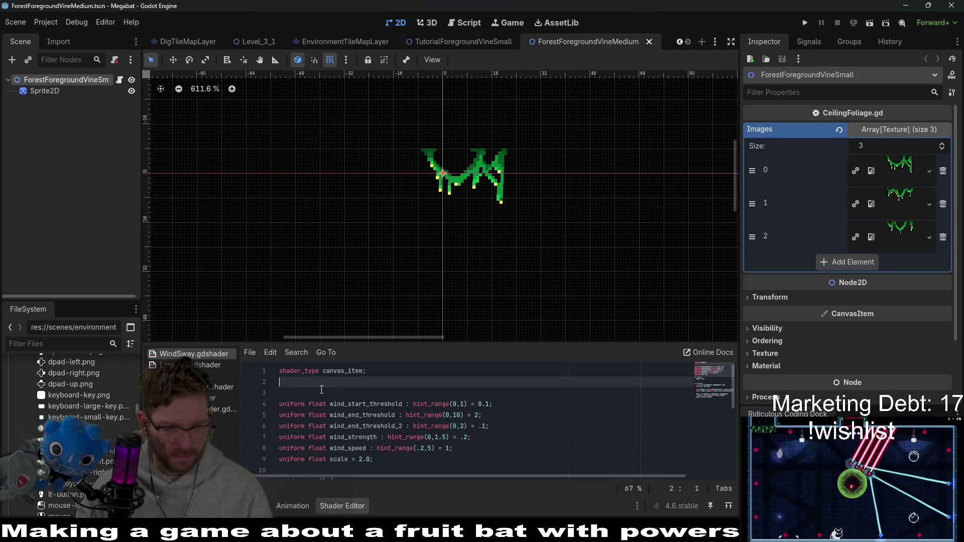
pyautogui.click(345, 397)
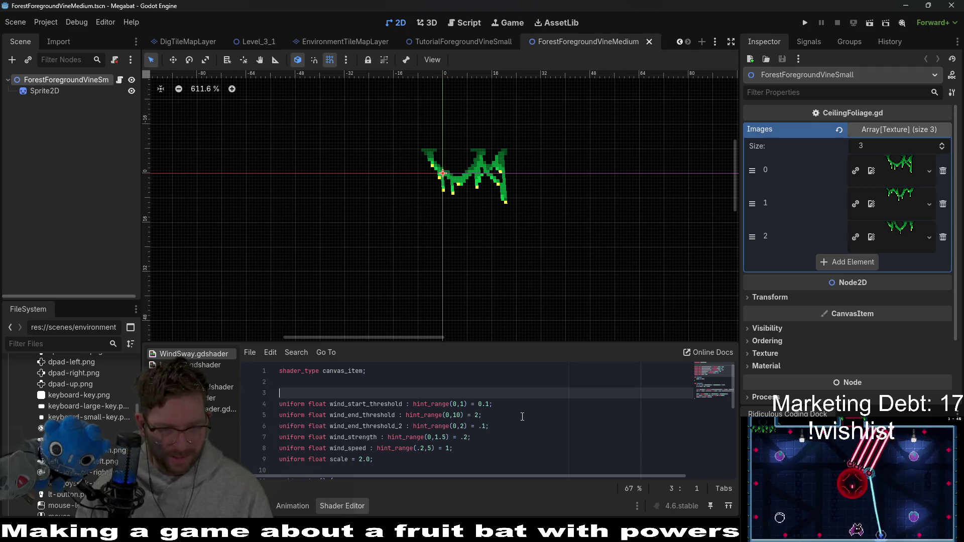
pyautogui.click(321, 383)
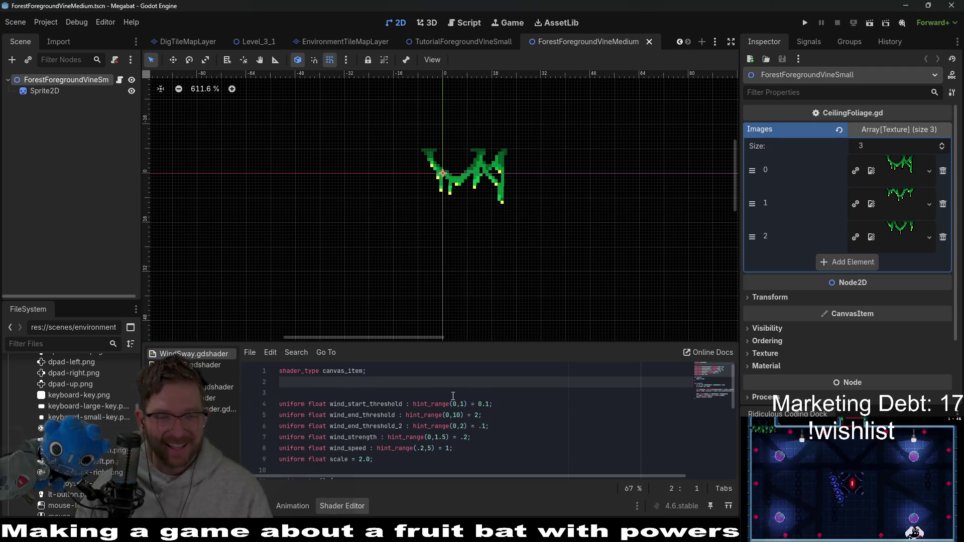
pyautogui.hotkey('ctrl', 's')
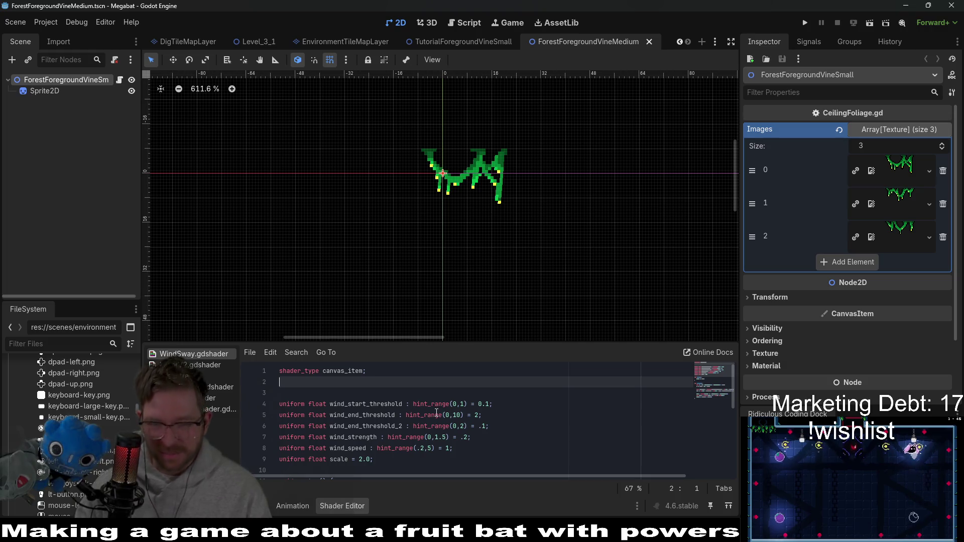
pyautogui.click(326, 391)
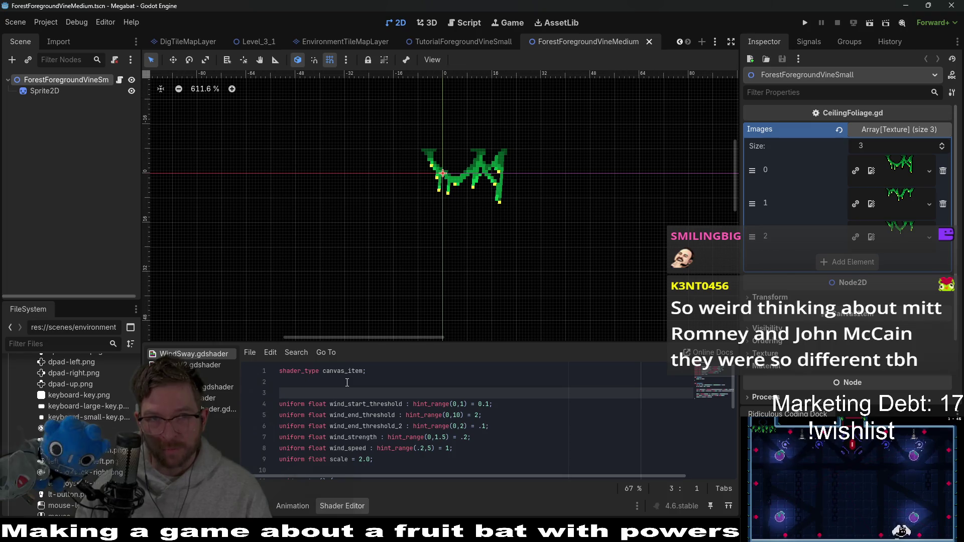
pyautogui.click(320, 384)
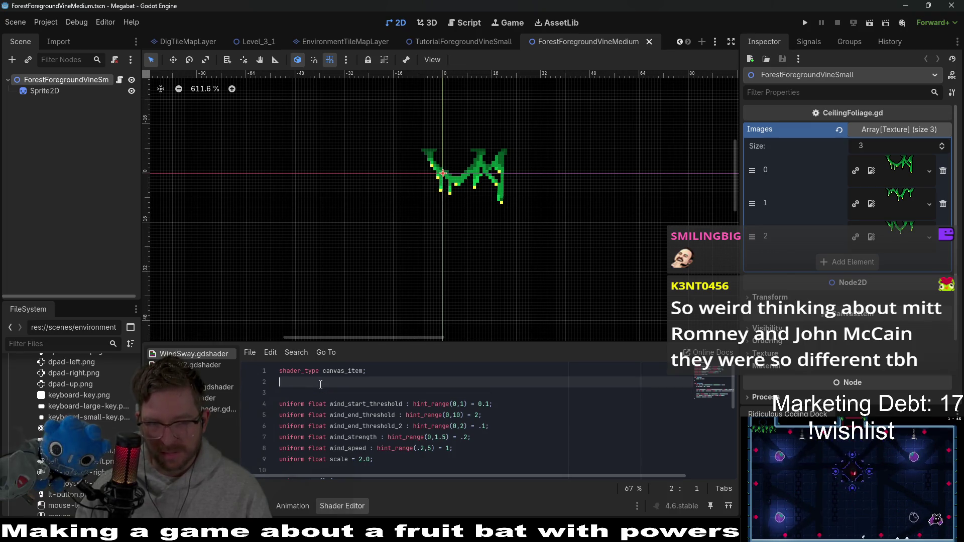
pyautogui.click(306, 389)
pyautogui.click(313, 383)
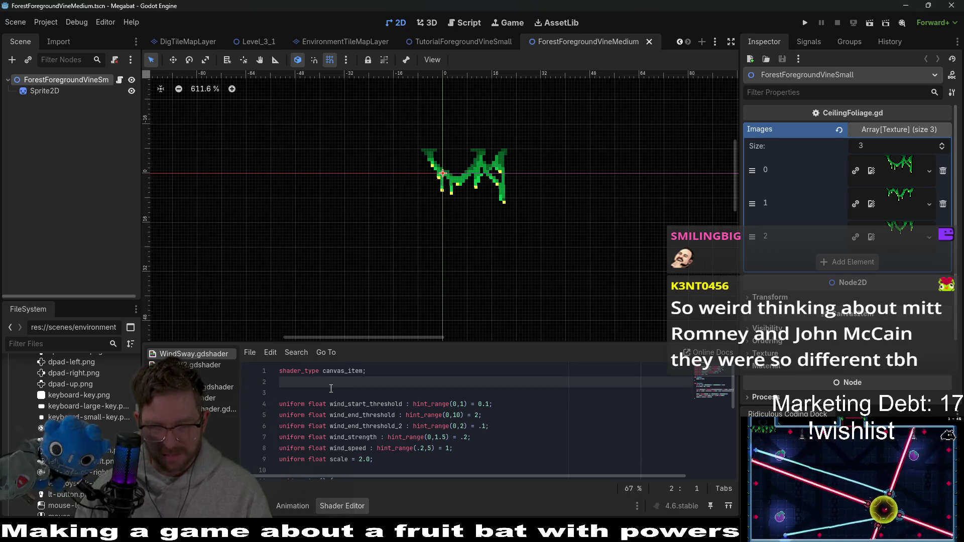
pyautogui.click(338, 392)
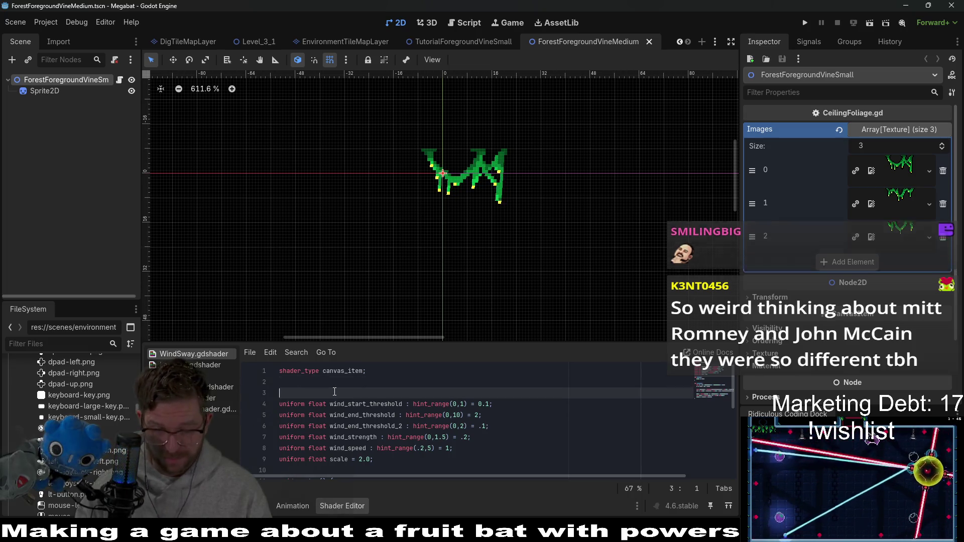
pyautogui.click(323, 388)
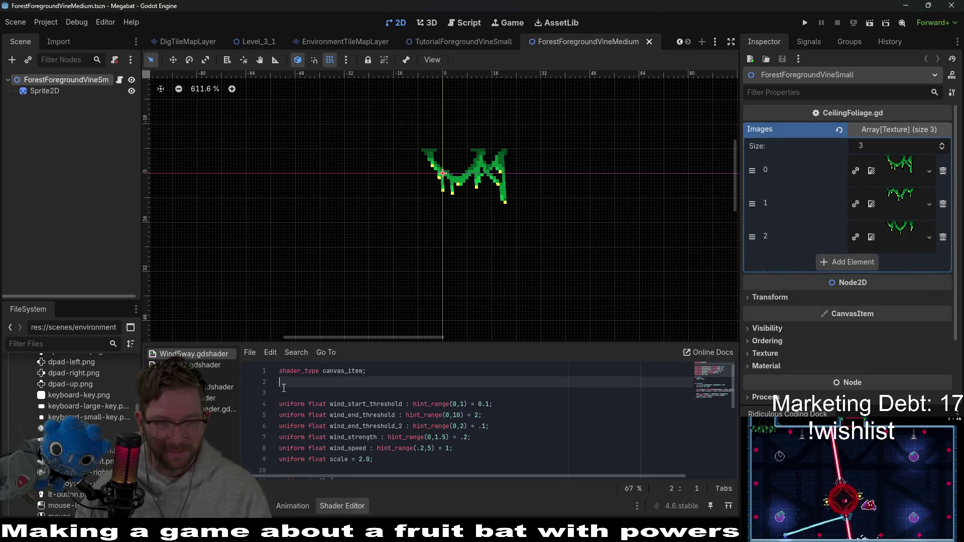
pyautogui.scroll(5, 84, 381)
pyautogui.scroll(5, 92, 383)
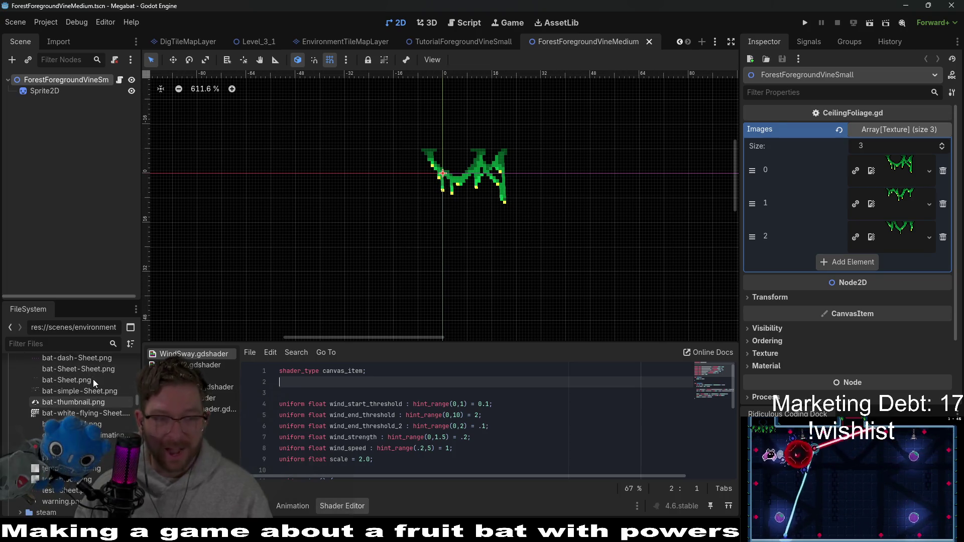
pyautogui.scroll(5, 92, 384)
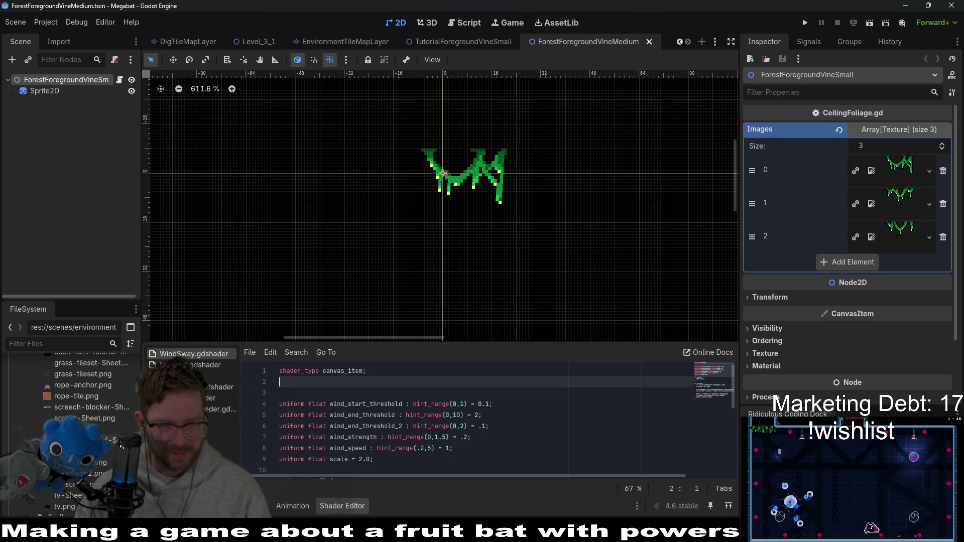
pyautogui.scroll(-3, 101, 397)
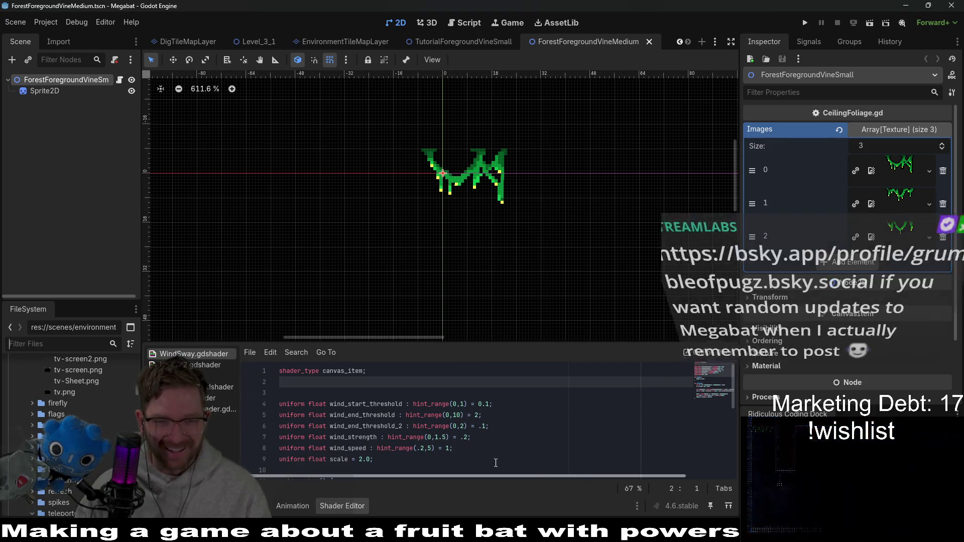
pyautogui.click(470, 458)
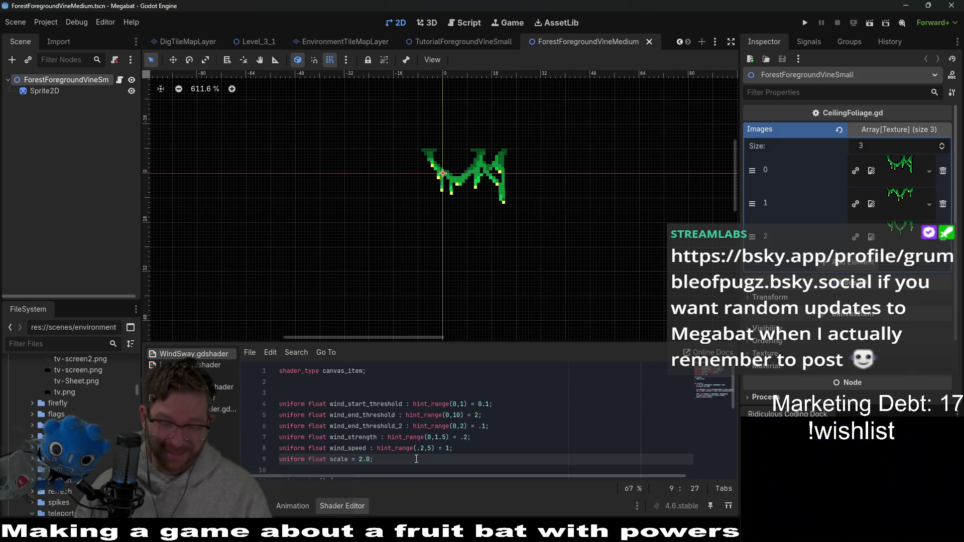
pyautogui.moveTo(416, 459)
pyautogui.mouseDown()
pyautogui.moveTo(312, 414)
pyautogui.moveTo(301, 389)
pyautogui.mouseUp()
pyautogui.click(301, 389)
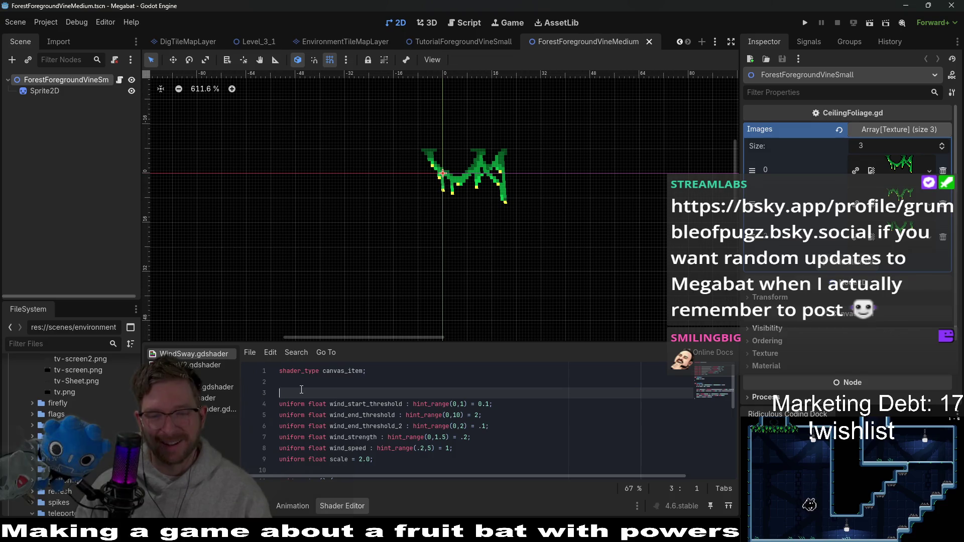
pyautogui.click(311, 385)
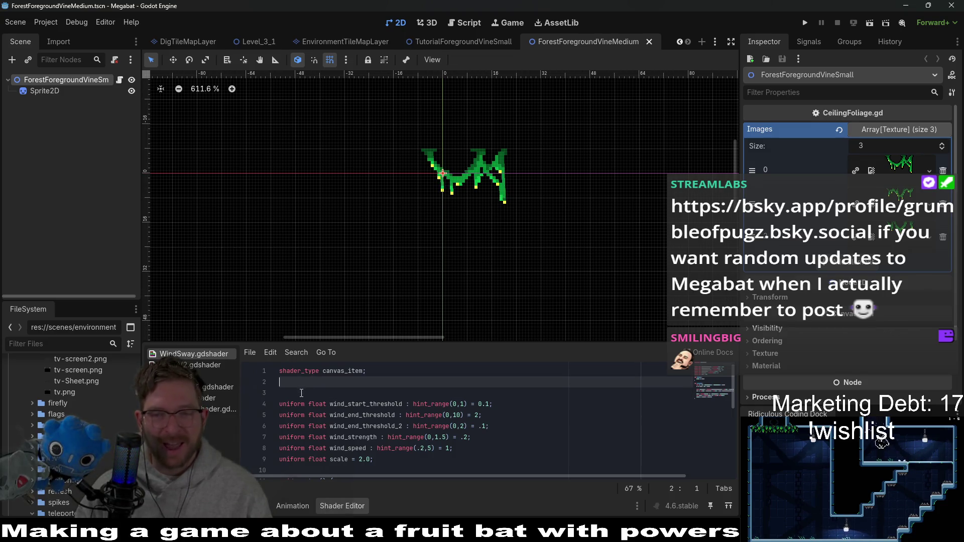
pyautogui.click(301, 392)
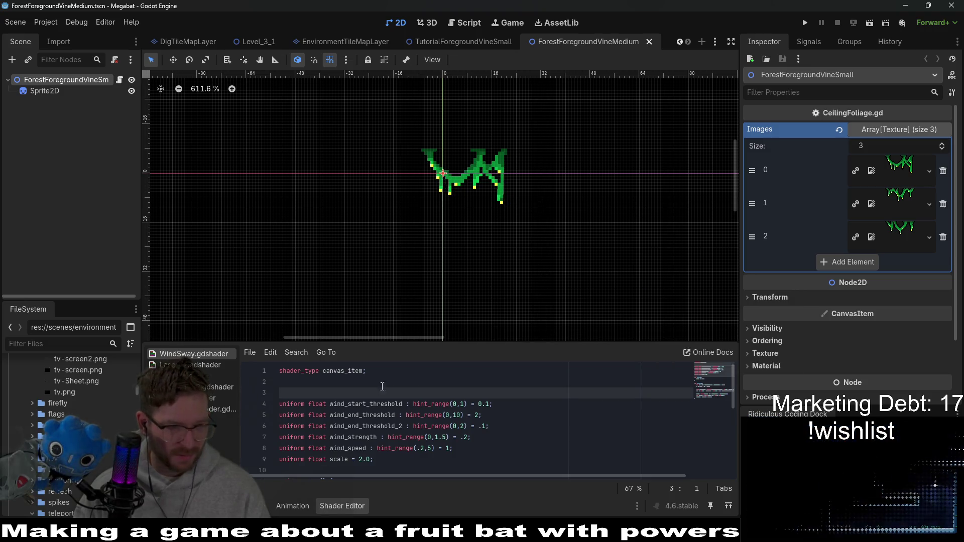
pyautogui.scroll(5, 78, 387)
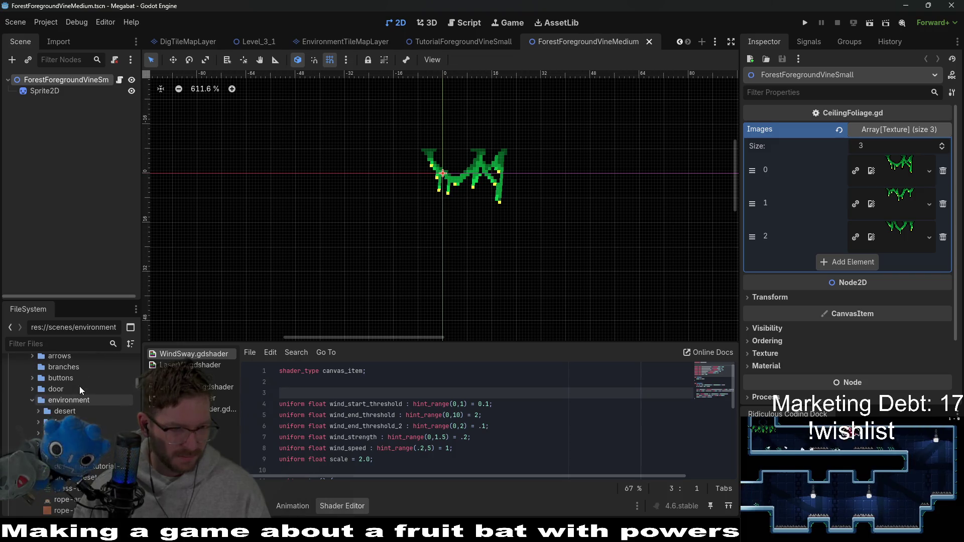
pyautogui.scroll(-3, 79, 387)
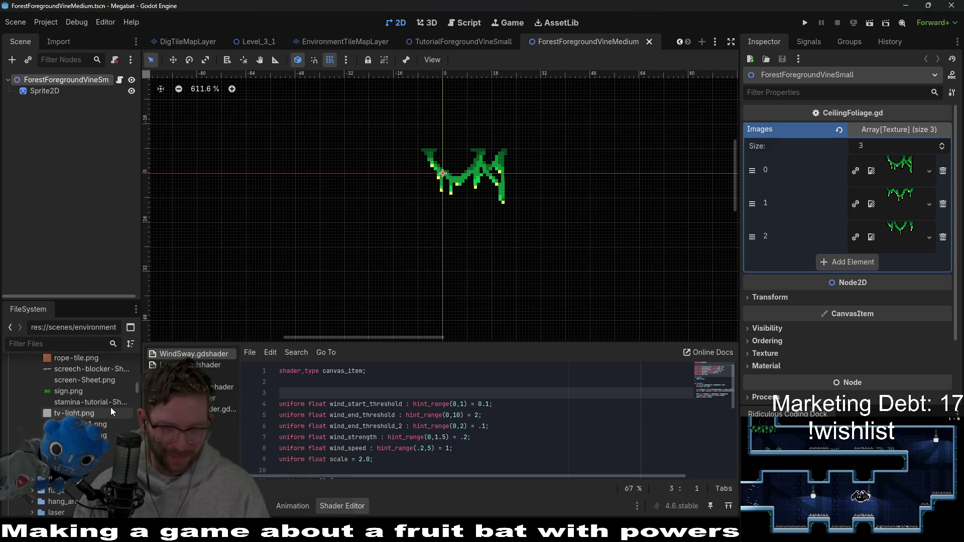
pyautogui.scroll(-3, 92, 423)
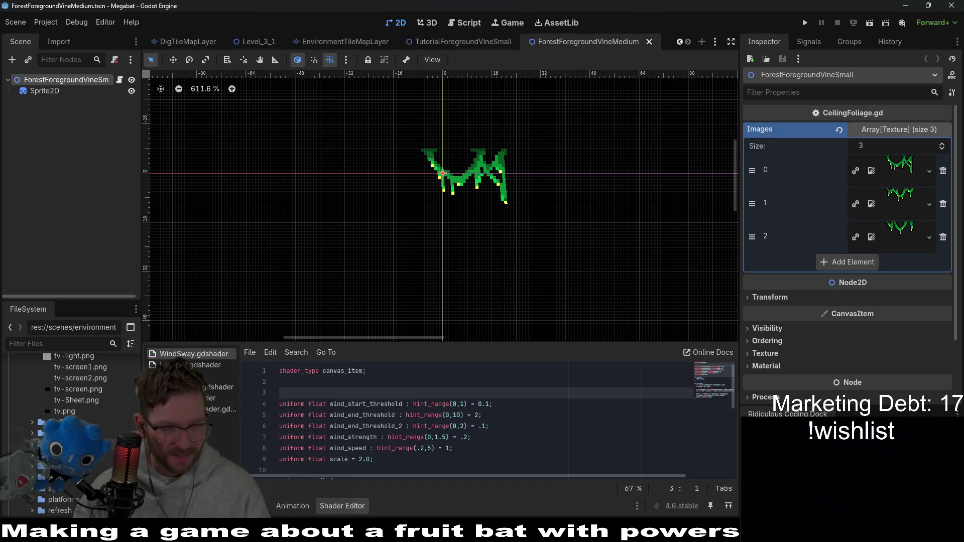
pyautogui.scroll(-3, 92, 423)
pyautogui.scroll(2, 76, 402)
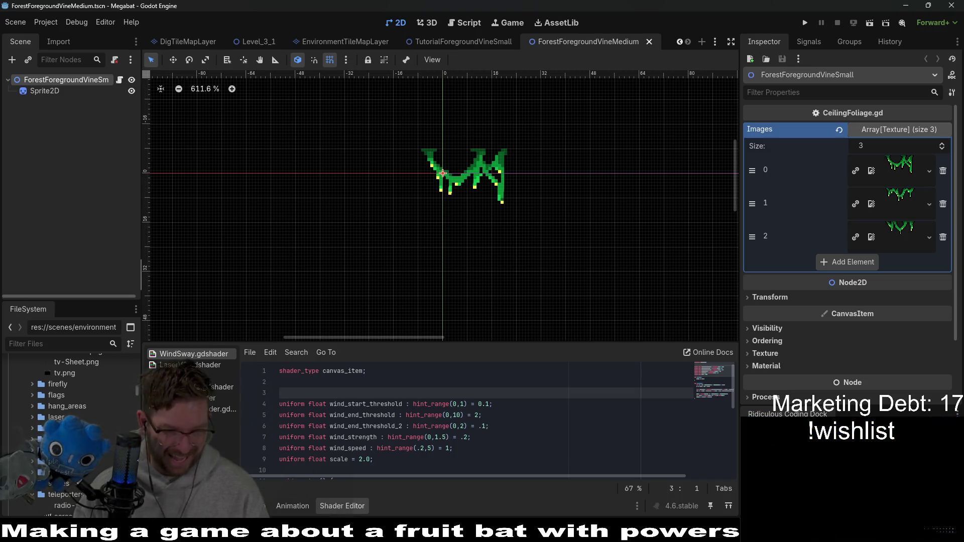
pyautogui.hotkey('alt', 'Tab')
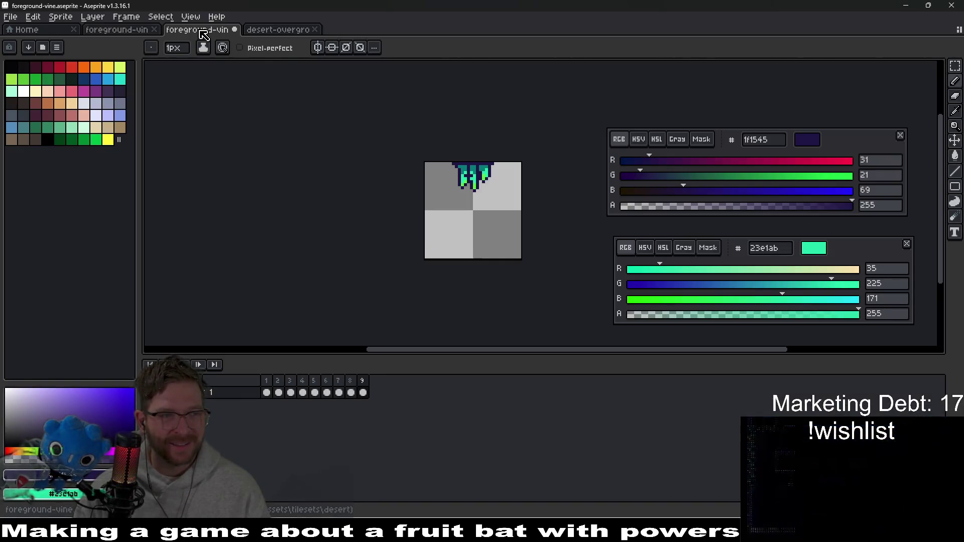
# - Save the foreground-vine sprite, cancel a File > Open browse, and return to Godot
pyautogui.hotkey('ctrl', 's')
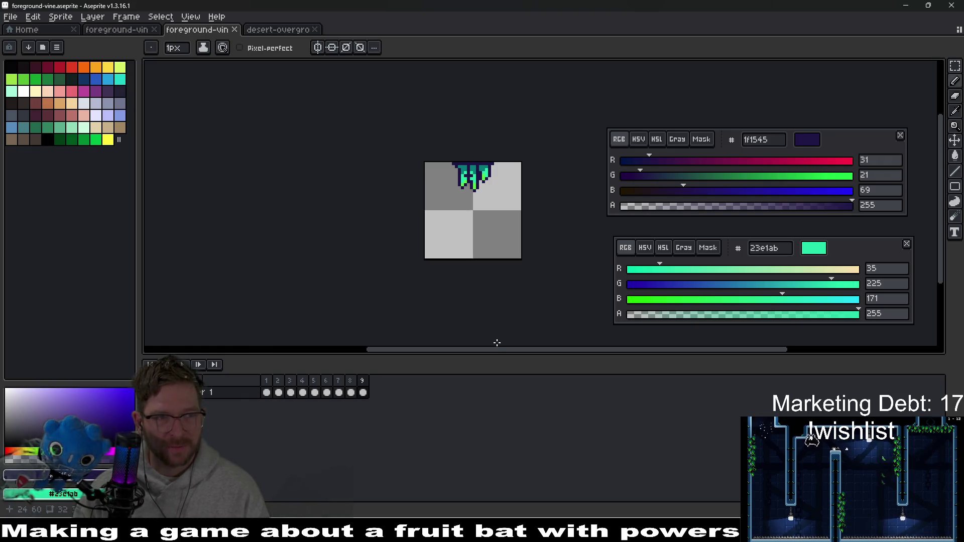
pyautogui.click(10, 17)
pyautogui.click(23, 37)
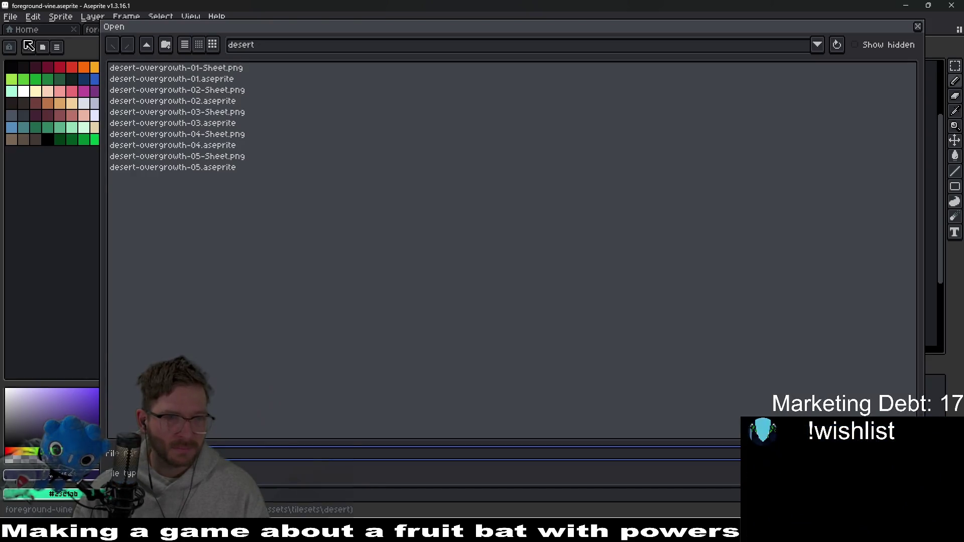
pyautogui.press('Escape')
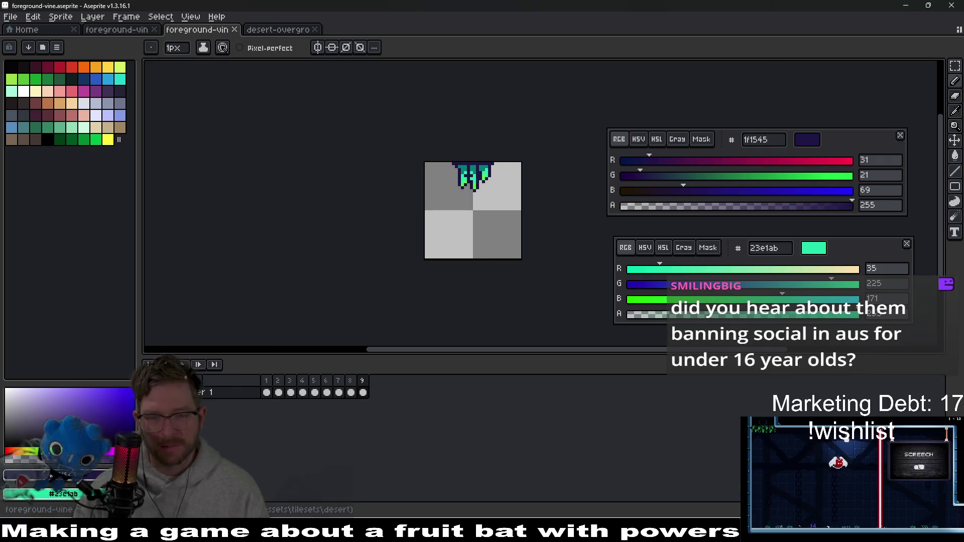
pyautogui.moveTo(691, 533)
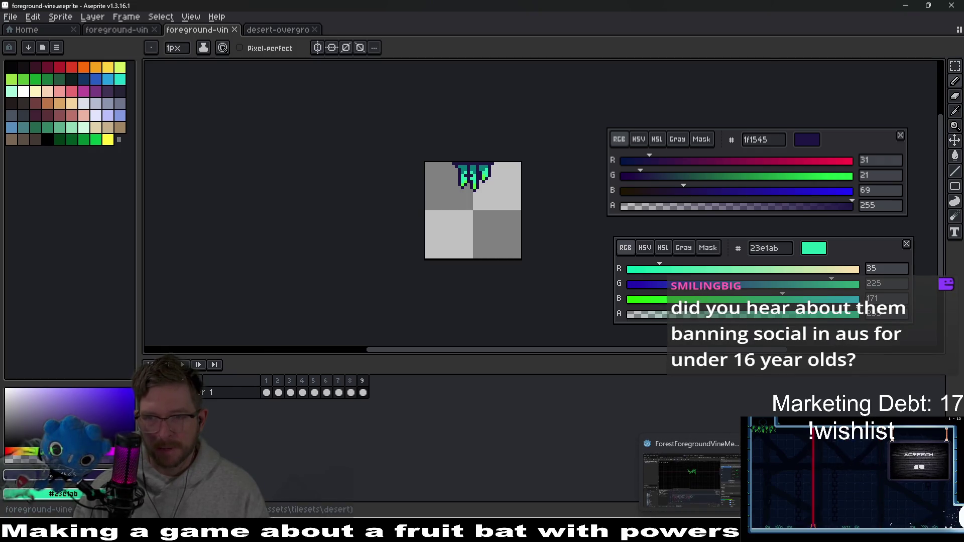
pyautogui.click(692, 480)
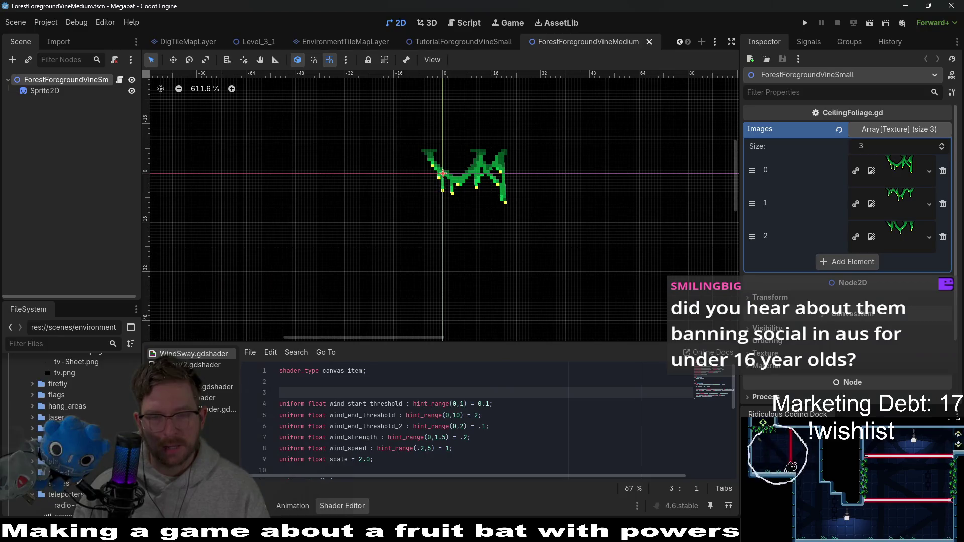
pyautogui.click(523, 405)
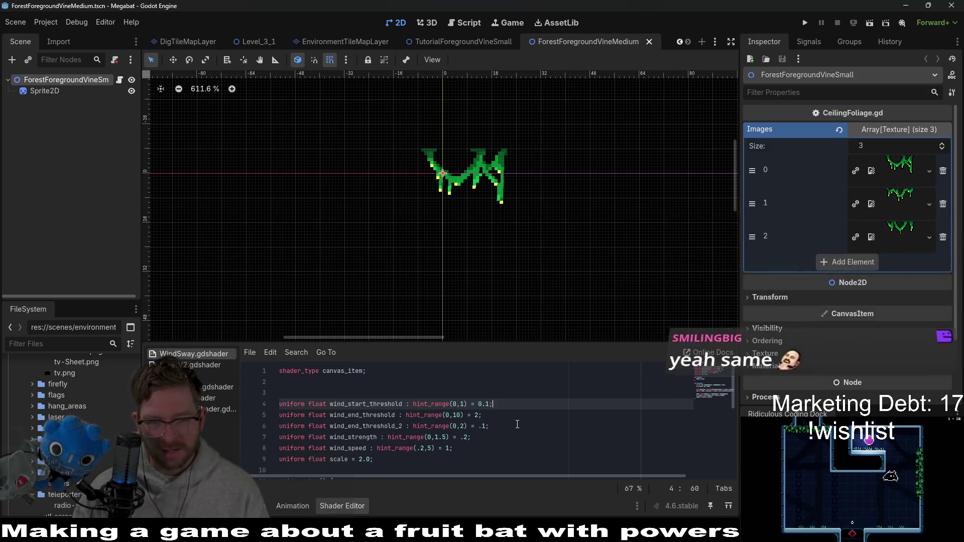
pyautogui.click(518, 425)
pyautogui.click(507, 448)
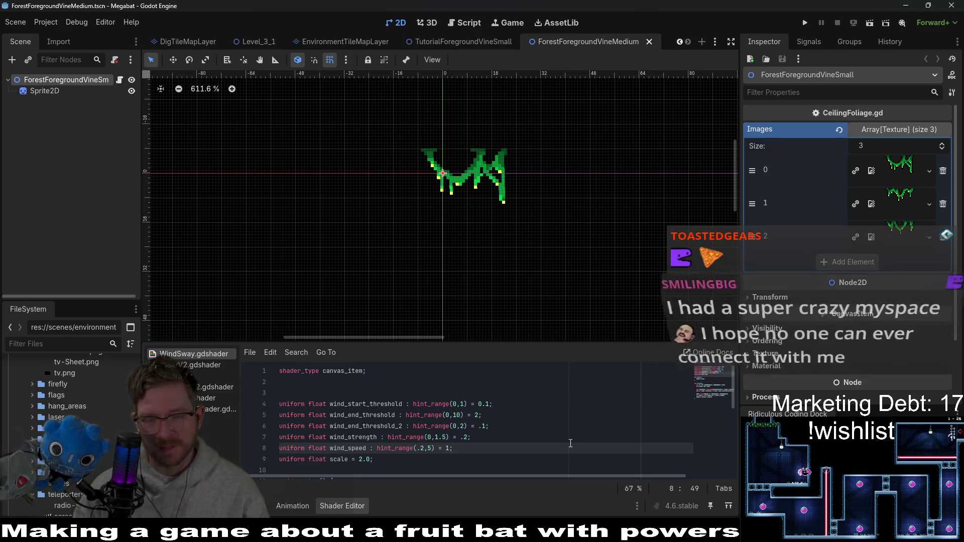
pyautogui.click(497, 435)
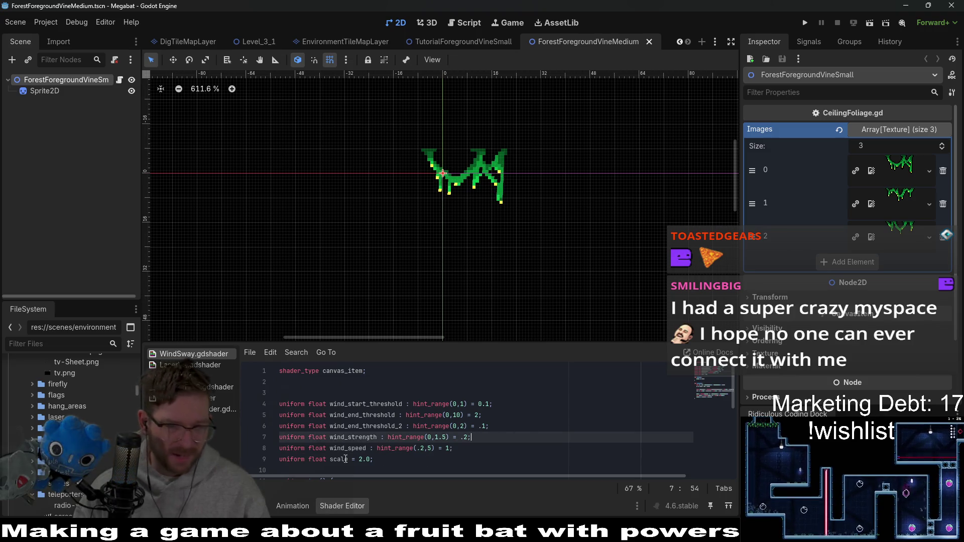
pyautogui.click(49, 91)
# - Filter the FileSystem dock by 'foreground' to list the foreground assets
pyautogui.click(56, 344)
pyautogui.write('foreground')
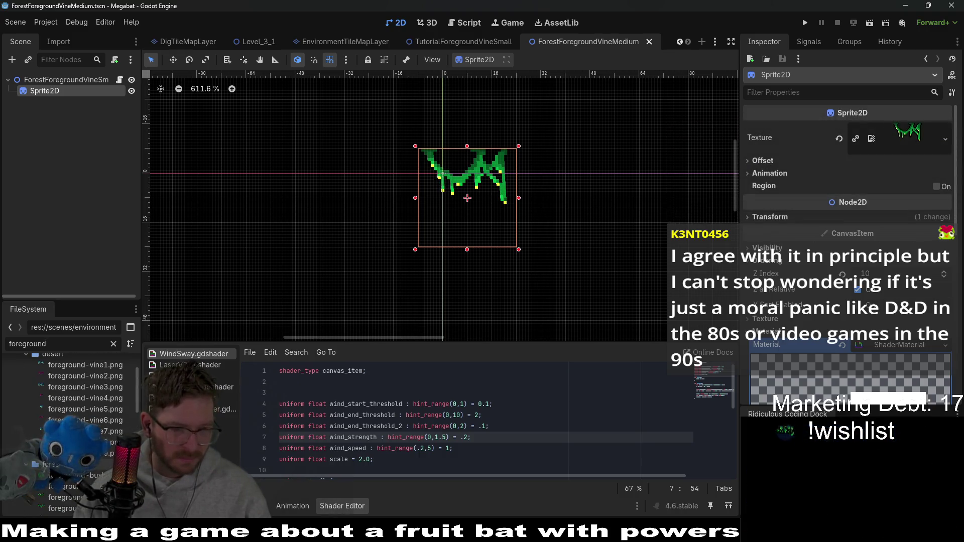
pyautogui.scroll(2, 70, 393)
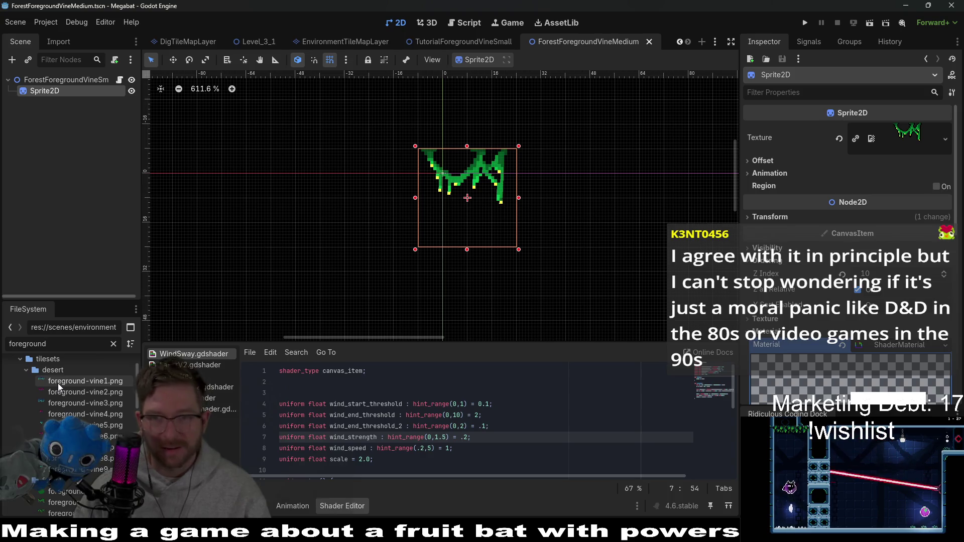
pyautogui.moveTo(58, 383)
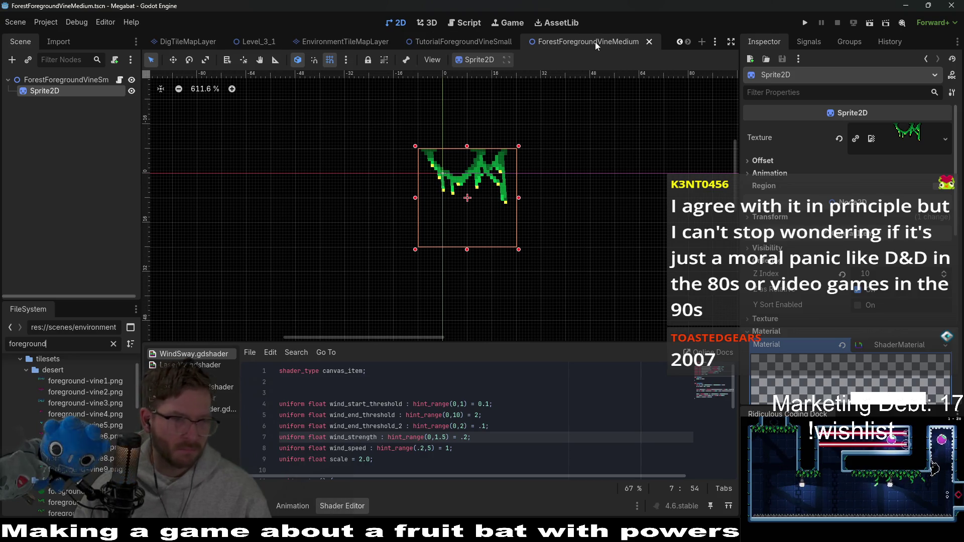
# - Quick Open the DesertForegroundVineMedium and DesertForegroundVineSmall scenes
pyautogui.hotkey('ctrl', 'shift', 'o')
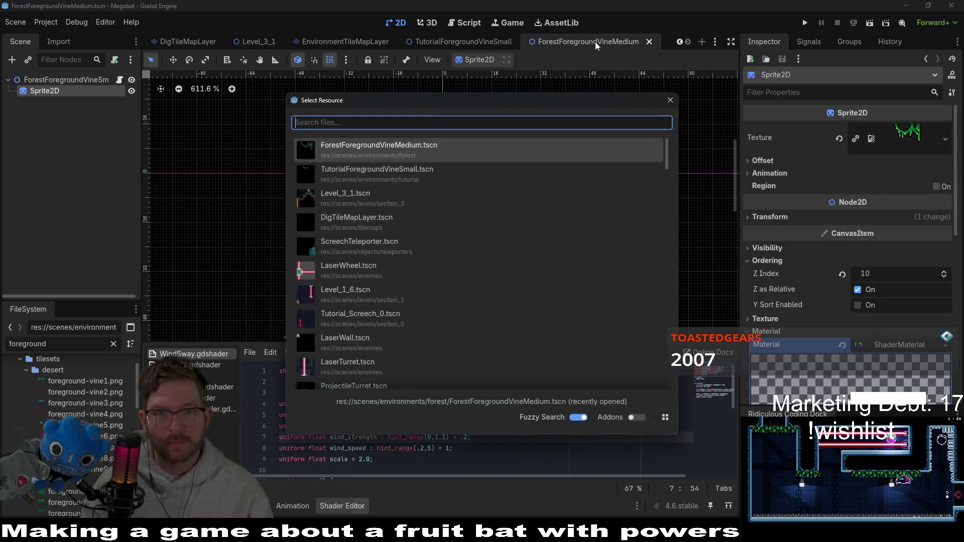
pyautogui.write('Desertfor')
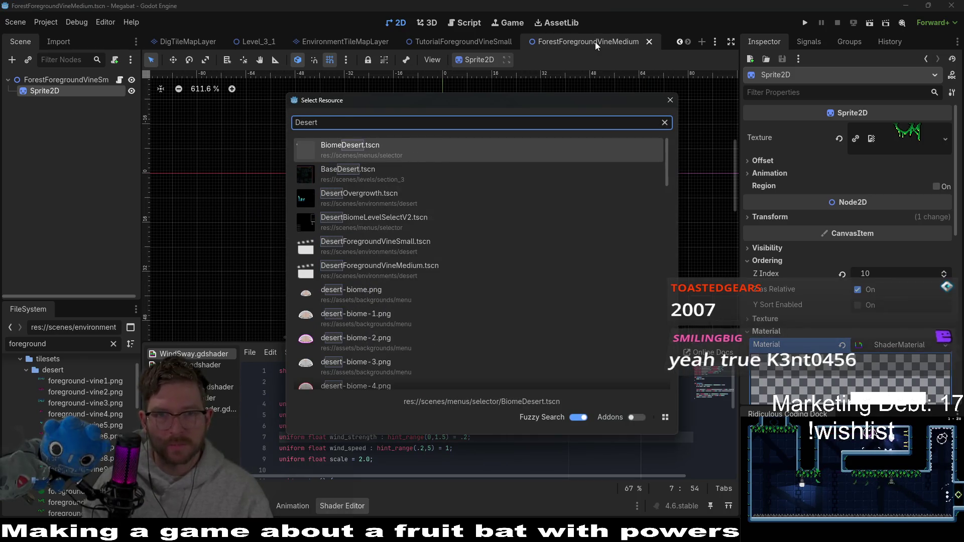
pyautogui.press('Down')
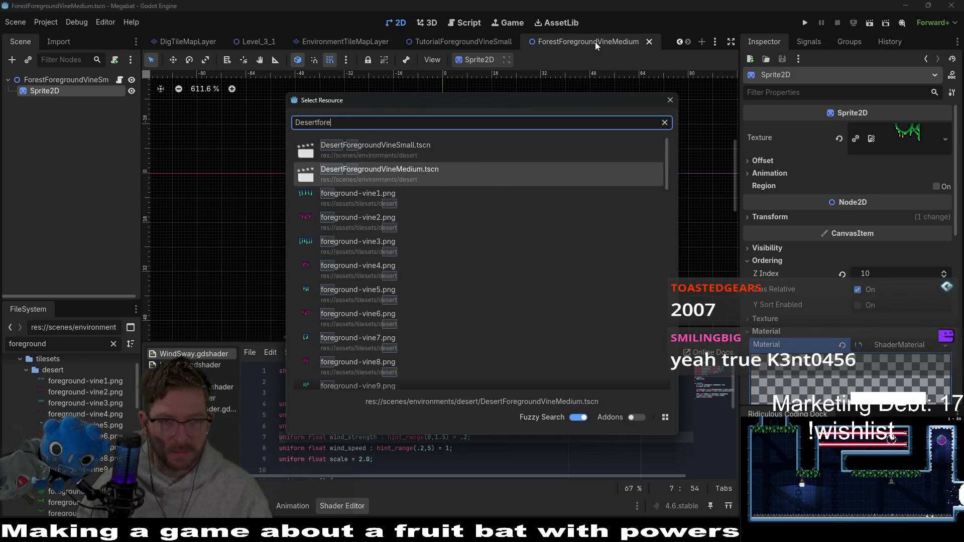
pyautogui.press('Return')
pyautogui.hotkey('alt', 'shift', 'o')
pyautogui.write('de')
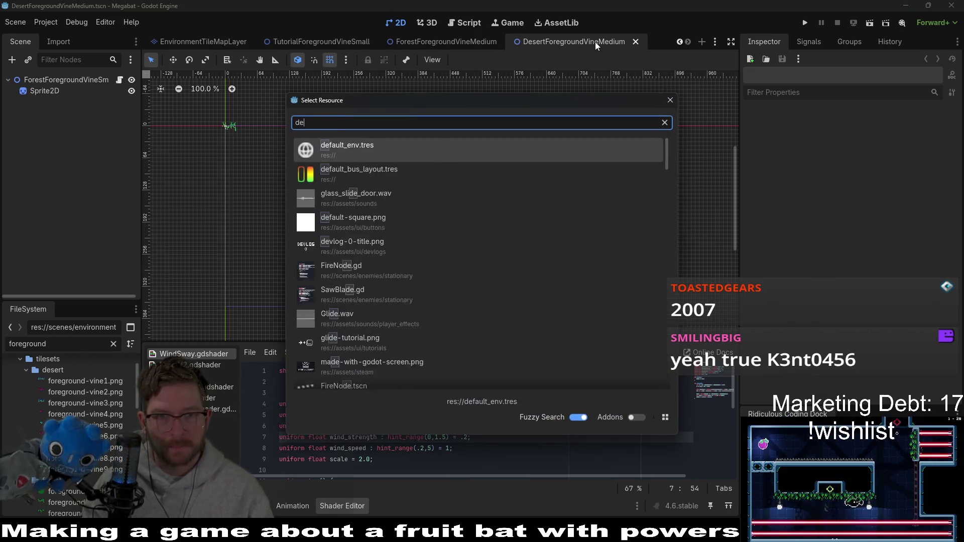
pyautogui.write('sertforeground')
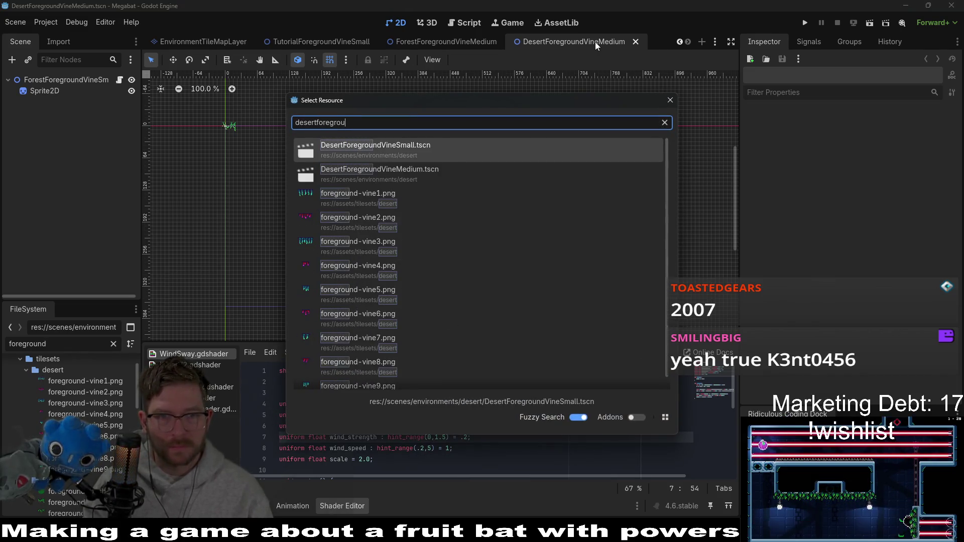
pyautogui.press('Return')
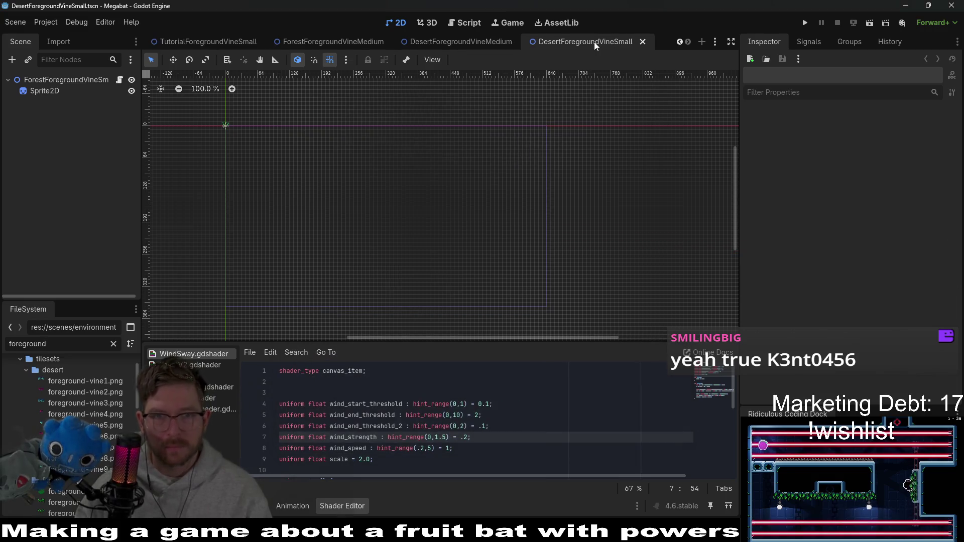
pyautogui.moveTo(233, 124); pyautogui.dragTo(256, 195)
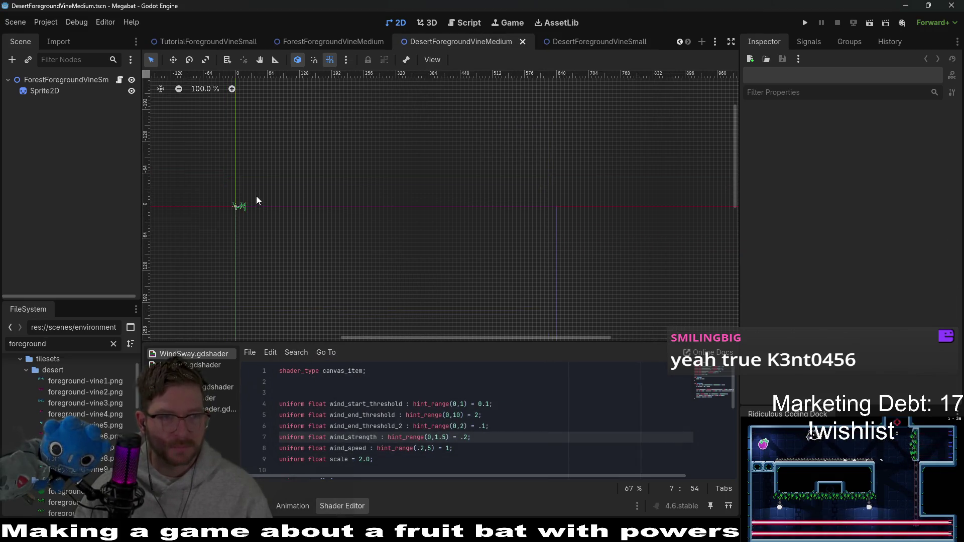
# - Zoom the 2D viewport to about 814% centred on the vine sprite, then select the root node
pyautogui.scroll(7, 252, 137)
pyautogui.moveTo(251, 138); pyautogui.dragTo(487, 186)
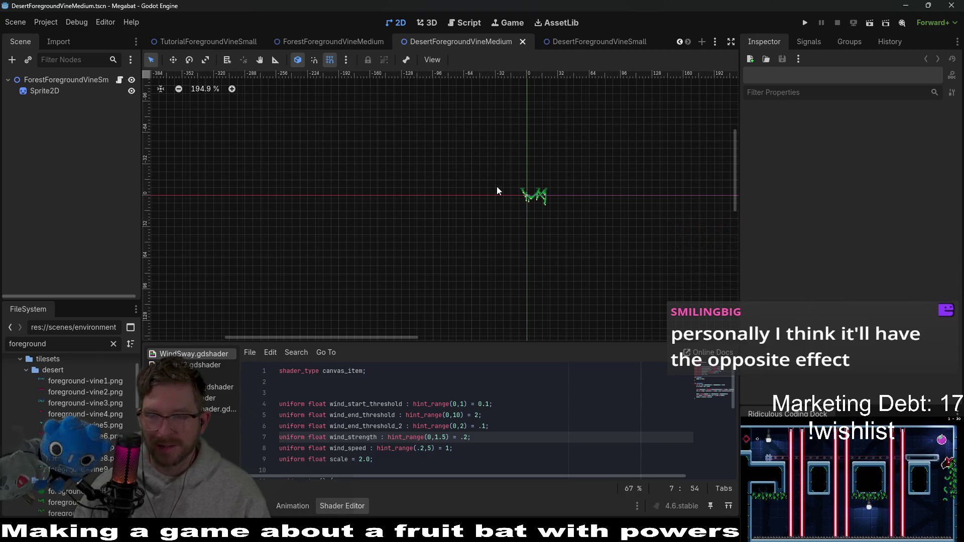
pyautogui.moveTo(572, 206); pyautogui.dragTo(465, 187)
pyautogui.scroll(1, 465, 186)
pyautogui.scroll(13, 461, 185)
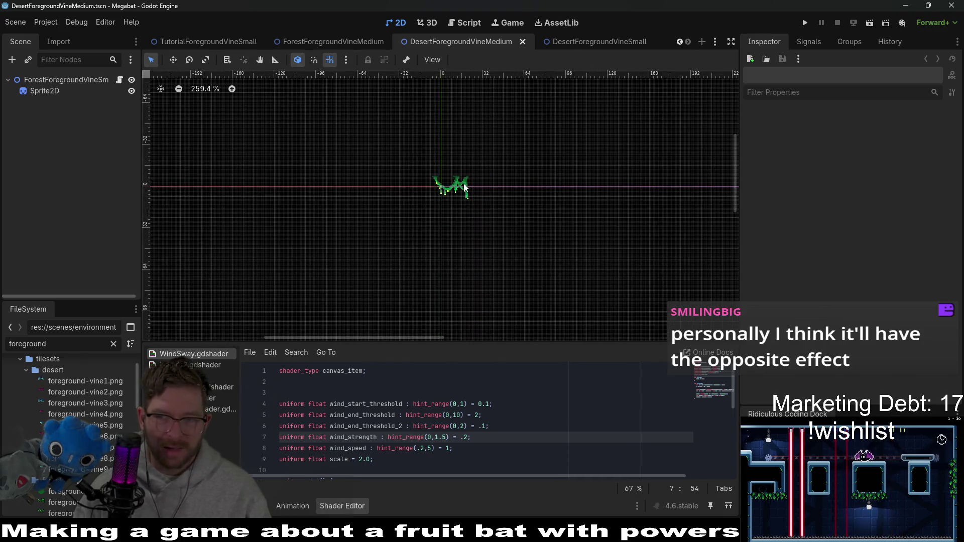
pyautogui.moveTo(530, 220); pyautogui.dragTo(531, 198)
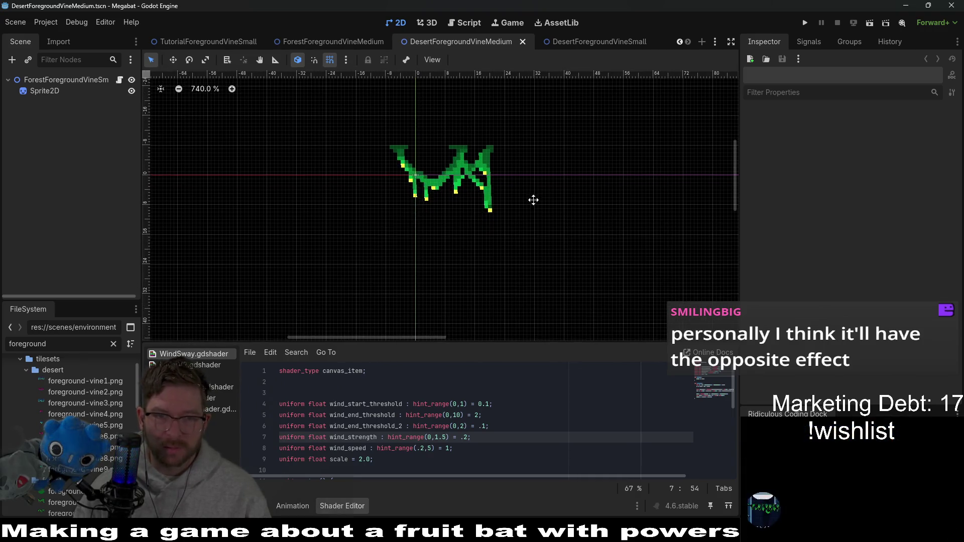
pyautogui.scroll(1, 532, 198)
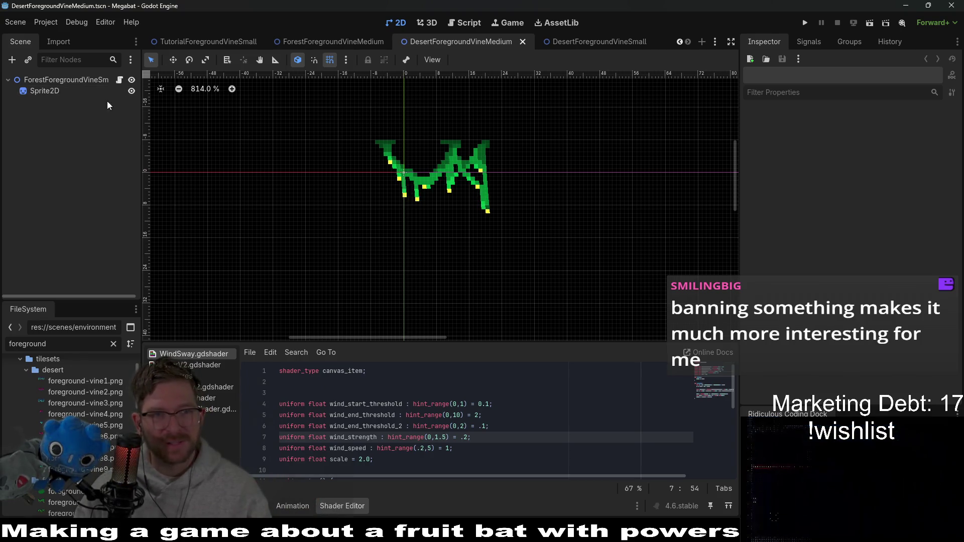
pyautogui.click(42, 80)
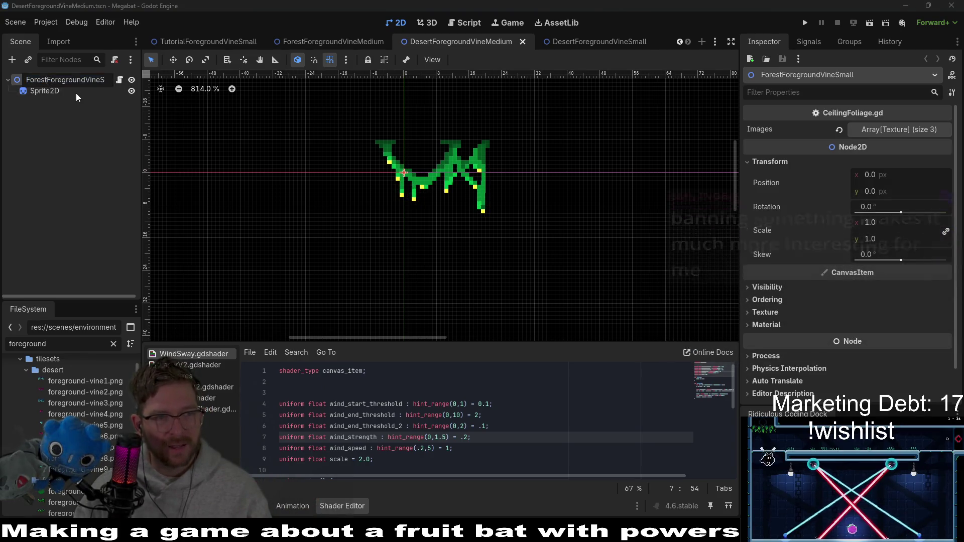
# - Replace 'Forest' with 'Desert' in the medium vine scene's root name and save it
pyautogui.press('BackSpace')
pyautogui.press('BackSpace')
pyautogui.press('BackSpace')
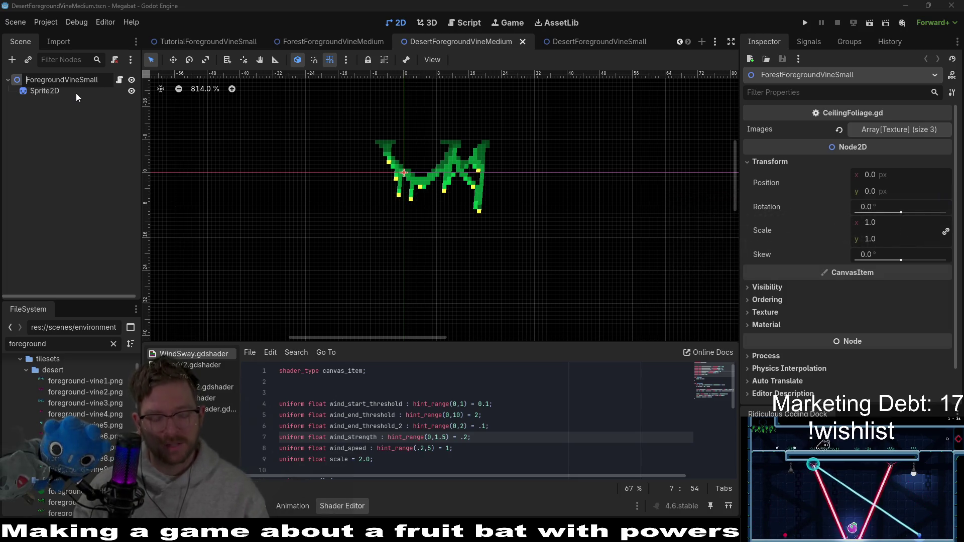
pyautogui.write('Desert')
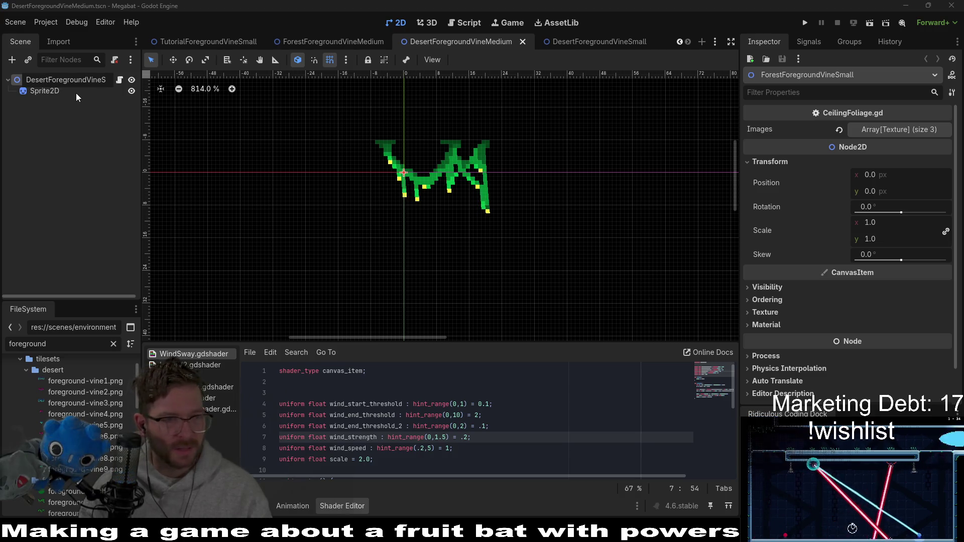
pyautogui.press('Return')
pyautogui.hotkey('ctrl', 's')
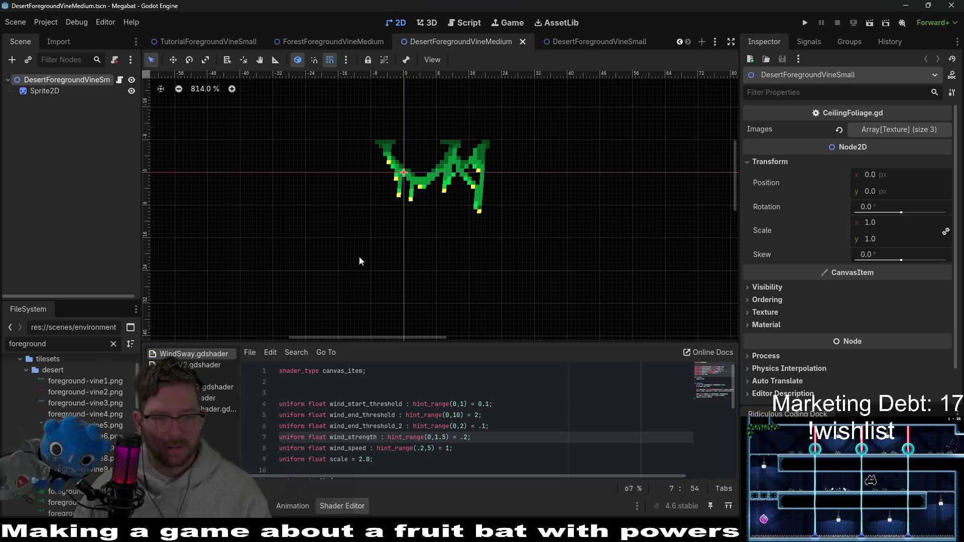
# - In the small vine scene, rename the root to DesertForegroundVineSmall and save the scene
pyautogui.click(588, 43)
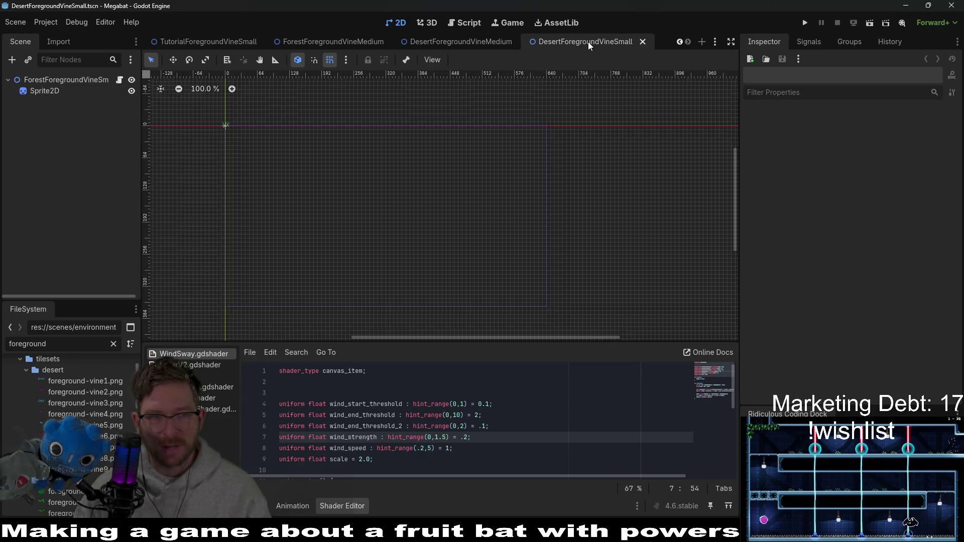
pyautogui.moveTo(219, 145); pyautogui.dragTo(441, 215)
pyautogui.scroll(10, 452, 204)
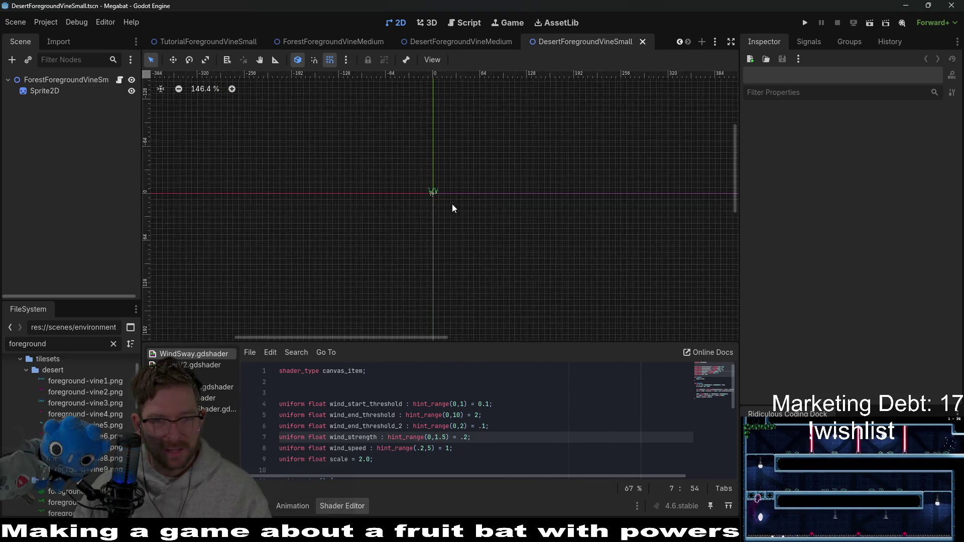
pyautogui.moveTo(383, 144); pyautogui.dragTo(417, 199)
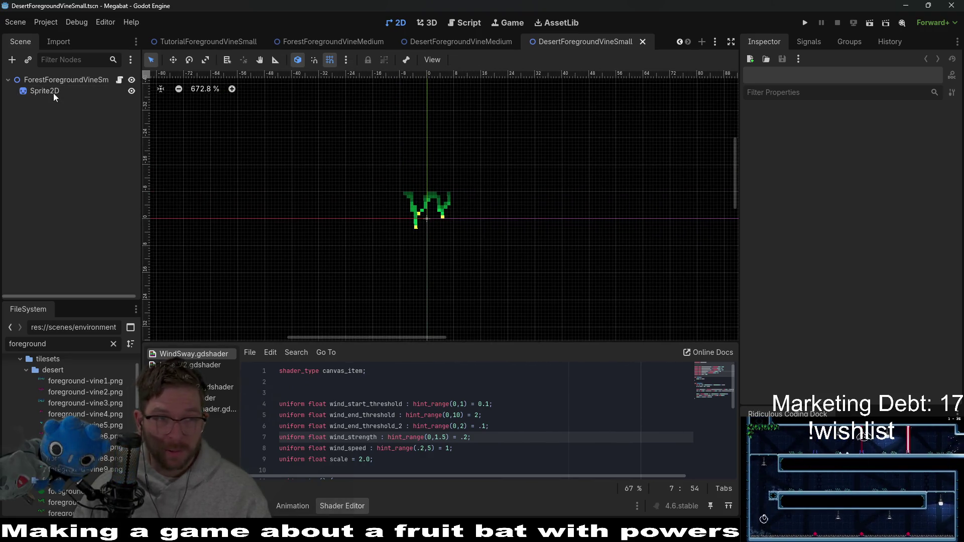
pyautogui.doubleClick(45, 79)
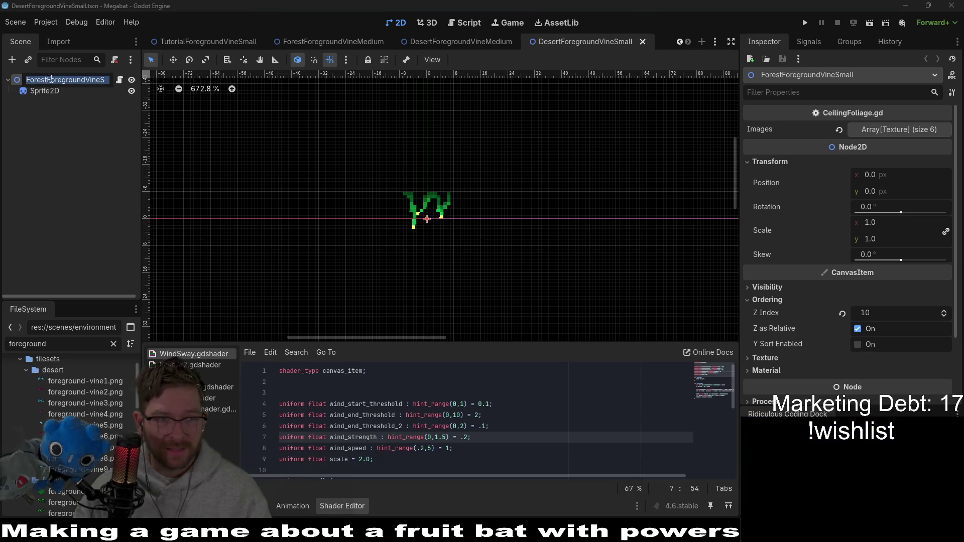
pyautogui.click(50, 78)
pyautogui.press('BackSpace')
pyautogui.press('BackSpace')
pyautogui.press('BackSpace')
pyautogui.press('Return')
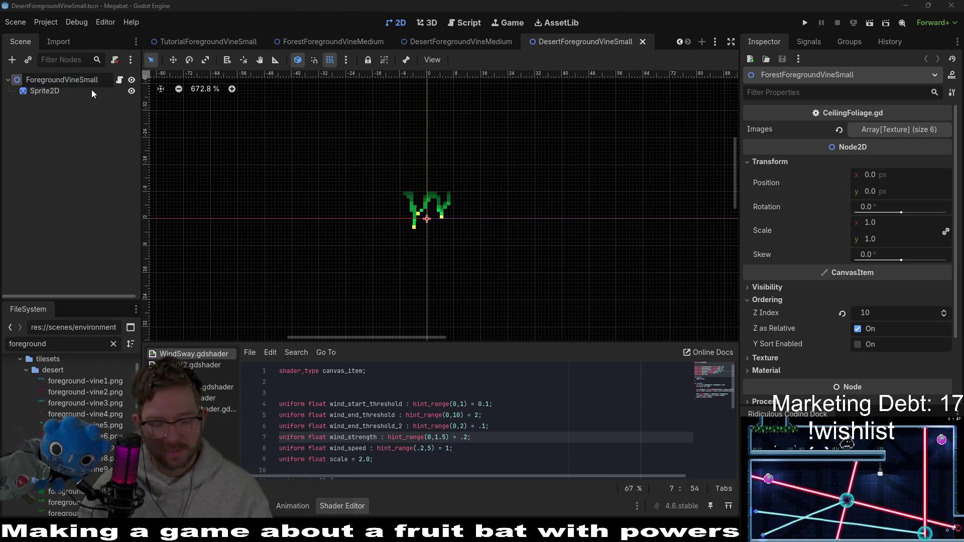
pyautogui.write('Desert')
pyautogui.press('Return')
pyautogui.hotkey('ctrl', 's')
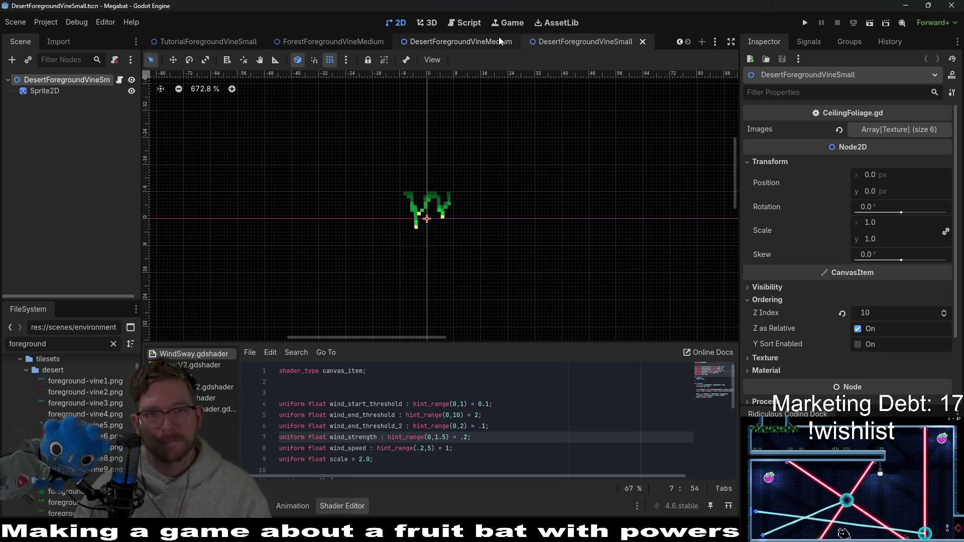
pyautogui.click(486, 40)
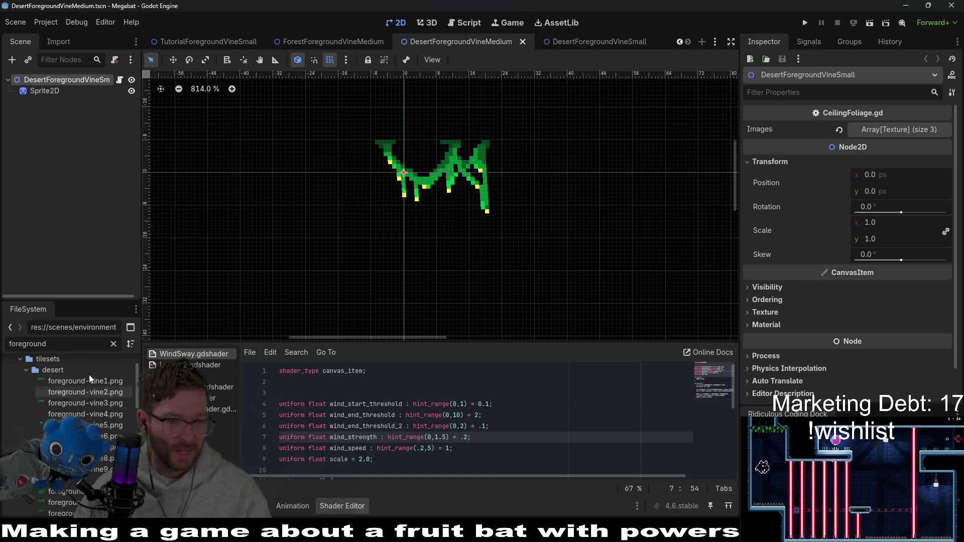
# - Load foreground-vine1.png and foreground-vine2.png into the Images slots, and foreground-vine1.png as the Sprite2D texture
pyautogui.moveTo(91, 384)
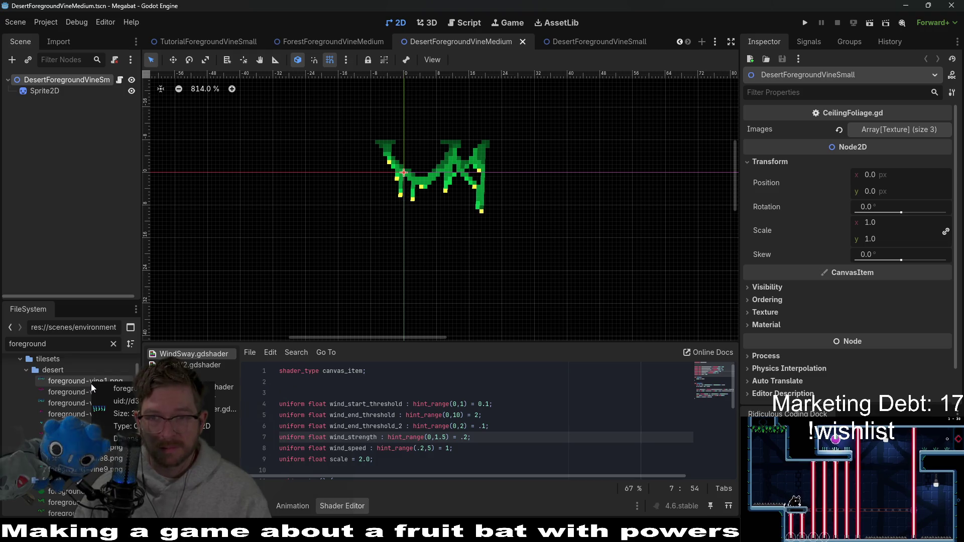
pyautogui.click(912, 133)
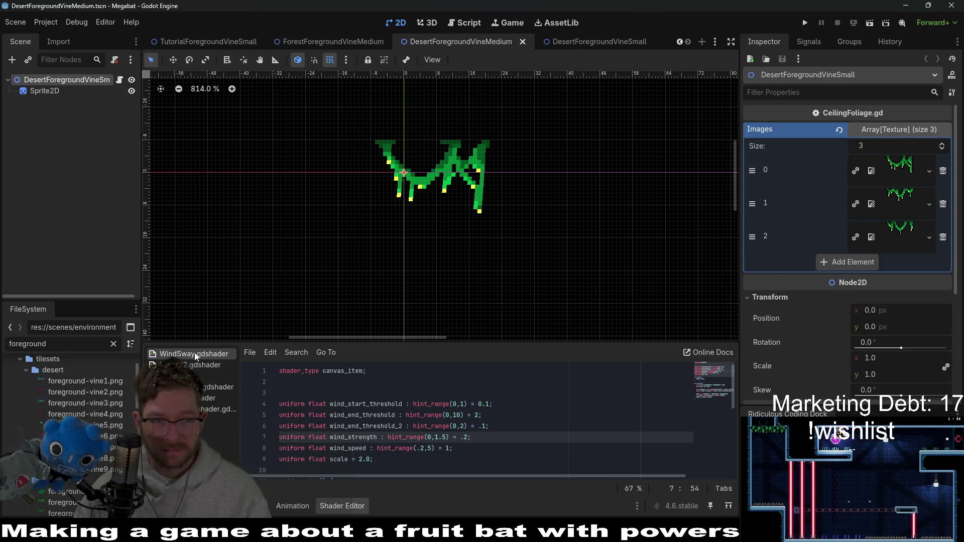
pyautogui.moveTo(85, 381)
pyautogui.mouseDown()
pyautogui.moveTo(544, 372)
pyautogui.moveTo(900, 168)
pyautogui.mouseUp()
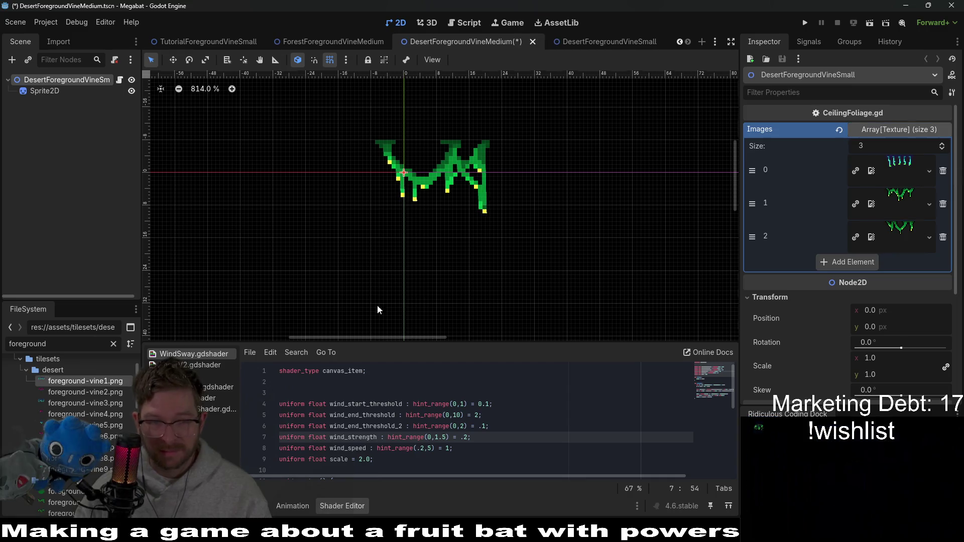
pyautogui.moveTo(85, 392)
pyautogui.mouseDown()
pyautogui.moveTo(863, 204)
pyautogui.moveTo(877, 206)
pyautogui.moveTo(88, 403)
pyautogui.moveTo(906, 254)
pyautogui.moveTo(903, 237)
pyautogui.mouseUp()
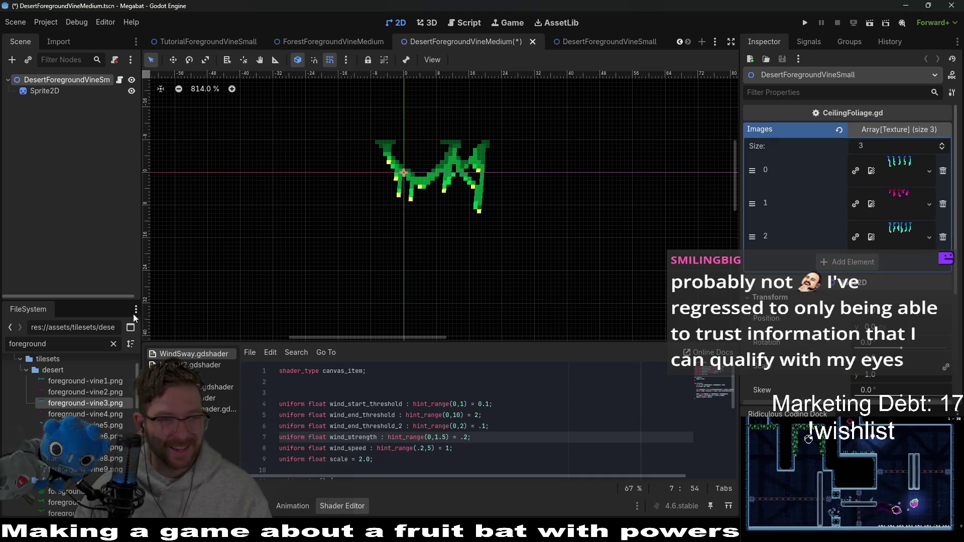
pyautogui.click(45, 92)
pyautogui.moveTo(85, 381); pyautogui.dragTo(917, 145)
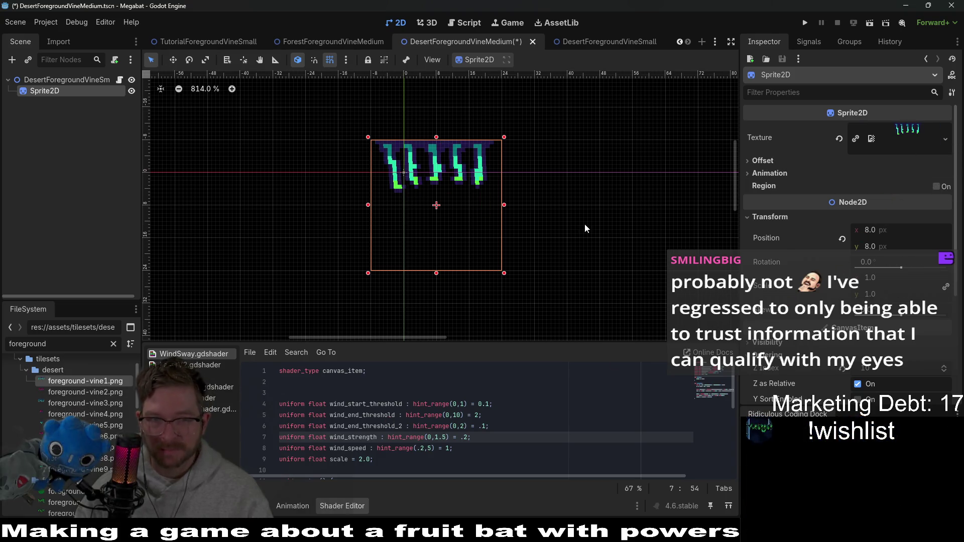
# - Save the medium vine scene, whose sprite now shows the teal-and-navy desert vine
pyautogui.hotkey('ctrl', 's')
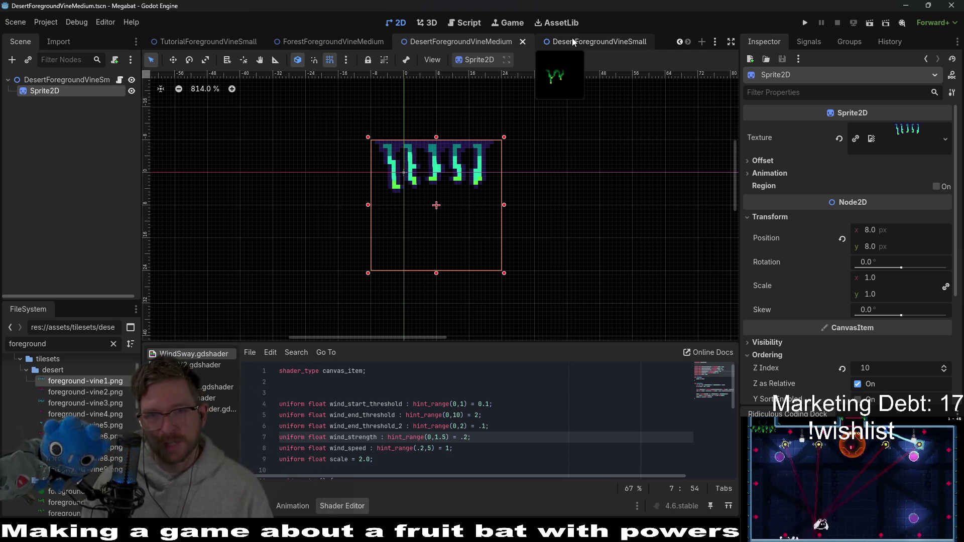
# - Fill the small scene's six Images slots with foreground-vine4, foreground-vine5 and other magenta/cyan vines, then save
pyautogui.click(572, 41)
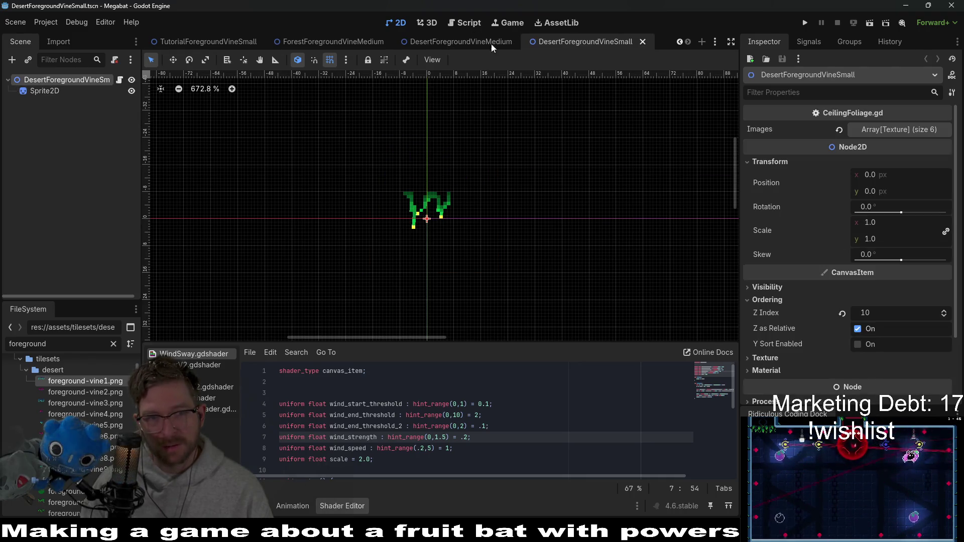
pyautogui.click(894, 127)
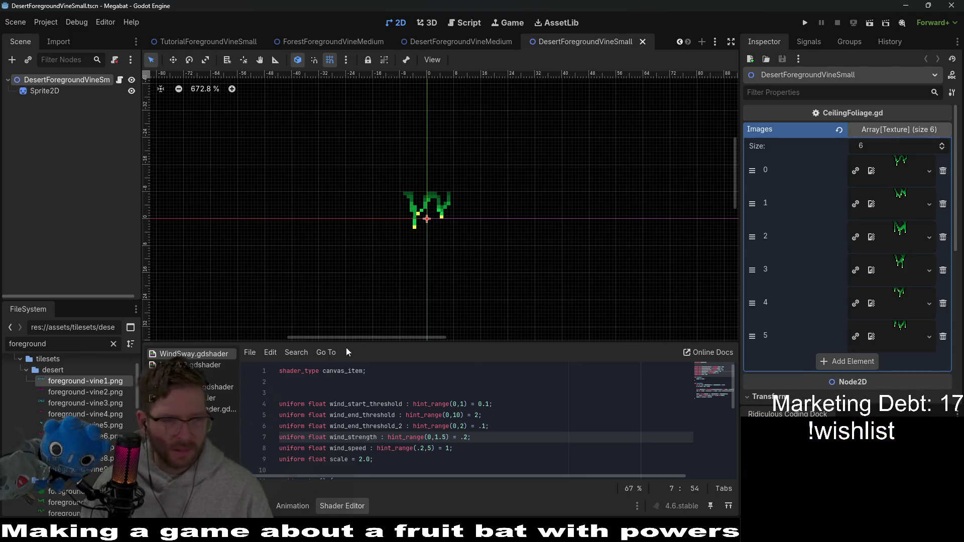
pyautogui.click(90, 415)
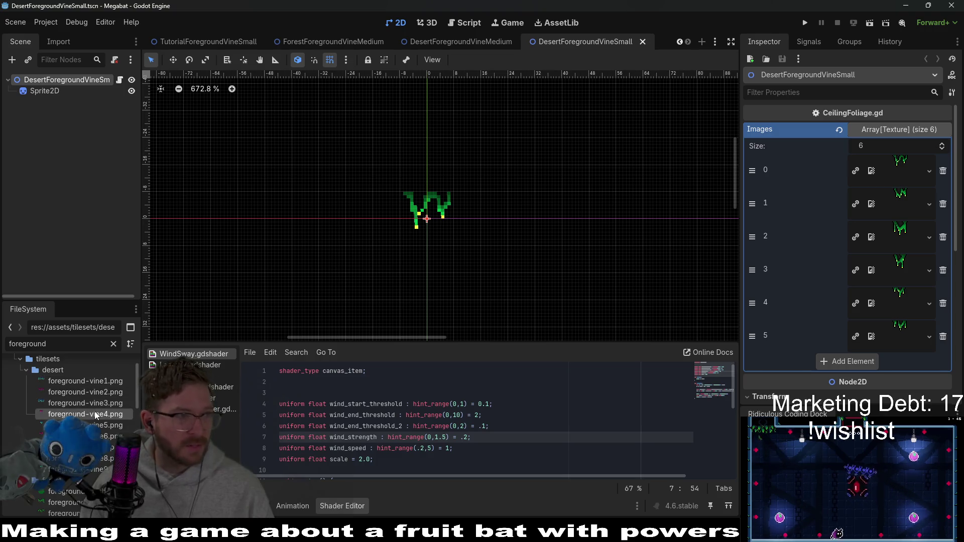
pyautogui.moveTo(91, 415)
pyautogui.mouseDown()
pyautogui.moveTo(562, 261)
pyautogui.moveTo(889, 171)
pyautogui.mouseUp()
pyautogui.moveTo(91, 426)
pyautogui.mouseDown()
pyautogui.moveTo(920, 208)
pyautogui.moveTo(913, 213)
pyautogui.mouseUp()
pyautogui.moveTo(900, 162)
pyautogui.mouseDown()
pyautogui.moveTo(829, 243)
pyautogui.moveTo(900, 230)
pyautogui.mouseUp()
pyautogui.moveTo(106, 454)
pyautogui.mouseDown()
pyautogui.moveTo(794, 273)
pyautogui.moveTo(912, 271)
pyautogui.mouseUp()
pyautogui.moveTo(107, 461)
pyautogui.mouseDown()
pyautogui.moveTo(781, 347)
pyautogui.moveTo(900, 305)
pyautogui.mouseUp()
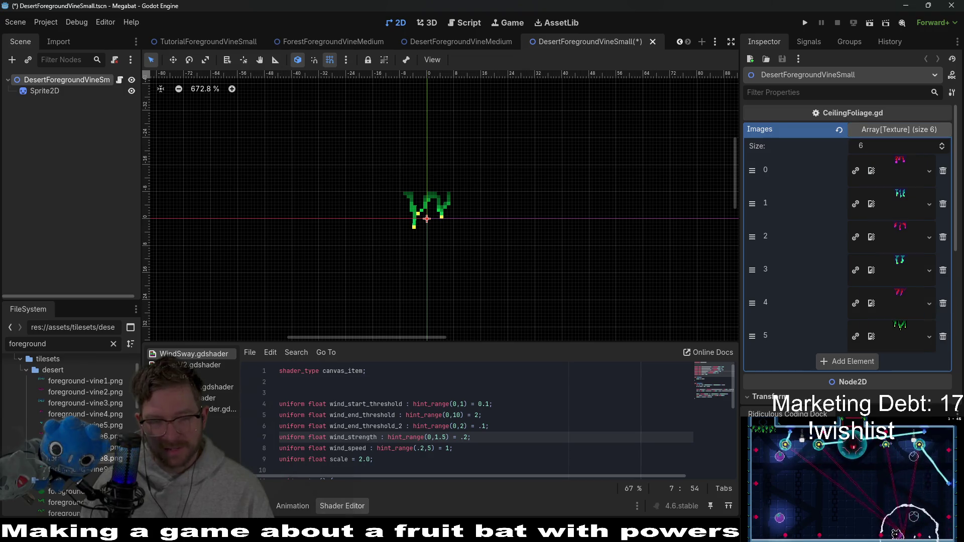
pyautogui.moveTo(97, 475); pyautogui.dragTo(890, 342)
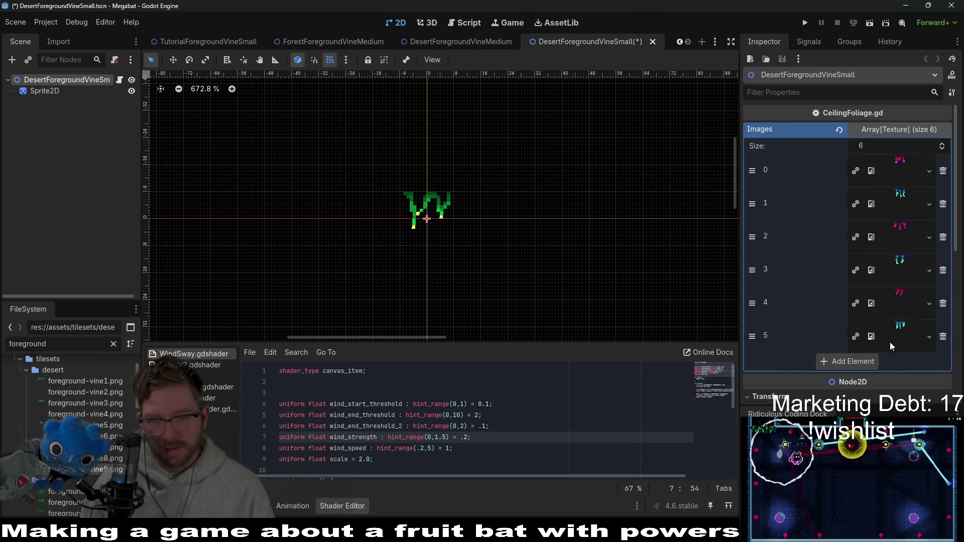
pyautogui.hotkey('ctrl', 's')
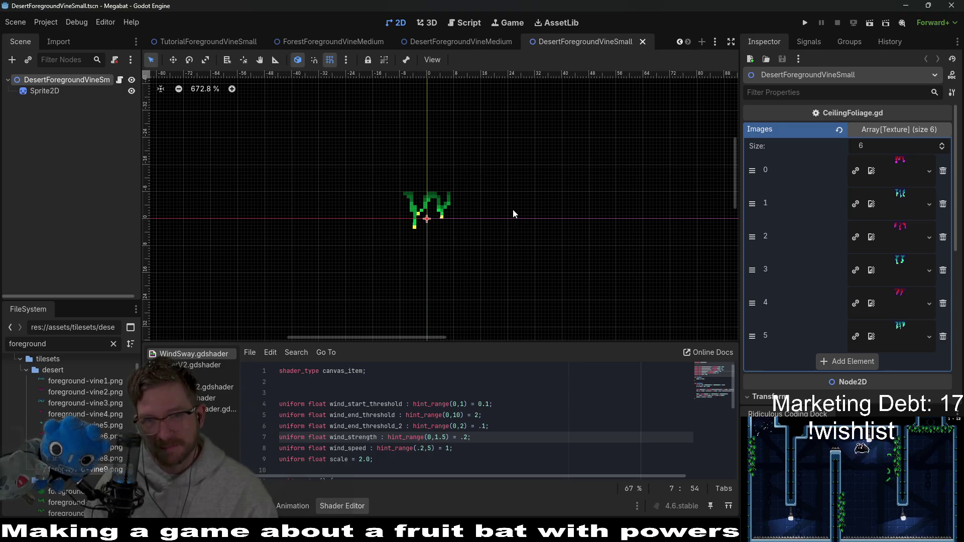
pyautogui.click(471, 41)
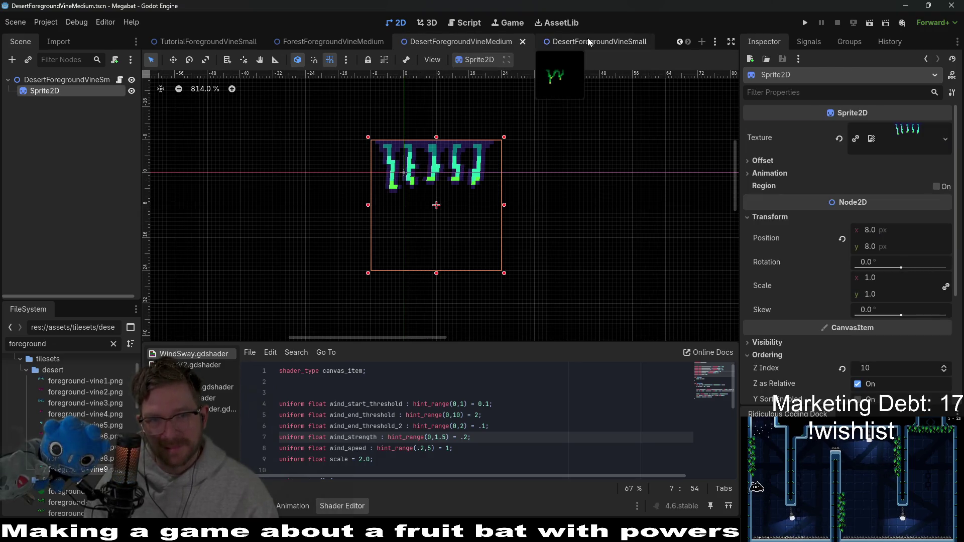
pyautogui.click(588, 40)
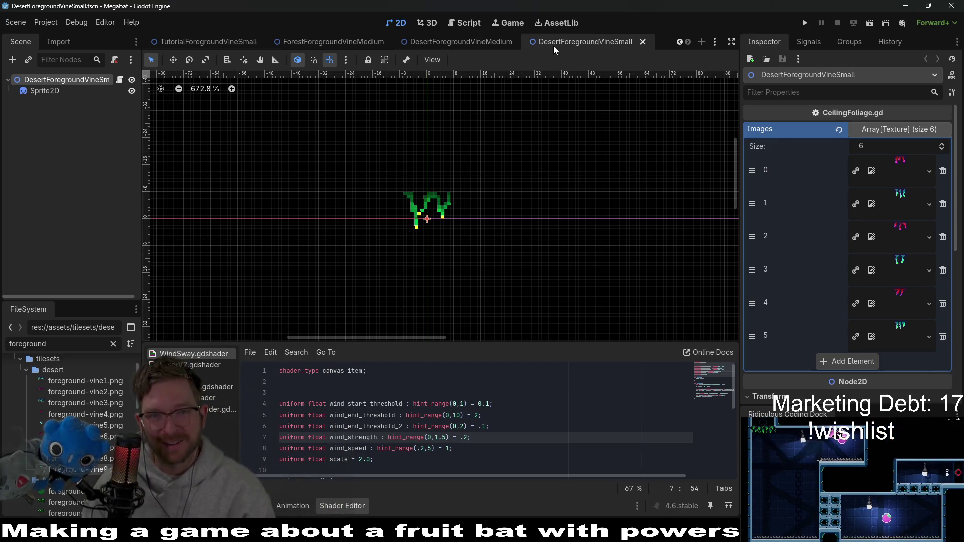
pyautogui.moveTo(439, 45)
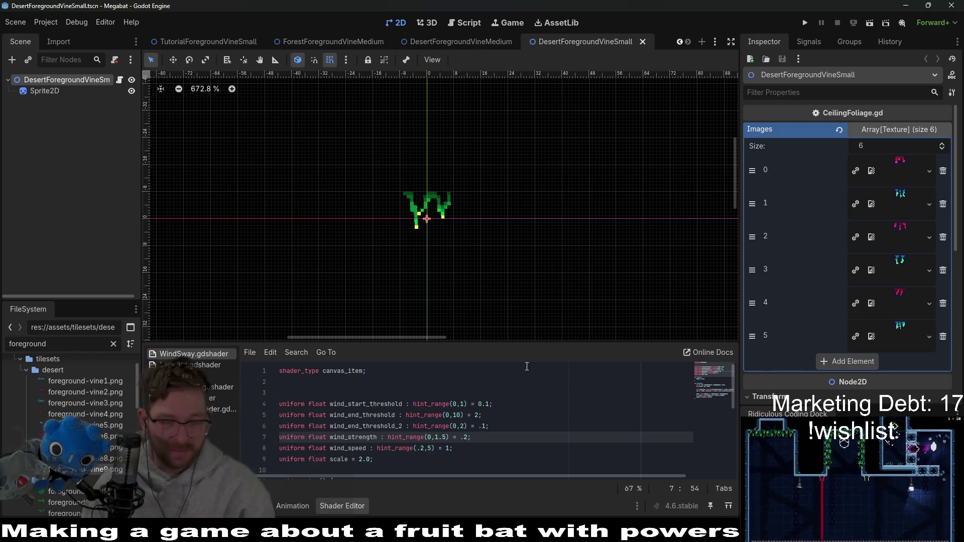
# - Show the CeilingOvergrowth scene collection of BaseLevel's EnvironmentTileMap in an enlarged tile panel
pyautogui.hotkey('ctrl', 'shift', 'o')
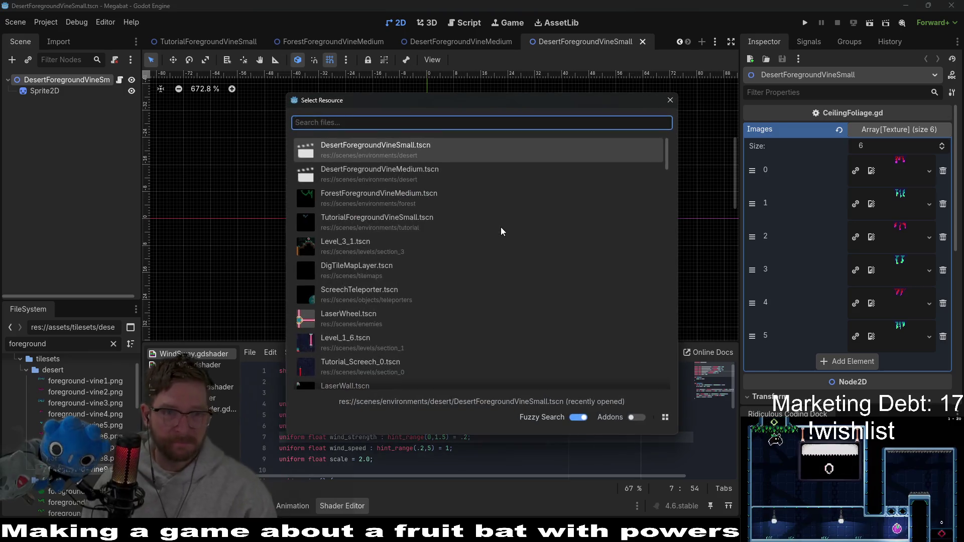
pyautogui.press('Escape')
pyautogui.scroll(8, 321, 47)
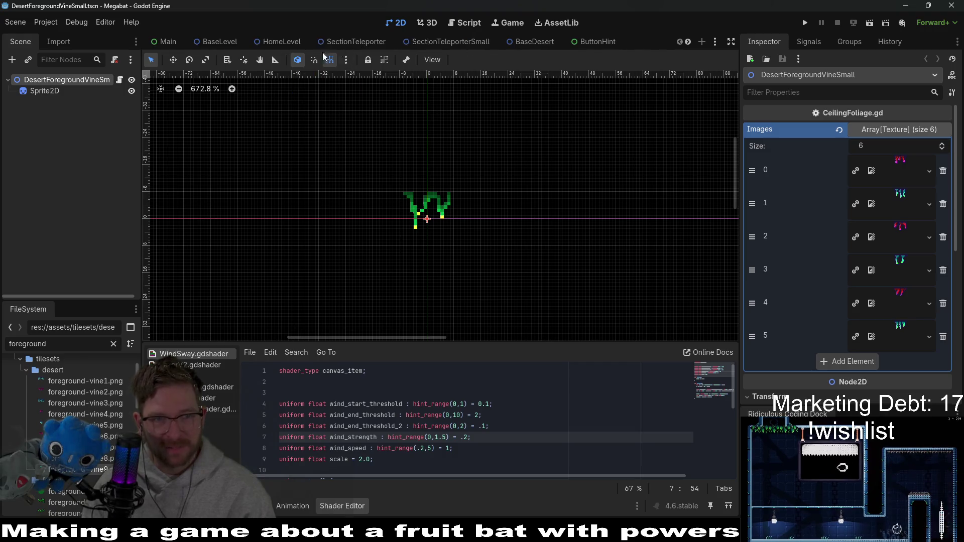
pyautogui.click(221, 41)
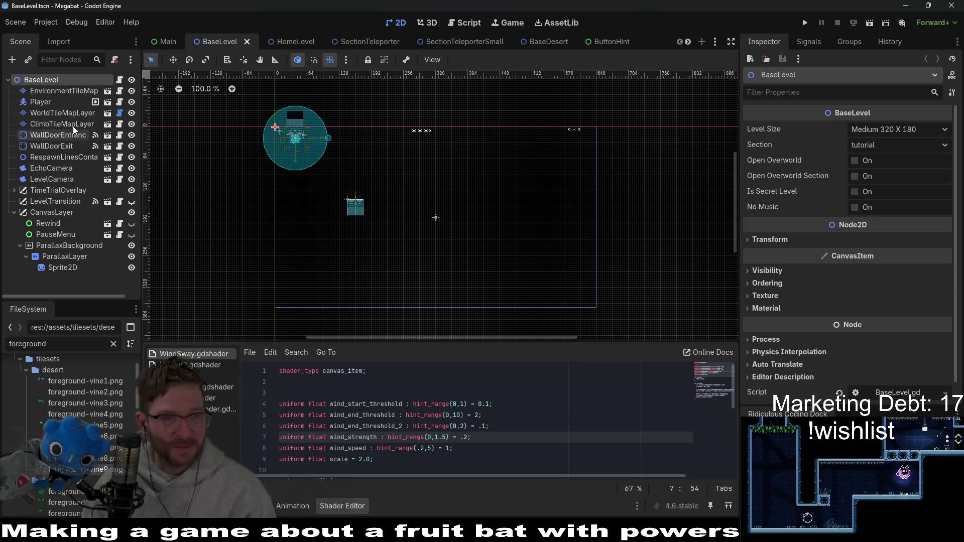
pyautogui.click(47, 92)
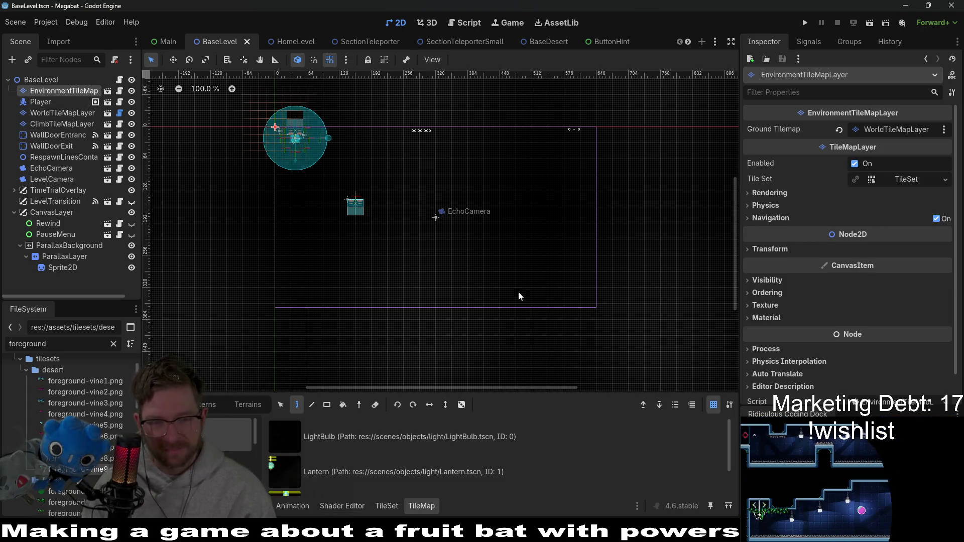
pyautogui.moveTo(518, 391); pyautogui.dragTo(528, 255)
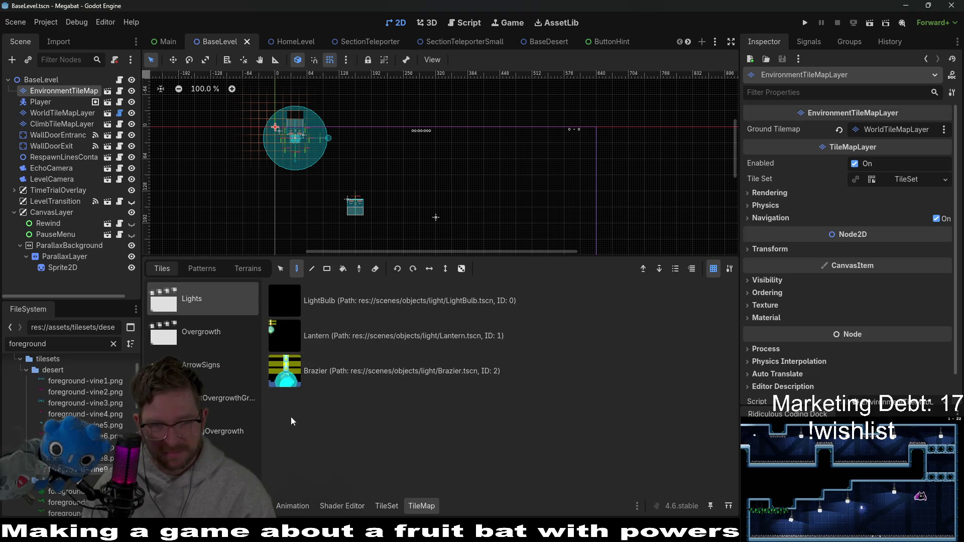
pyautogui.click(228, 432)
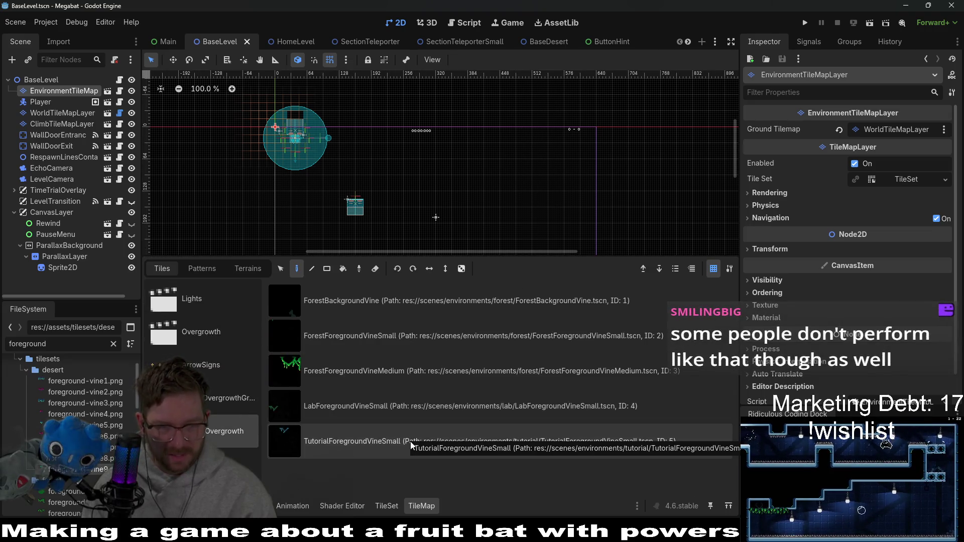
# - Add the DesertForegroundVineMedium and DesertForegroundVineSmall scene files to the CeilingOvergrowth collection
pyautogui.click(77, 343)
pyautogui.scroll(-3, 95, 396)
pyautogui.scroll(-2, 95, 396)
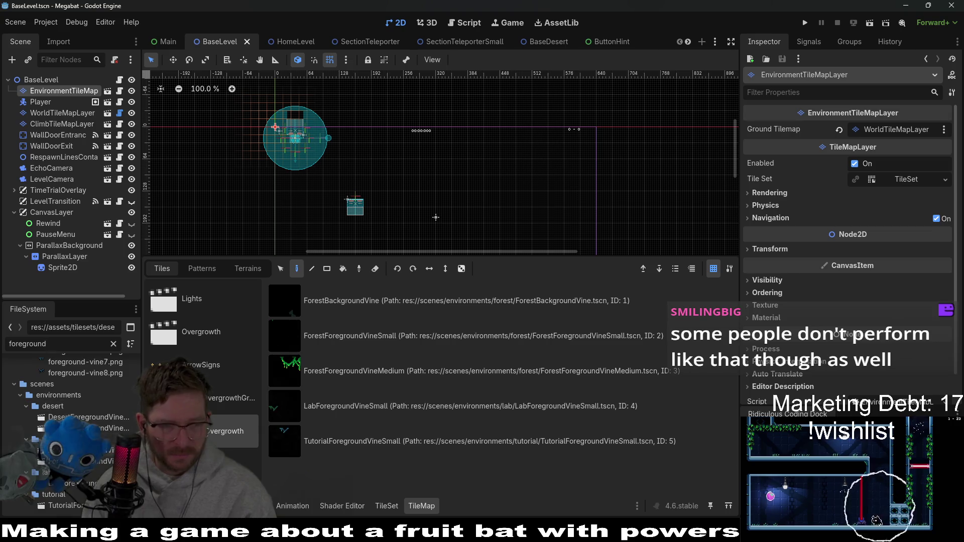
pyautogui.click(88, 417)
pyautogui.moveTo(91, 424)
pyautogui.mouseDown()
pyautogui.moveTo(356, 517)
pyautogui.moveTo(373, 470)
pyautogui.moveTo(352, 488)
pyautogui.moveTo(352, 477)
pyautogui.moveTo(386, 506)
pyautogui.moveTo(432, 452)
pyautogui.mouseUp()
pyautogui.moveTo(90, 422); pyautogui.dragTo(466, 420)
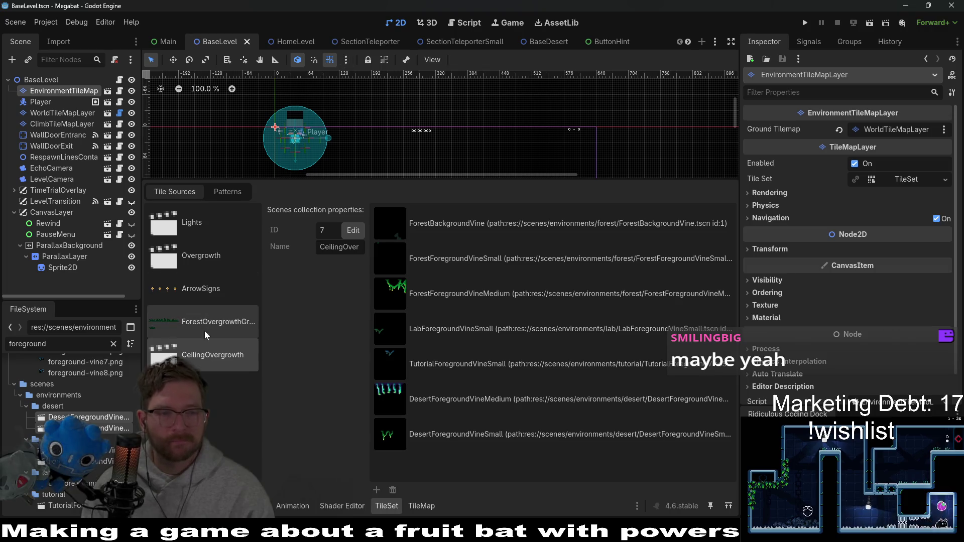
pyautogui.click(85, 428)
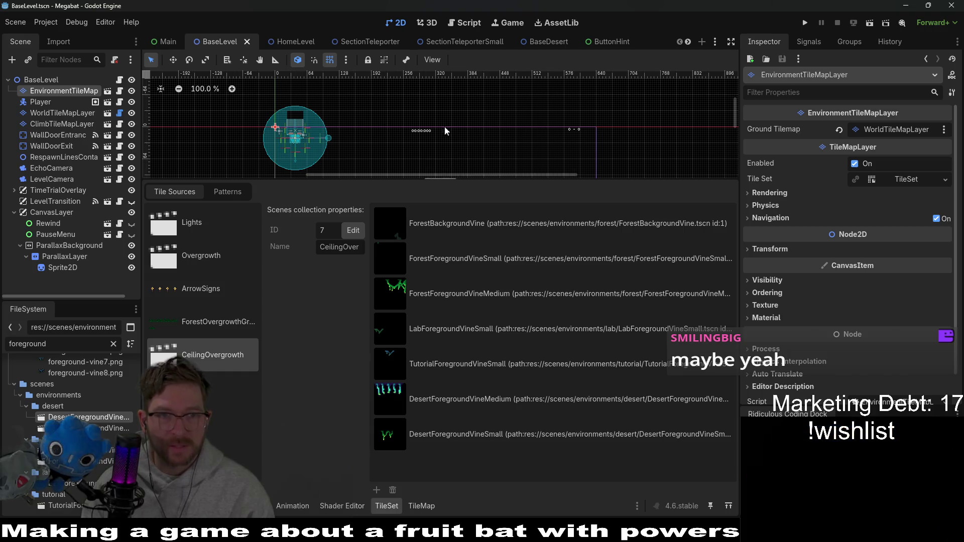
pyautogui.doubleClick(103, 428)
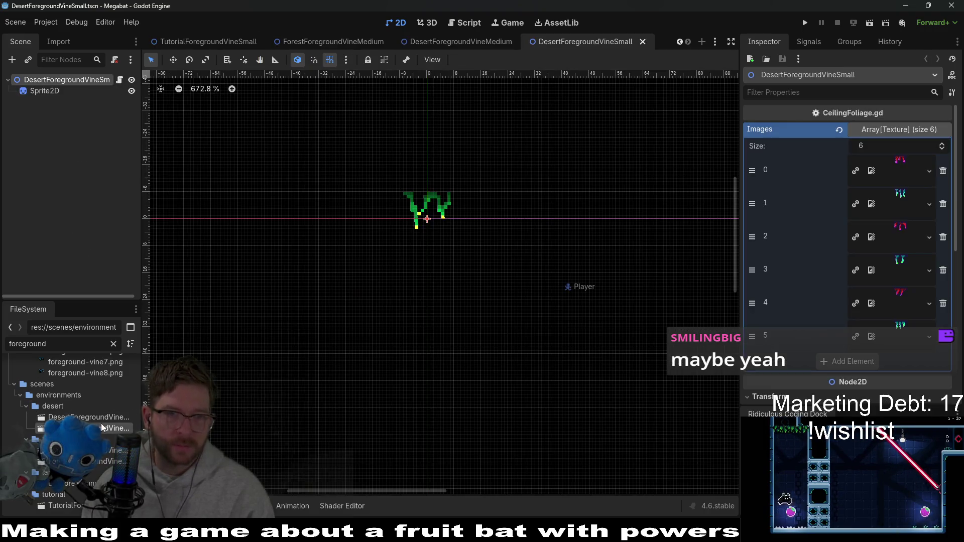
# - Set the small vine's Sprite2D texture to foreground-vine4.png and save the scene
pyautogui.click(44, 91)
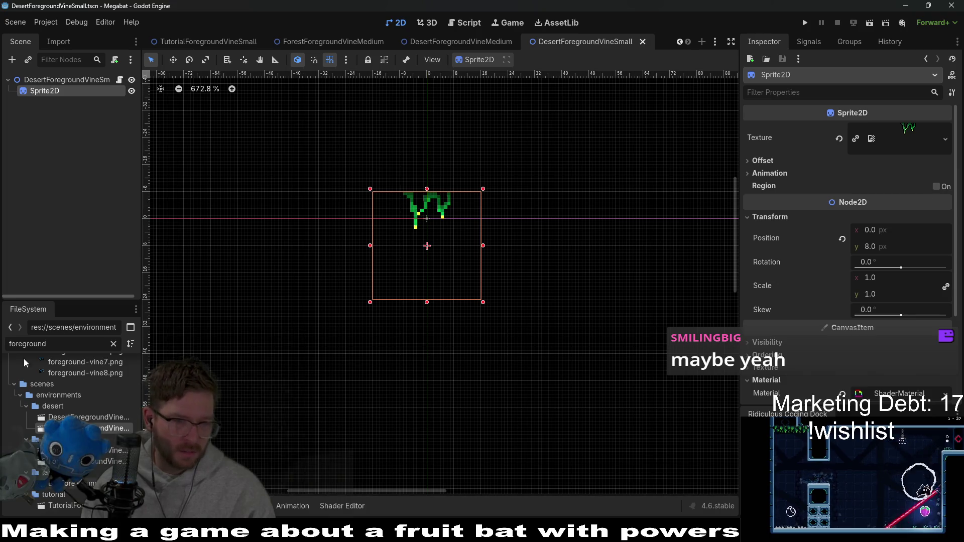
pyautogui.scroll(5, 67, 387)
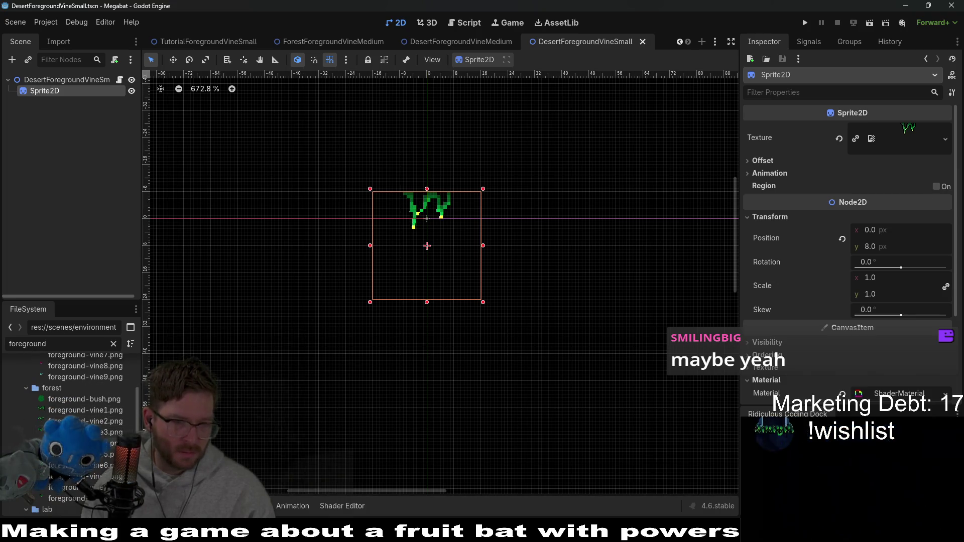
pyautogui.scroll(4, 67, 401)
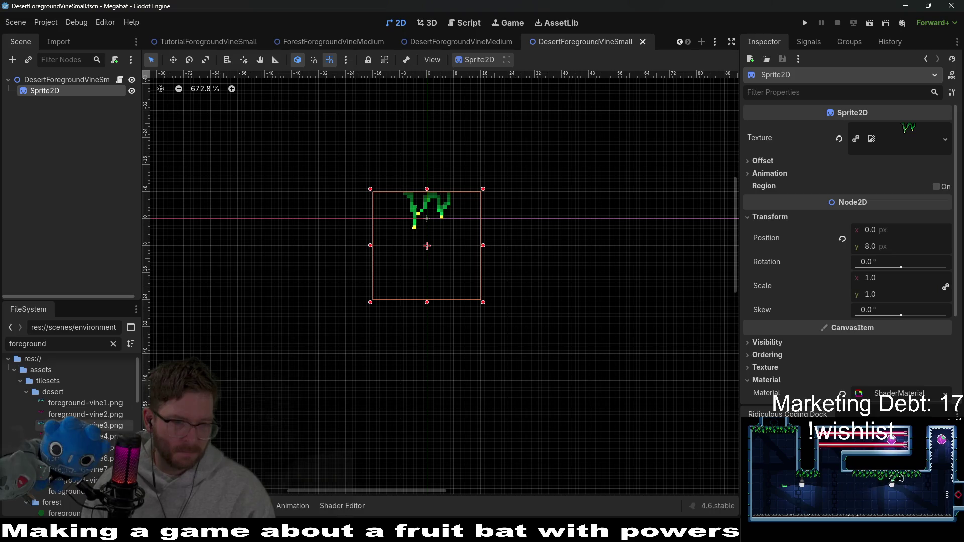
pyautogui.moveTo(100, 436)
pyautogui.mouseDown()
pyautogui.moveTo(346, 362)
pyautogui.moveTo(859, 146)
pyautogui.moveTo(912, 136)
pyautogui.mouseUp()
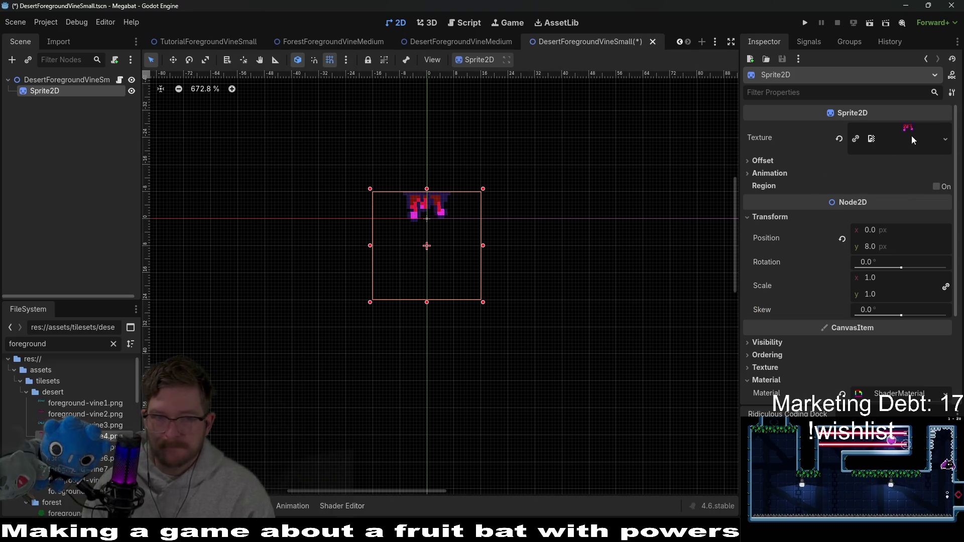
pyautogui.hotkey('ctrl', 's')
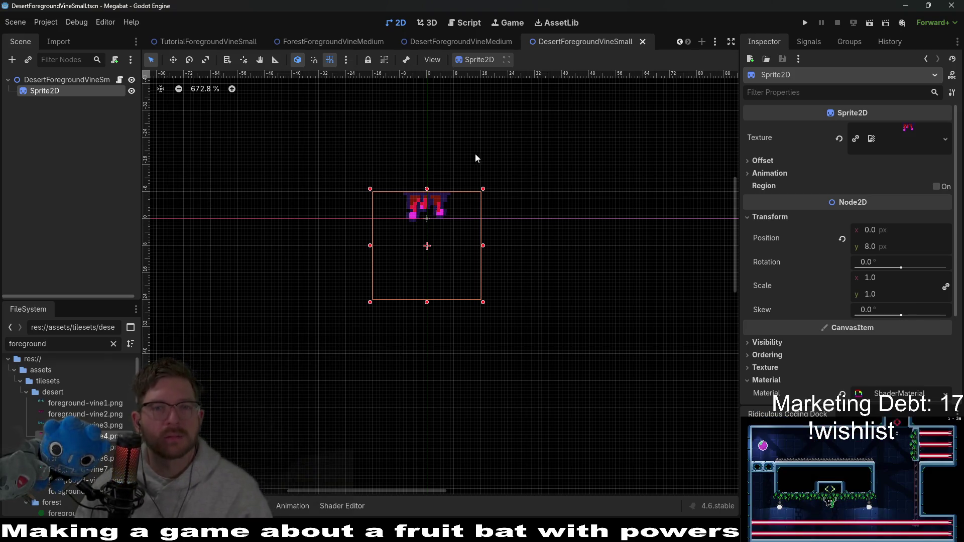
# - Save the EnvironmentTileMapLayer scene with its new desert vine tiles
pyautogui.moveTo(411, 42)
pyautogui.scroll(3, 411, 43)
pyautogui.click(354, 42)
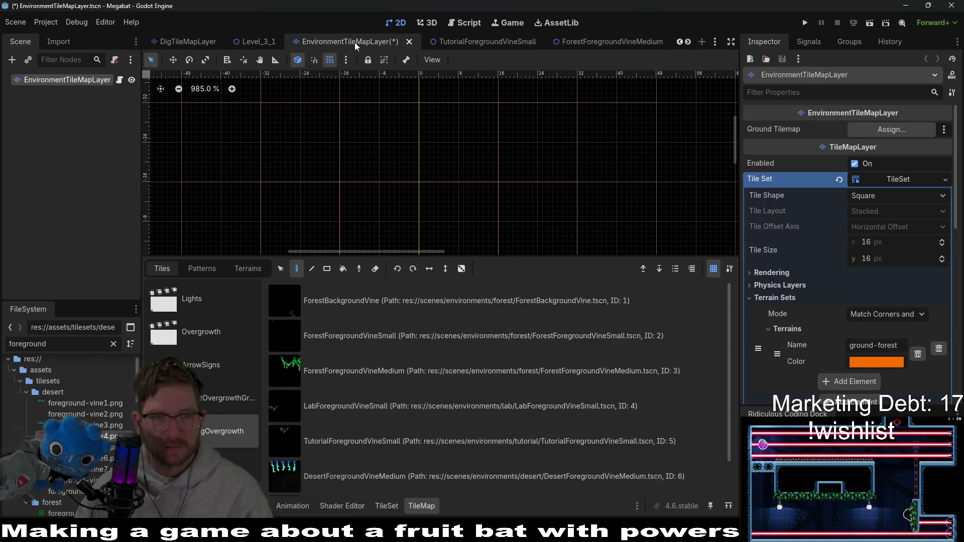
pyautogui.scroll(-1, 467, 382)
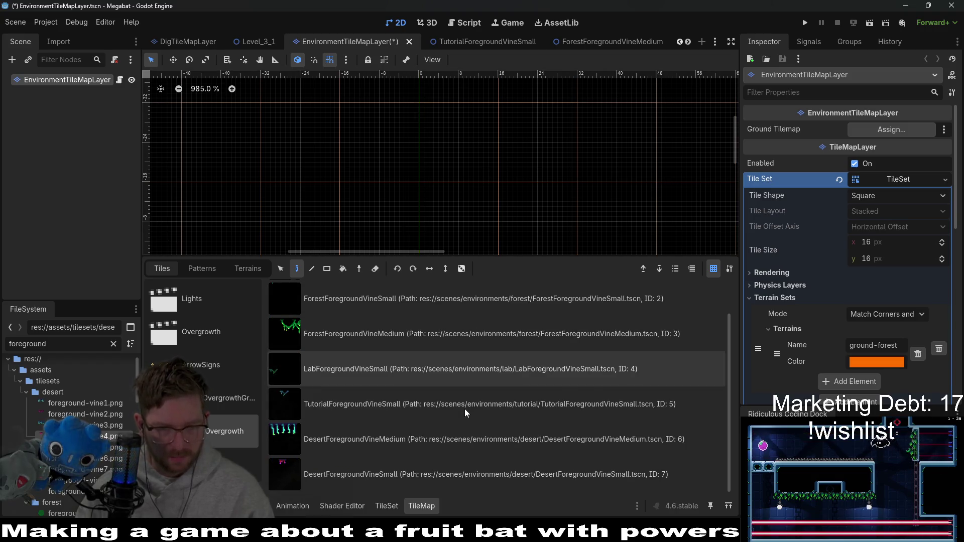
pyautogui.hotkey('ctrl', 's')
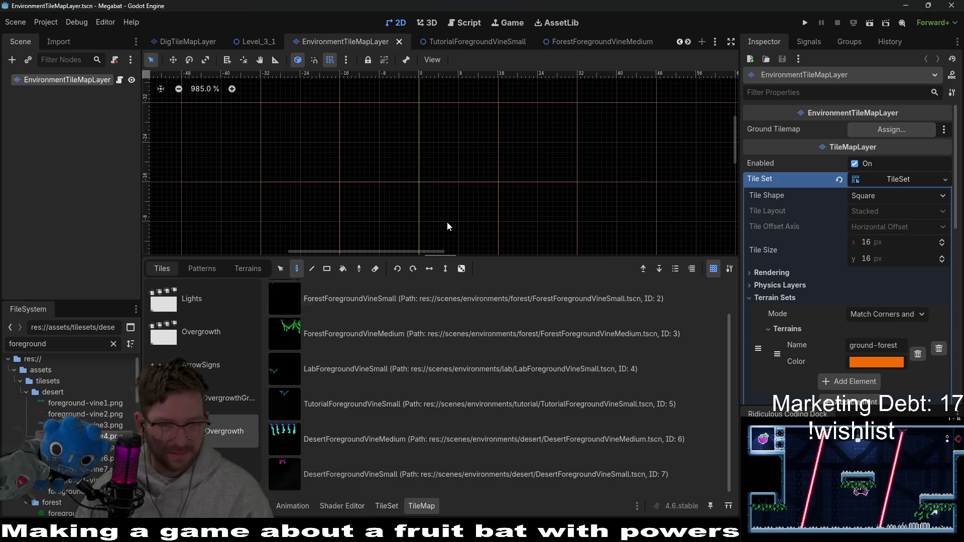
# - Enlarge the 2D view and close the leftover vine scene tabs
pyautogui.moveTo(503, 256); pyautogui.dragTo(497, 392)
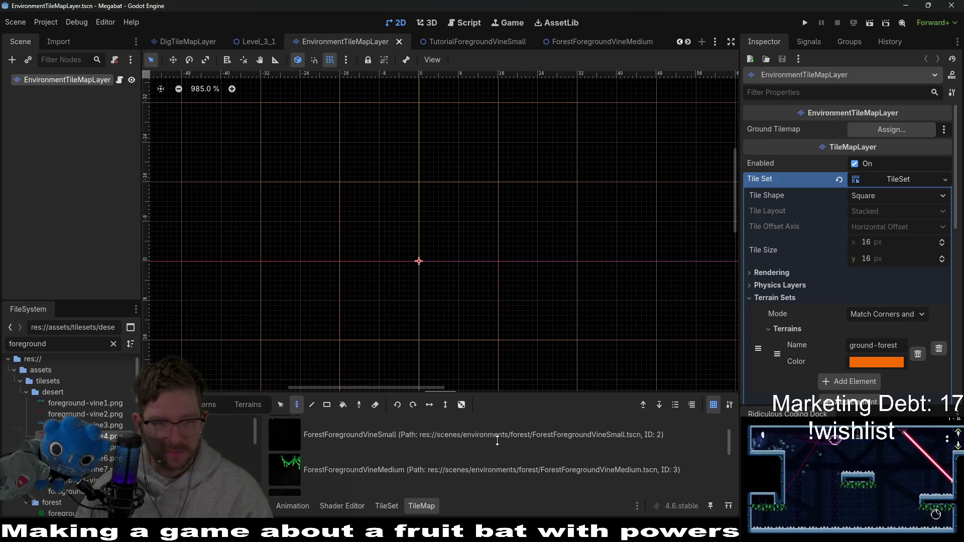
pyautogui.middleClick(495, 42)
pyautogui.middleClick(510, 41)
pyautogui.middleClick(510, 42)
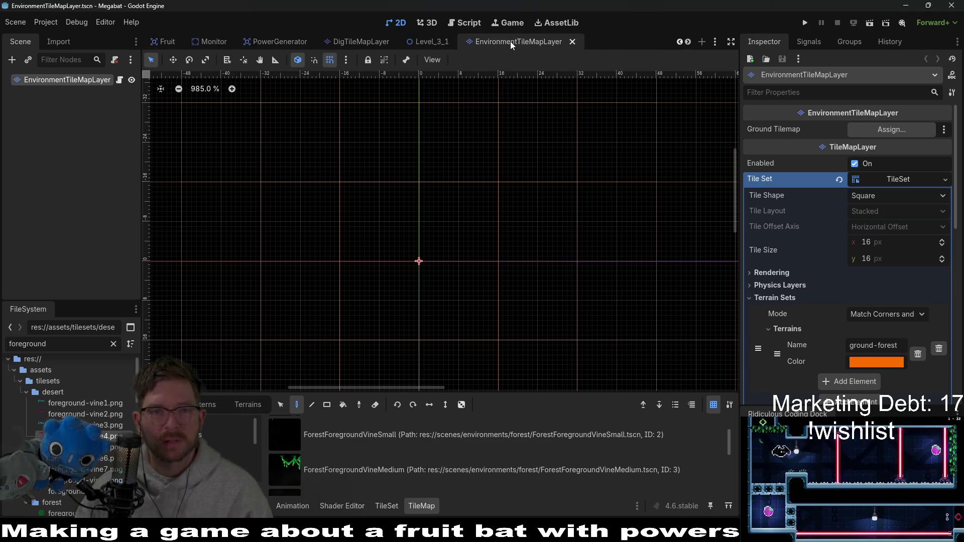
# - In Level_3_1's EnvironmentTileMapLayer, paint a DesertForegroundVineMedium tile on the ceiling
pyautogui.click(424, 40)
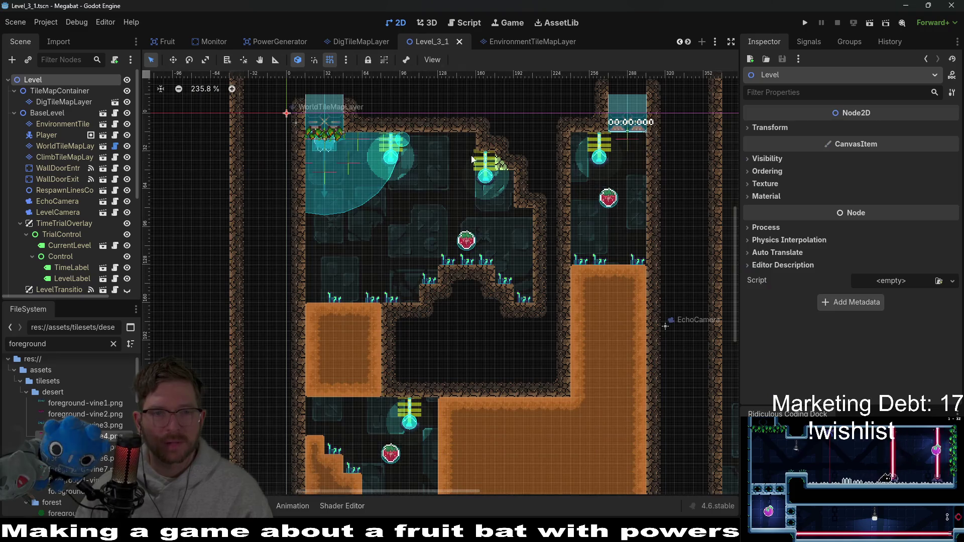
pyautogui.click(56, 123)
pyautogui.scroll(-5, 346, 447)
pyautogui.click(366, 432)
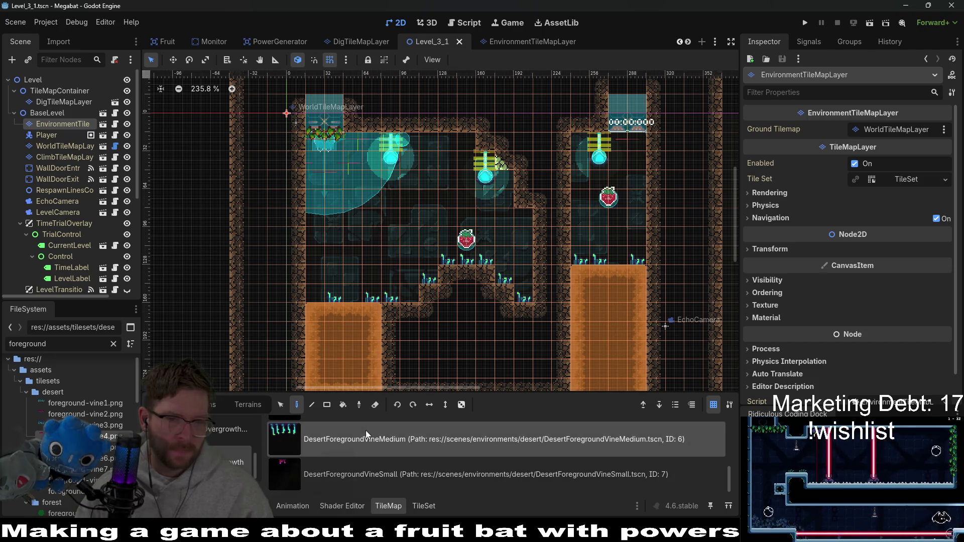
pyautogui.scroll(8, 433, 116)
pyautogui.click(439, 168)
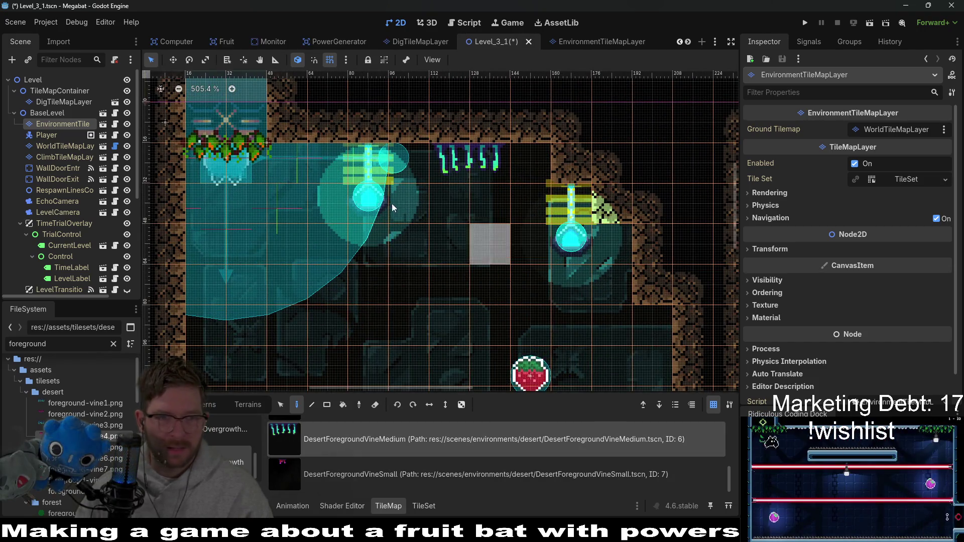
# - Paint DesertForegroundVineSmall tiles at four ceiling and wall spots, undoing one placed over the lamp
pyautogui.click(361, 467)
pyautogui.click(528, 152)
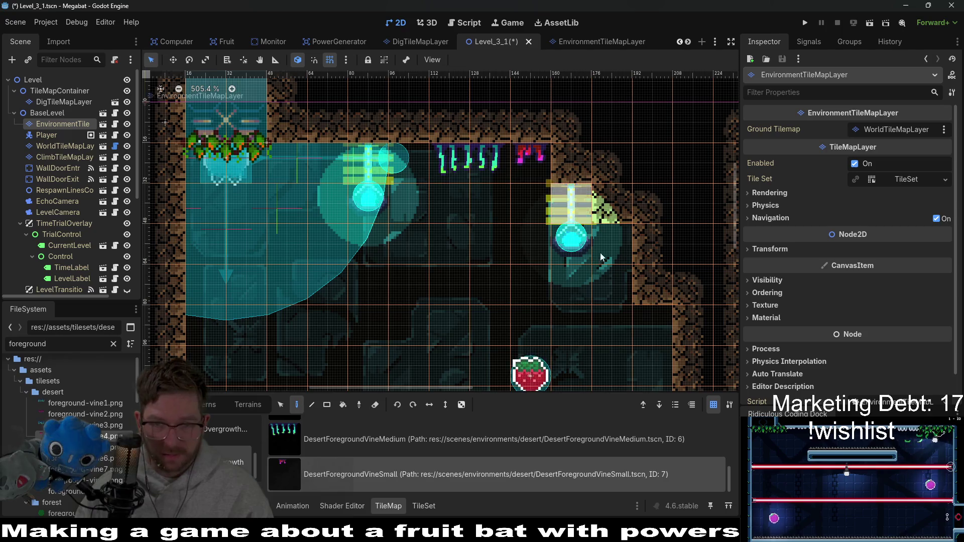
pyautogui.click(610, 236)
pyautogui.click(648, 321)
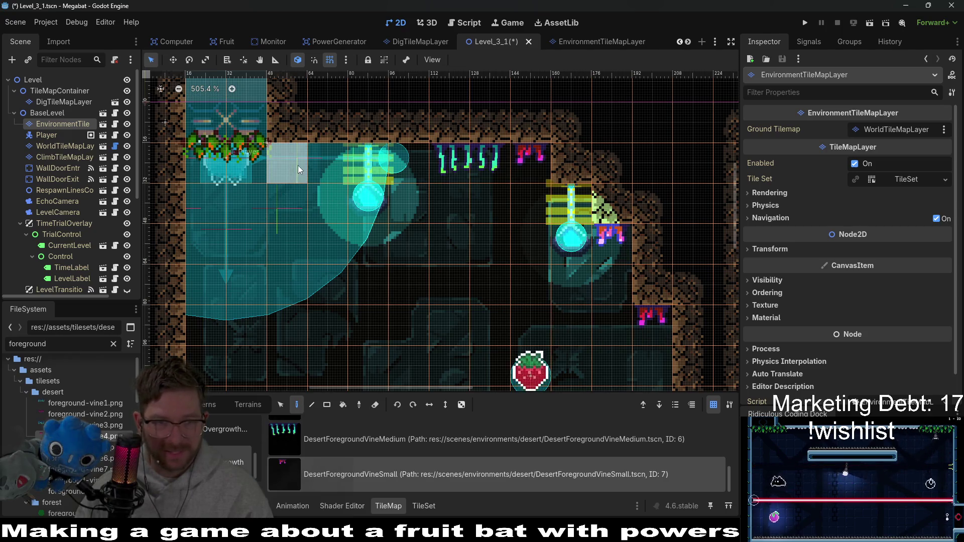
pyautogui.click(334, 158)
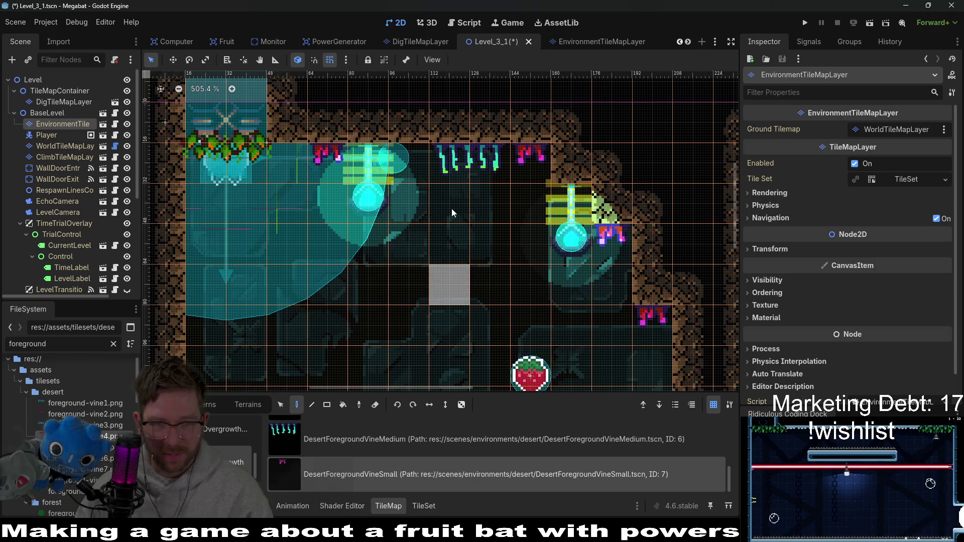
pyautogui.scroll(-5, 507, 301)
pyautogui.scroll(-6, 543, 288)
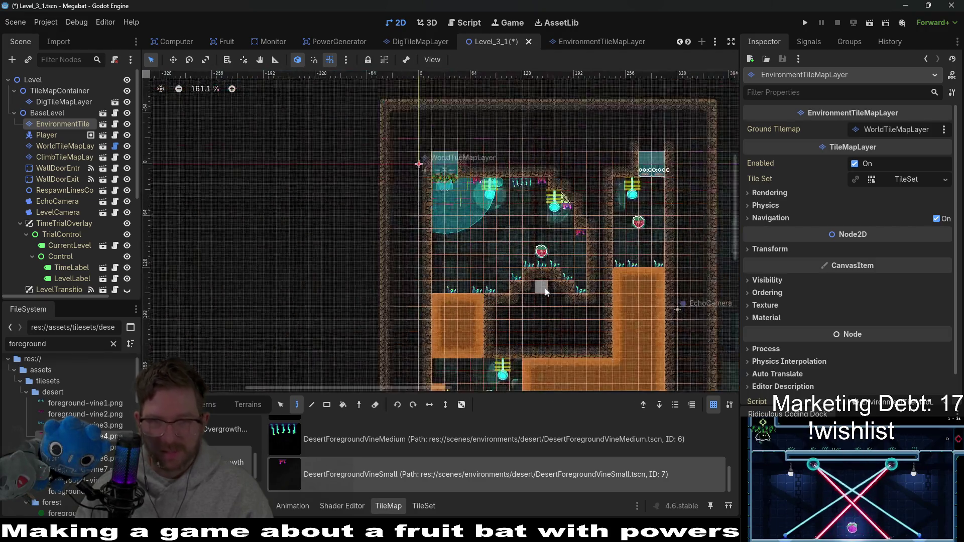
pyautogui.scroll(3, 625, 164)
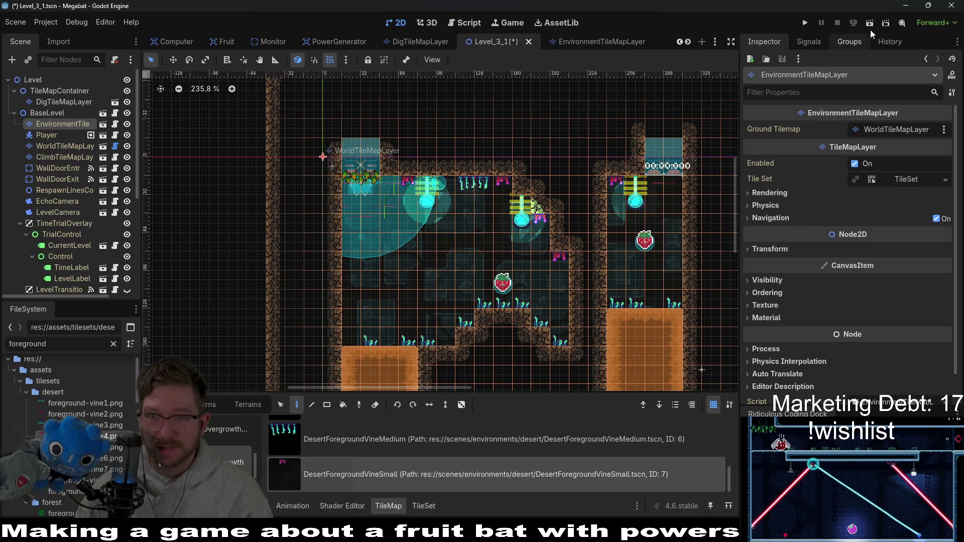
pyautogui.scroll(2, 633, 186)
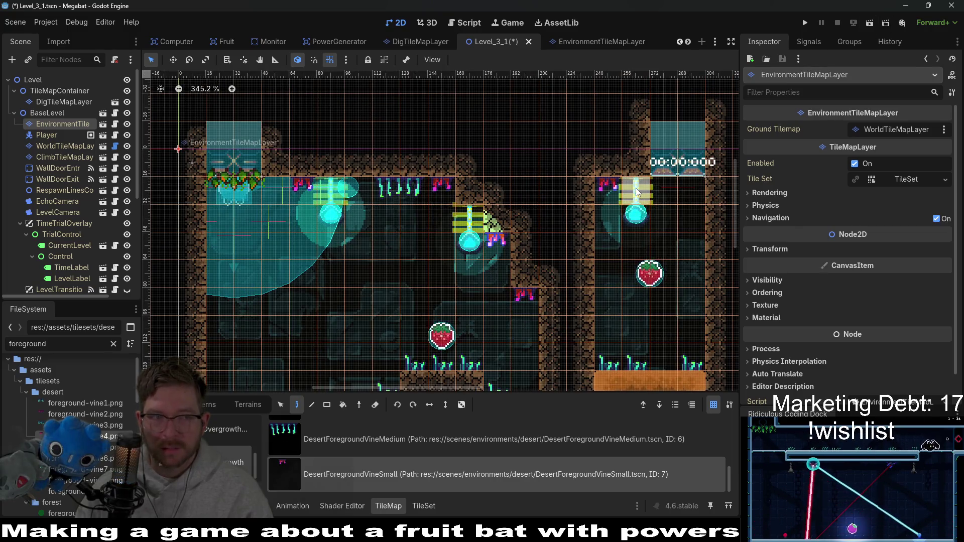
pyautogui.click(636, 188)
pyautogui.hotkey('ctrl', 'z')
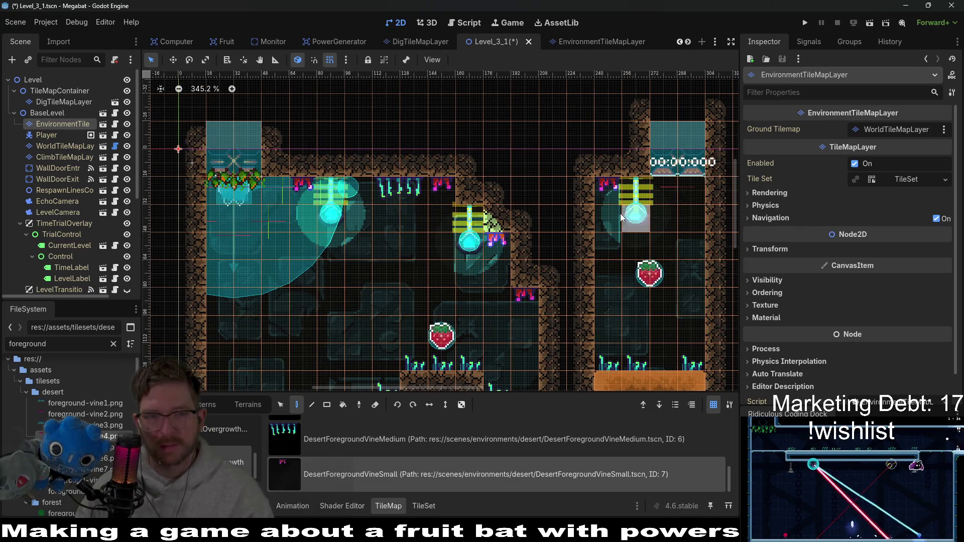
pyautogui.click(870, 22)
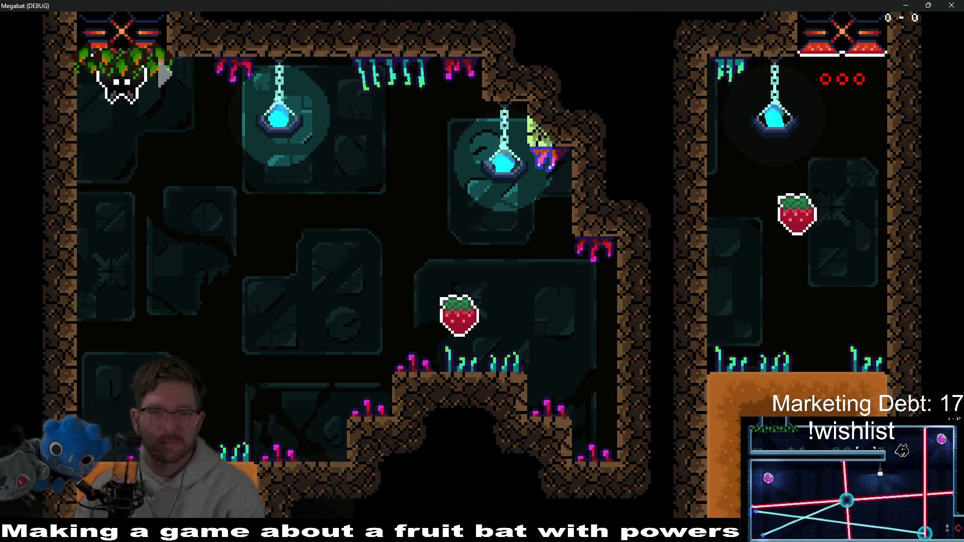
# - After viewing the desert vines in the running game, close the game window with Alt+F4
pyautogui.hotkey('alt', 'F4')
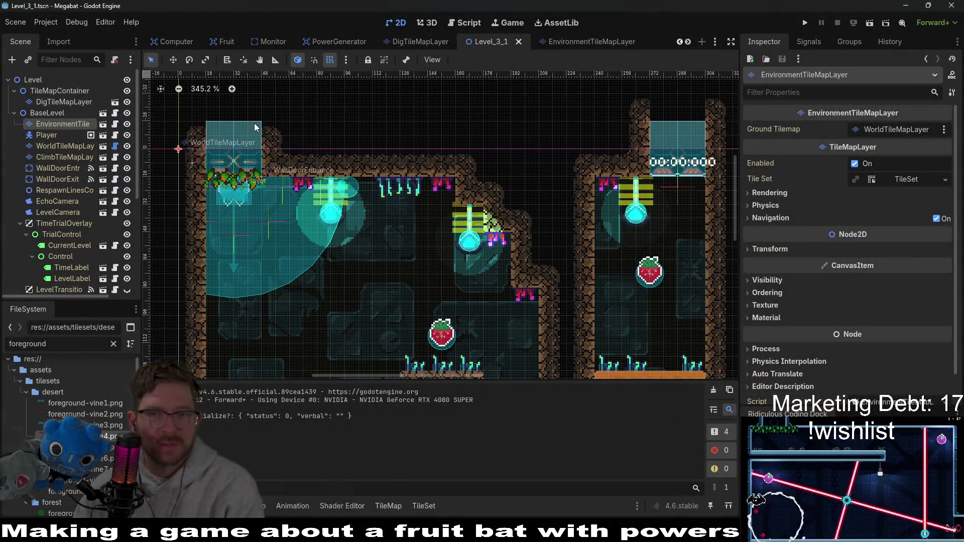
# - Switch through the EnvironmentTileMapLayer and DesertForegroundVineSmall scene tabs
pyautogui.click(585, 47)
pyautogui.scroll(-2, 552, 45)
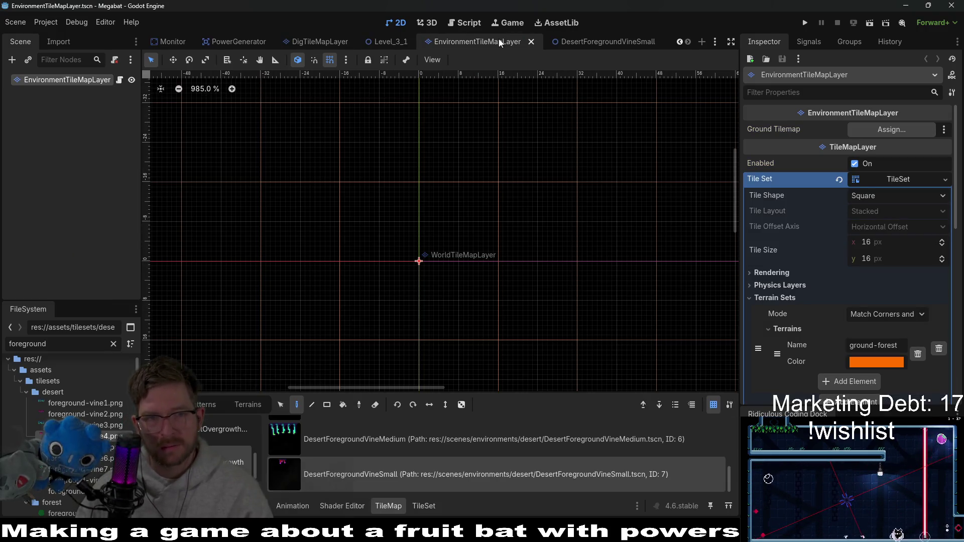
pyautogui.click(622, 41)
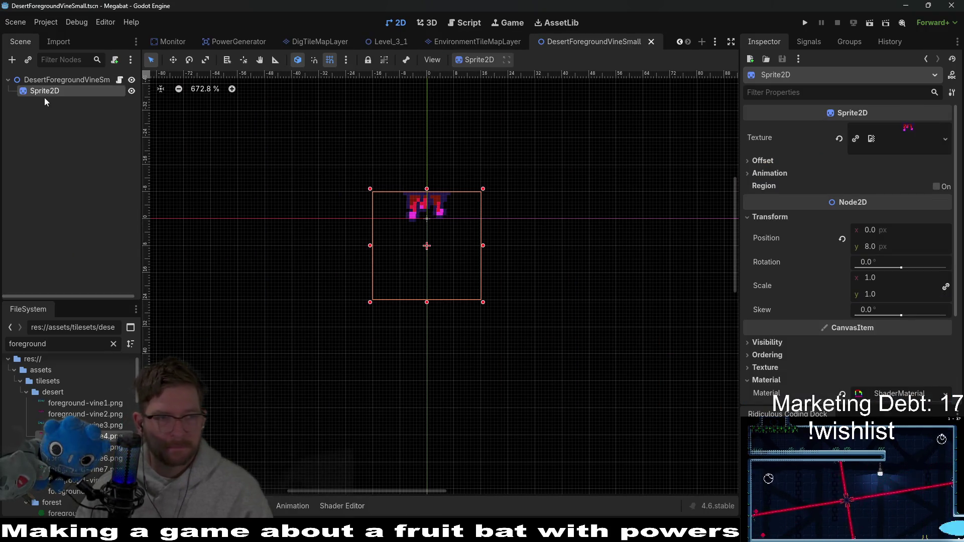
# - Quick-open DesertForegroundVineMedium.tscn via a 'DesertFore' search and select its root node
pyautogui.hotkey('shift', 'alt', 'o')
pyautogui.write('DesertFore')
pyautogui.press('Down')
pyautogui.press('Return')
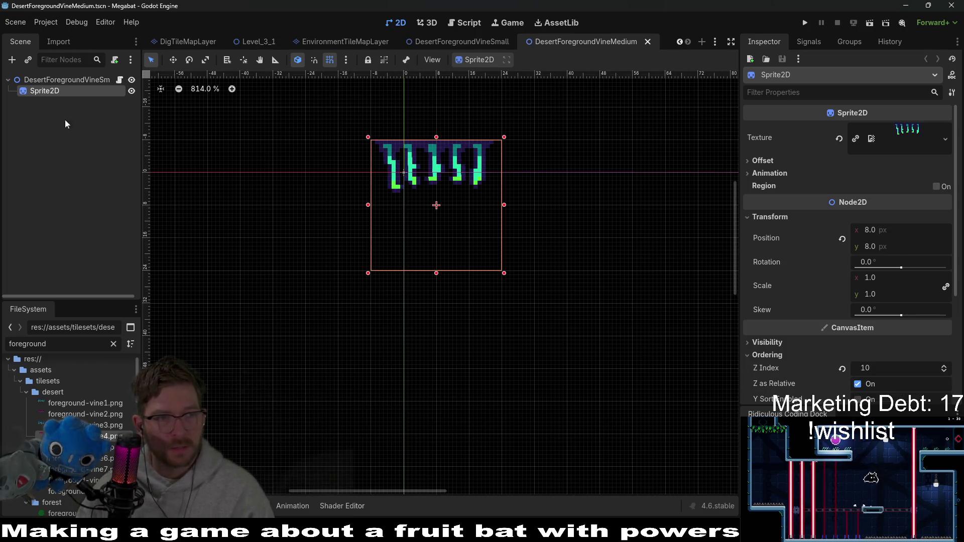
pyautogui.click(65, 80)
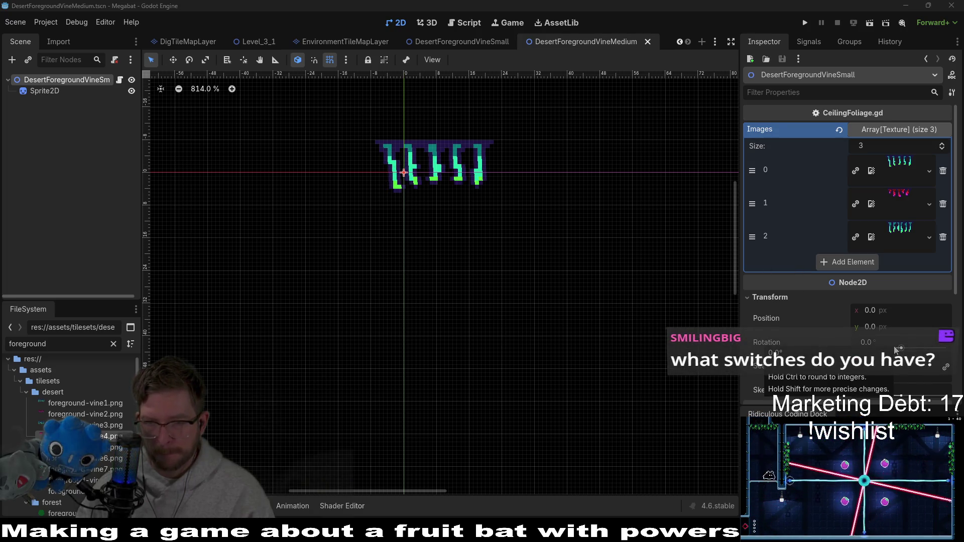
pyautogui.scroll(-3, 889, 347)
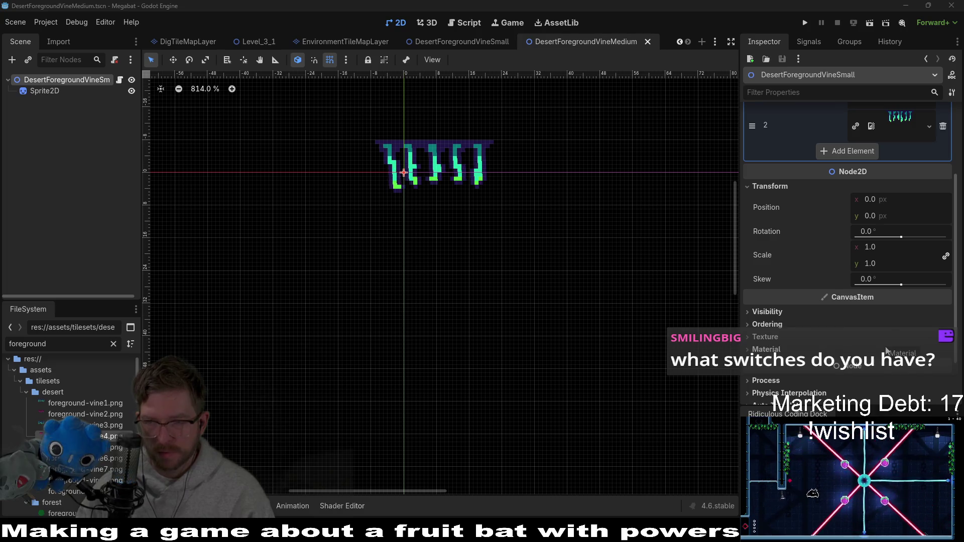
pyautogui.scroll(-2, 887, 350)
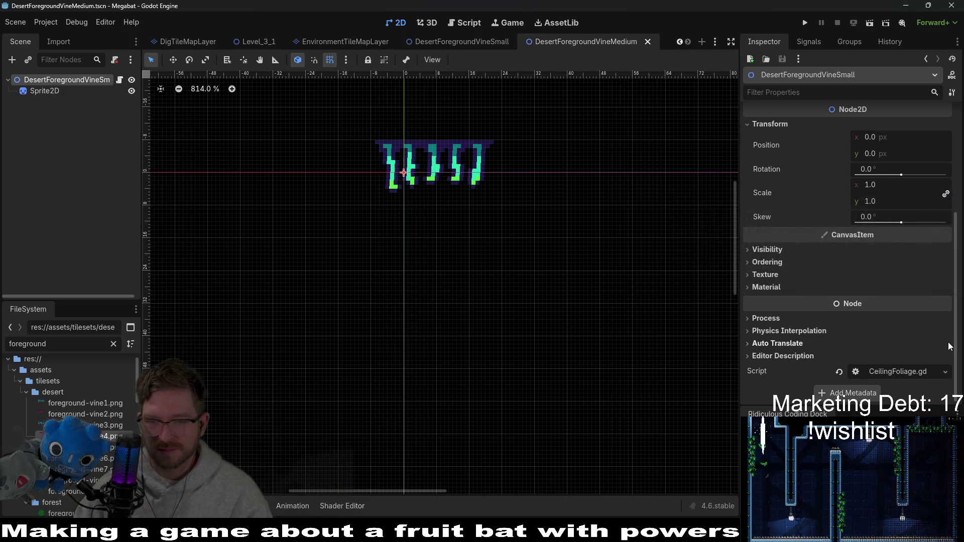
pyautogui.scroll(4, 851, 330)
# - Expand the material properties in the Inspector
pyautogui.scroll(-3, 852, 330)
pyautogui.scroll(3, 851, 329)
pyautogui.scroll(-4, 852, 330)
pyautogui.click(768, 312)
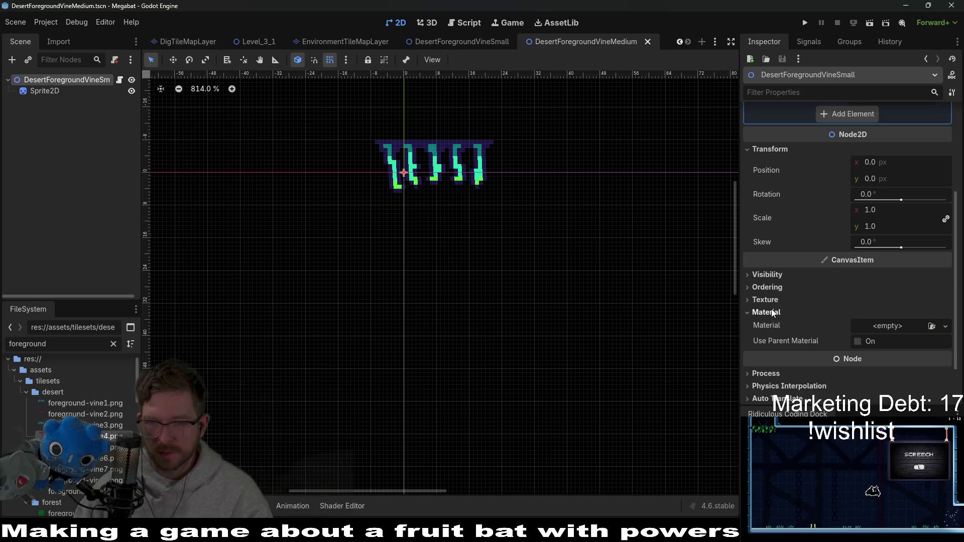
pyautogui.scroll(-1, 834, 298)
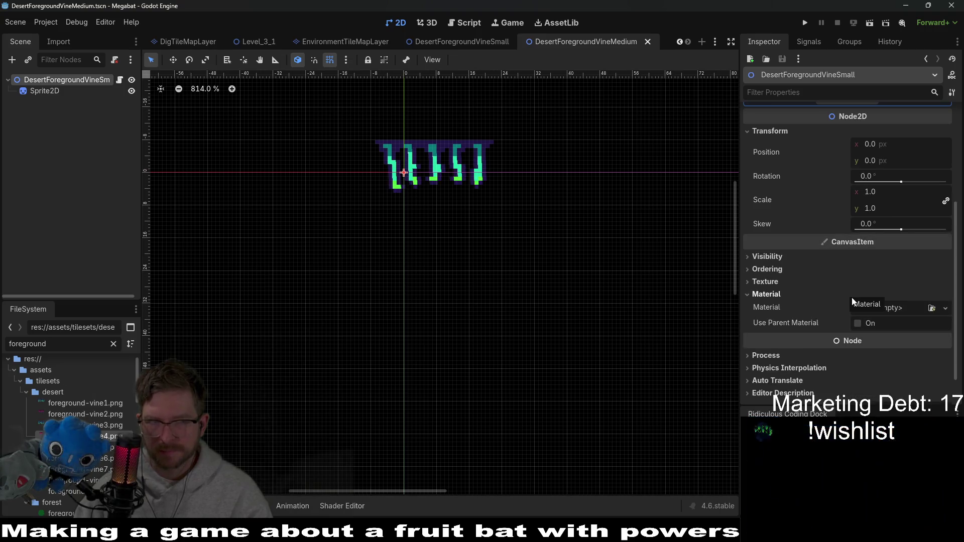
# - Select the Sprite2D node, expand its ShaderMaterial and open the WindSway shader code
pyautogui.click(44, 90)
pyautogui.scroll(-5, 815, 275)
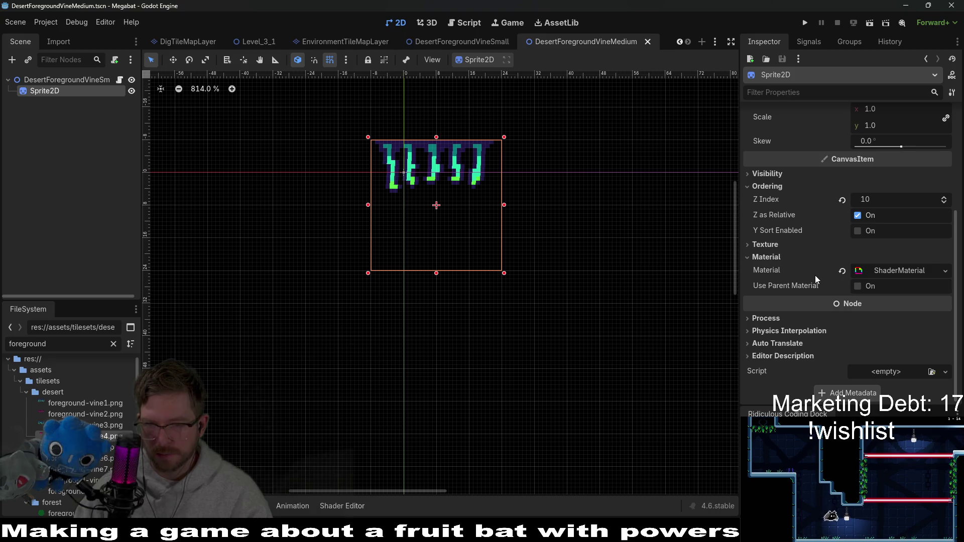
pyautogui.click(900, 271)
pyautogui.scroll(-4, 893, 300)
pyautogui.scroll(-2, 893, 300)
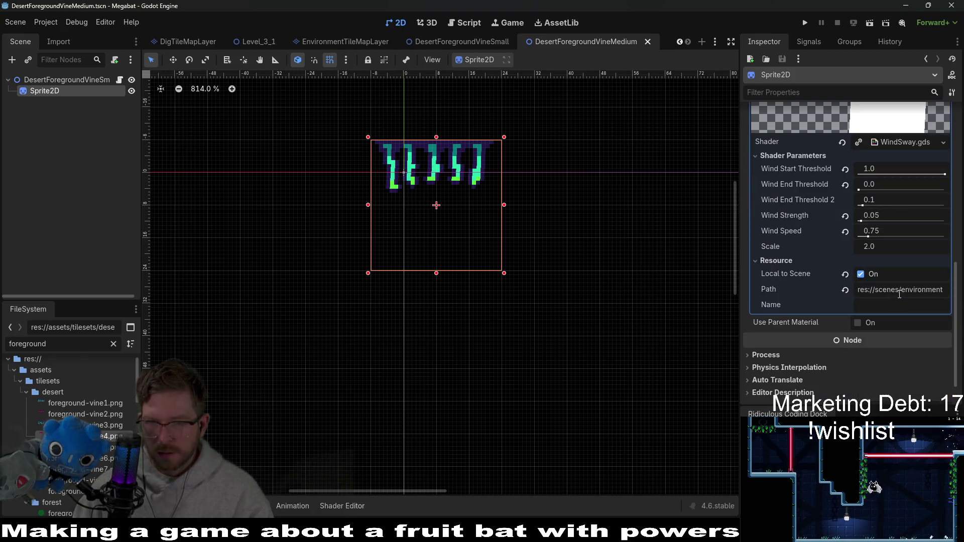
pyautogui.click(894, 179)
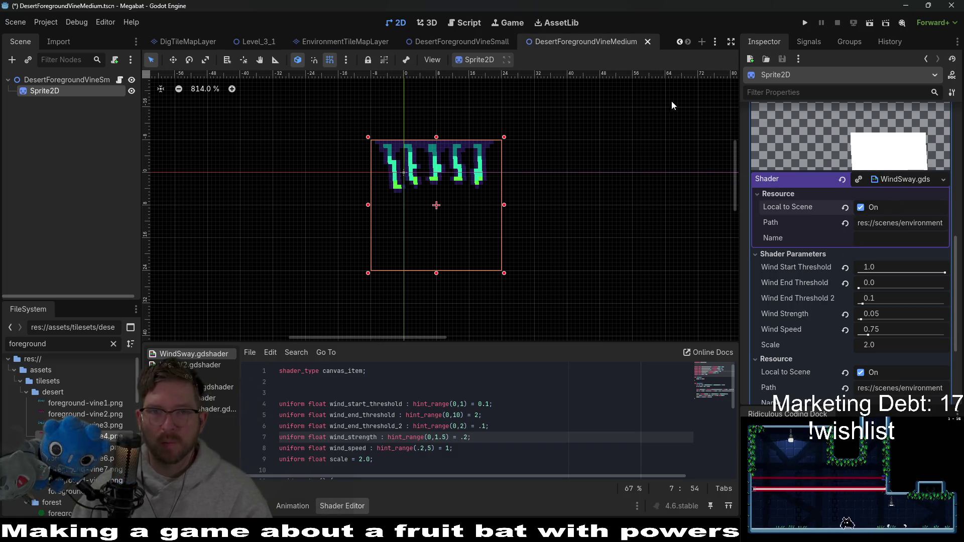
pyautogui.click(436, 43)
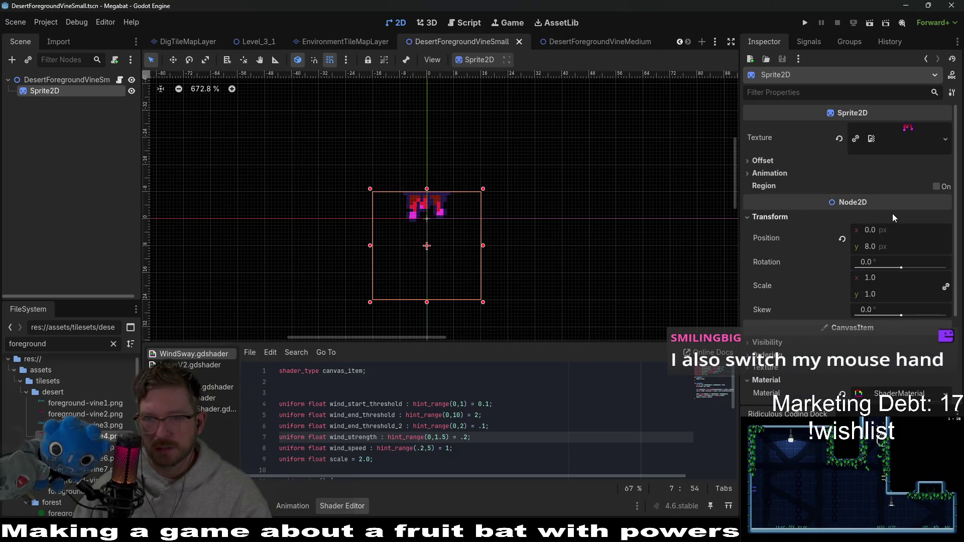
# - Expand the small vine's shader material settings and save the small vine scene
pyautogui.scroll(-5, 899, 219)
pyautogui.click(883, 270)
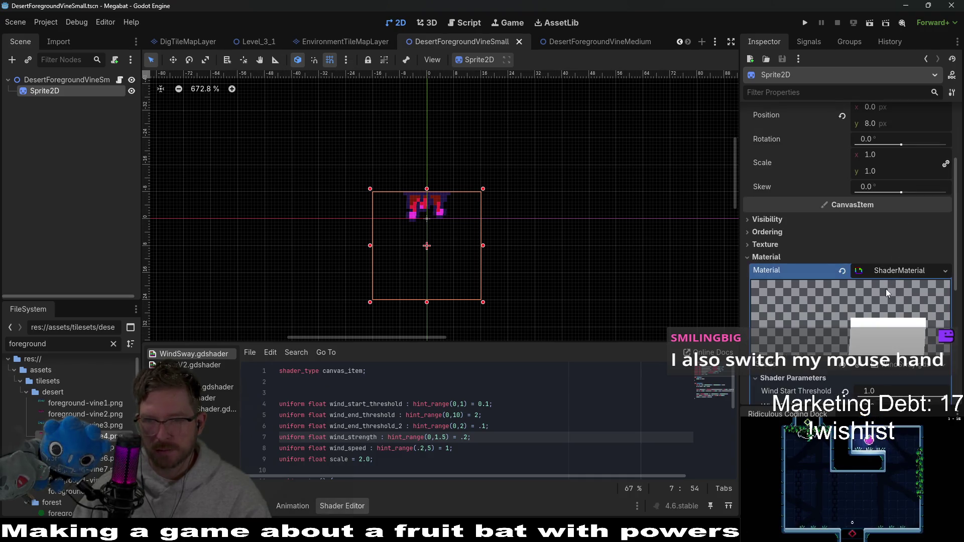
pyautogui.hotkey('ctrl', 's')
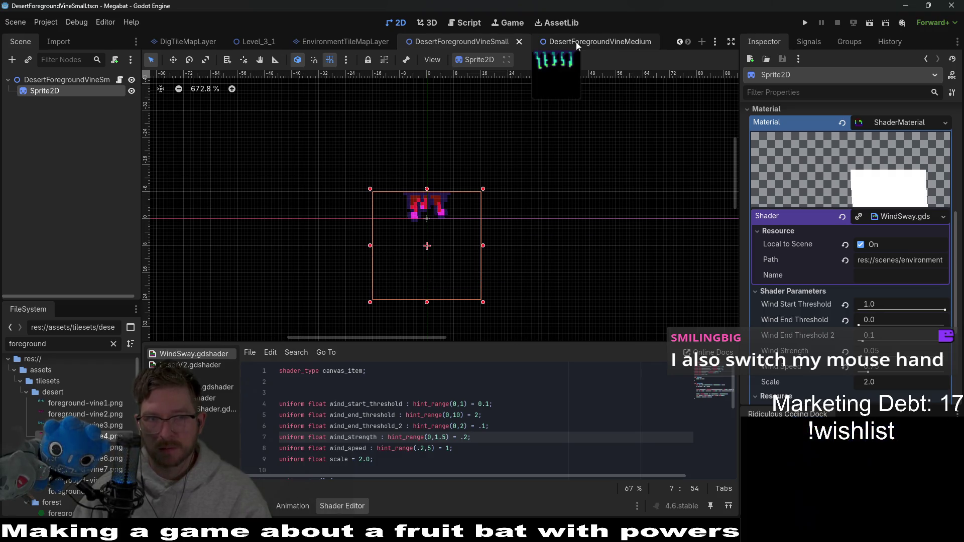
# - On the medium vine, set Wind Strength 0.03 and Wind Speed 0.5, then save
pyautogui.click(576, 42)
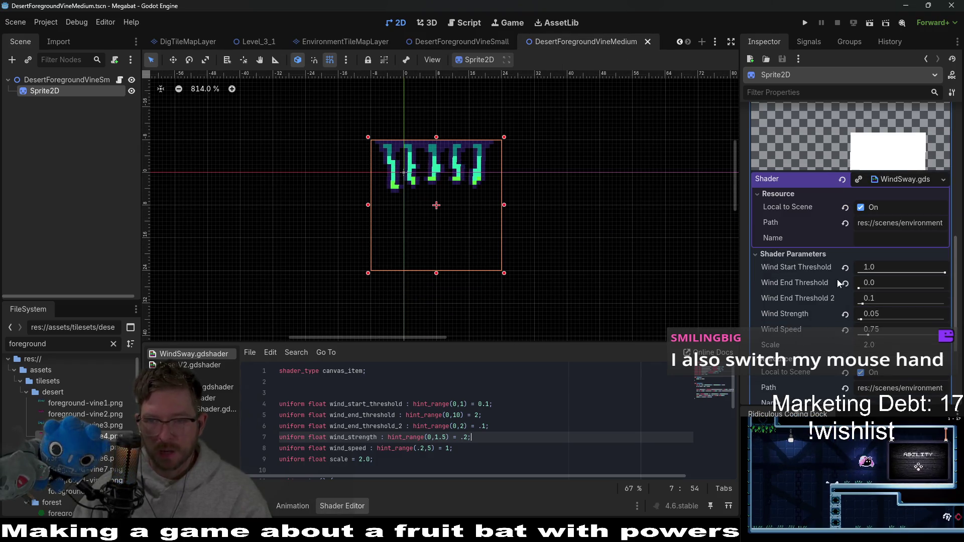
pyautogui.click(905, 314)
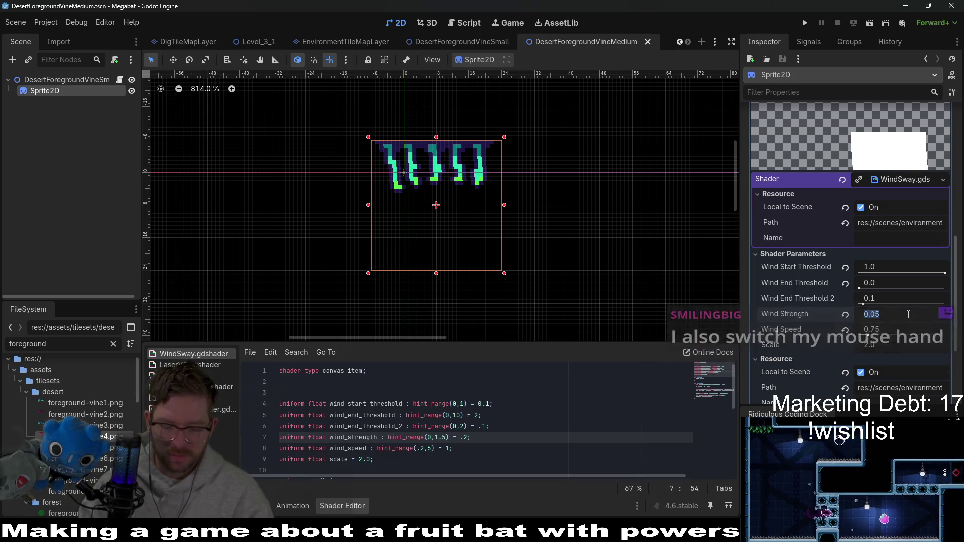
pyautogui.write('0.03')
pyautogui.press('Return')
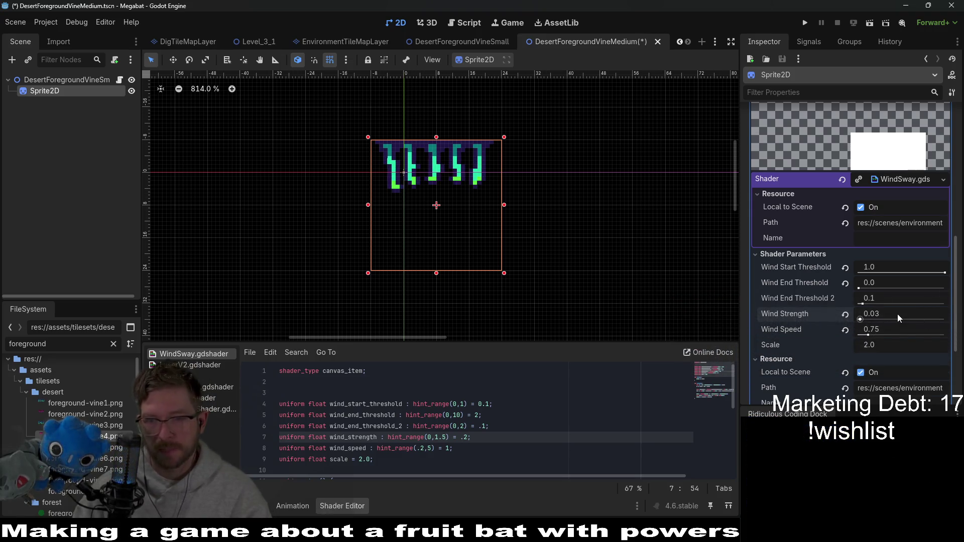
pyautogui.click(913, 328)
pyautogui.write('0.')
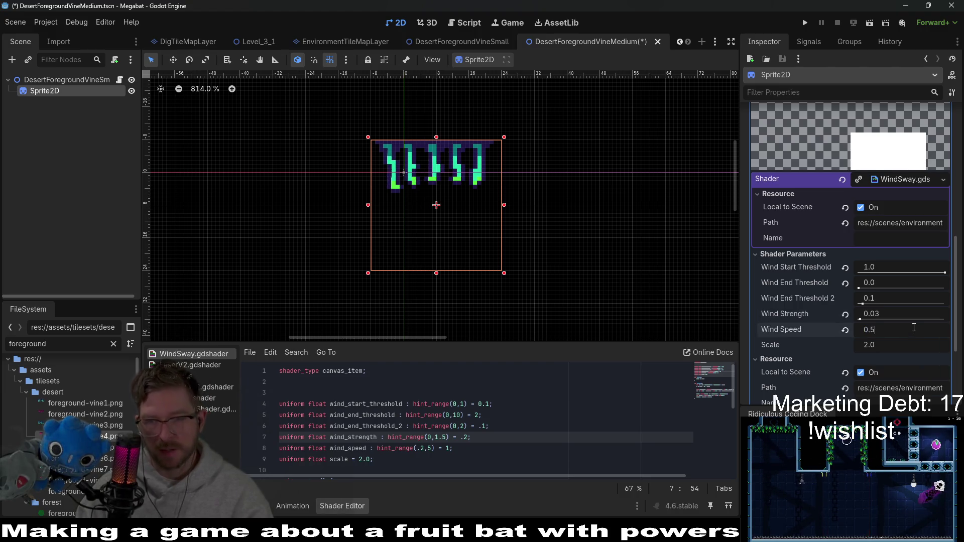
pyautogui.write('5')
pyautogui.press('Return')
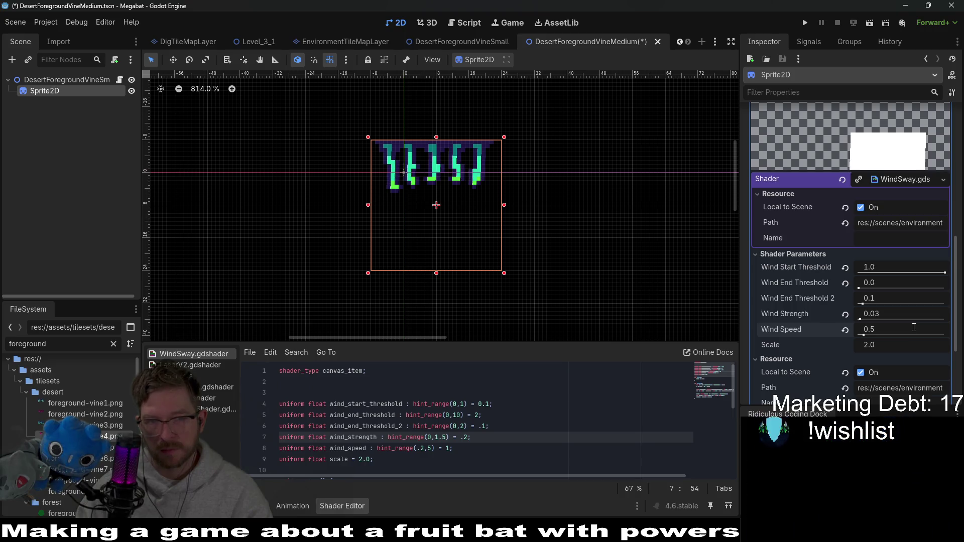
pyautogui.hotkey('ctrl', 's')
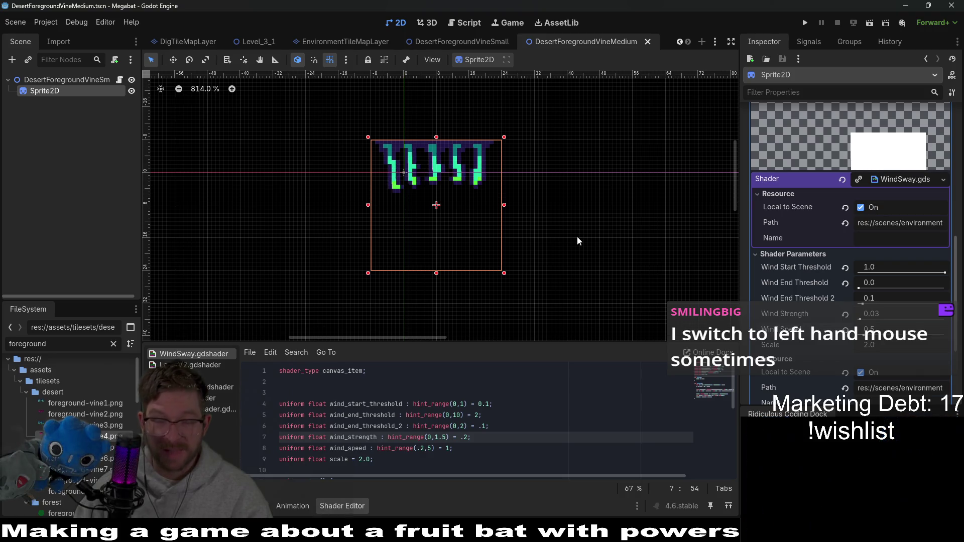
# - Give the small vine Wind Strength 0.03 and Wind Speed 0.5, and save it
pyautogui.click(451, 40)
pyautogui.scroll(-3, 858, 292)
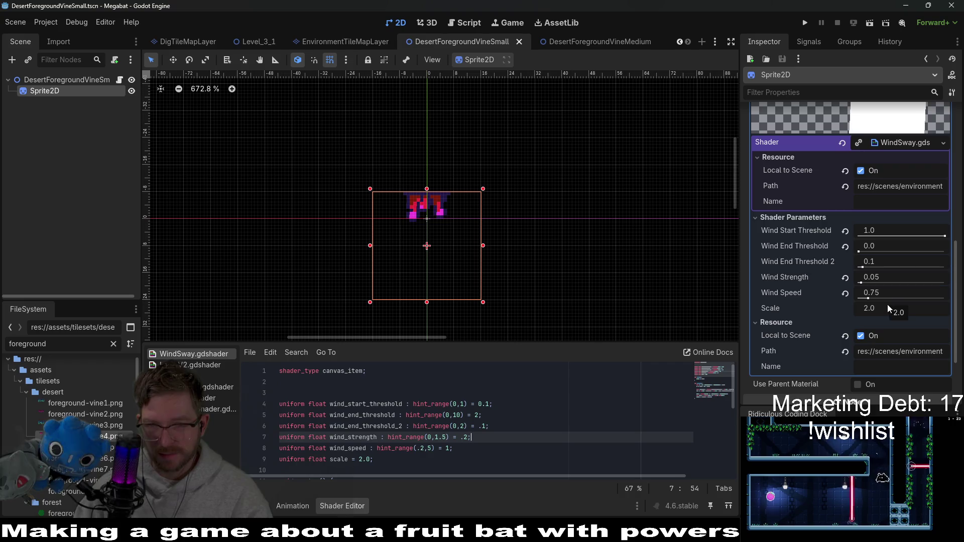
pyautogui.click(887, 278)
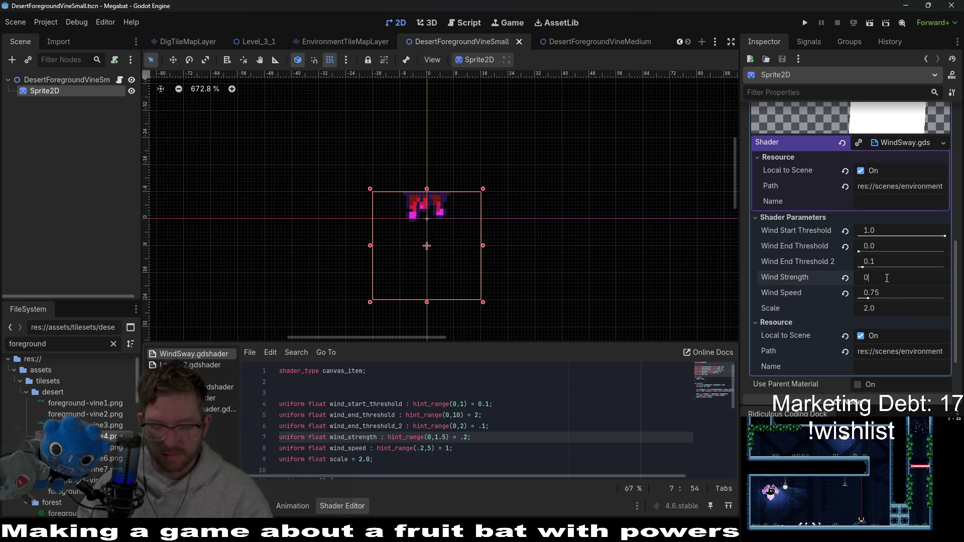
pyautogui.write('3')
pyautogui.press('Return')
pyautogui.click(895, 291)
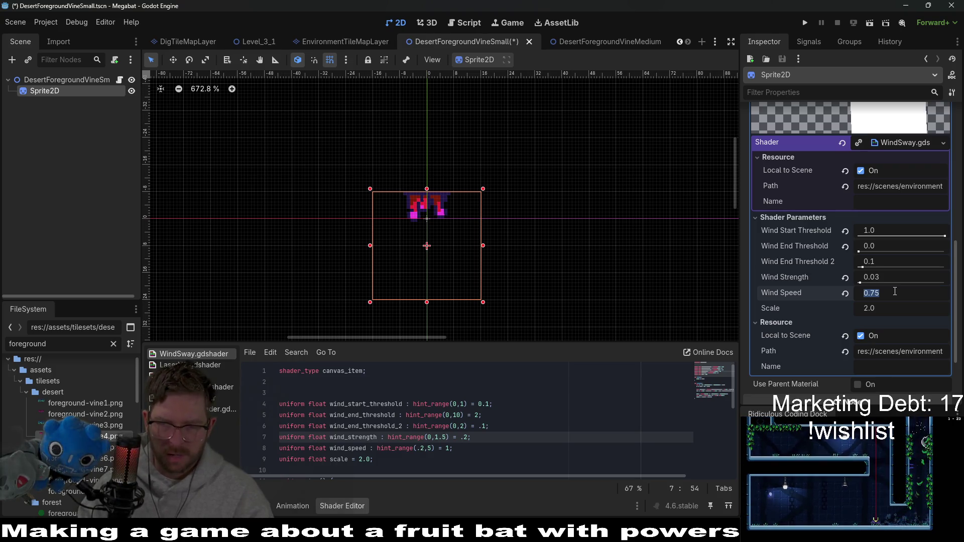
pyautogui.write('0.')
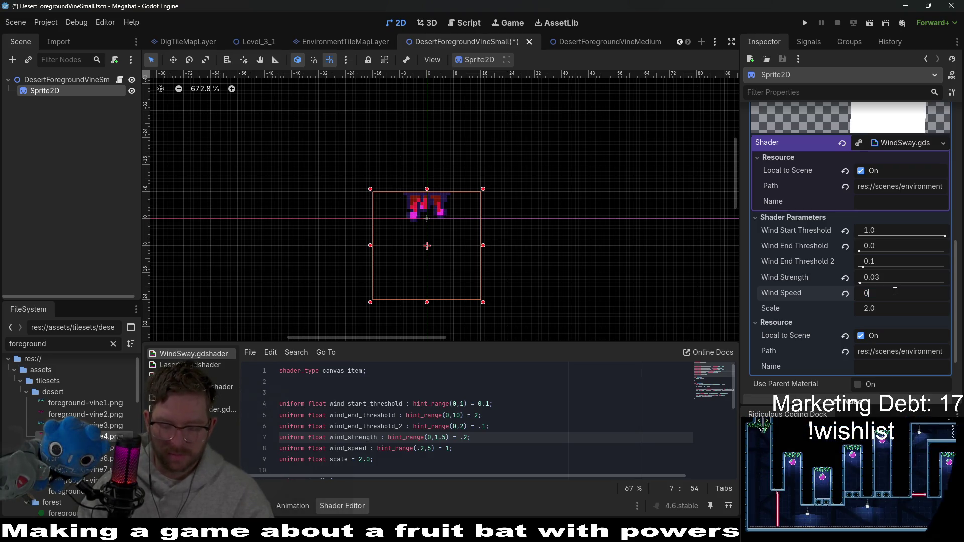
pyautogui.hotkey('ctrl', 's')
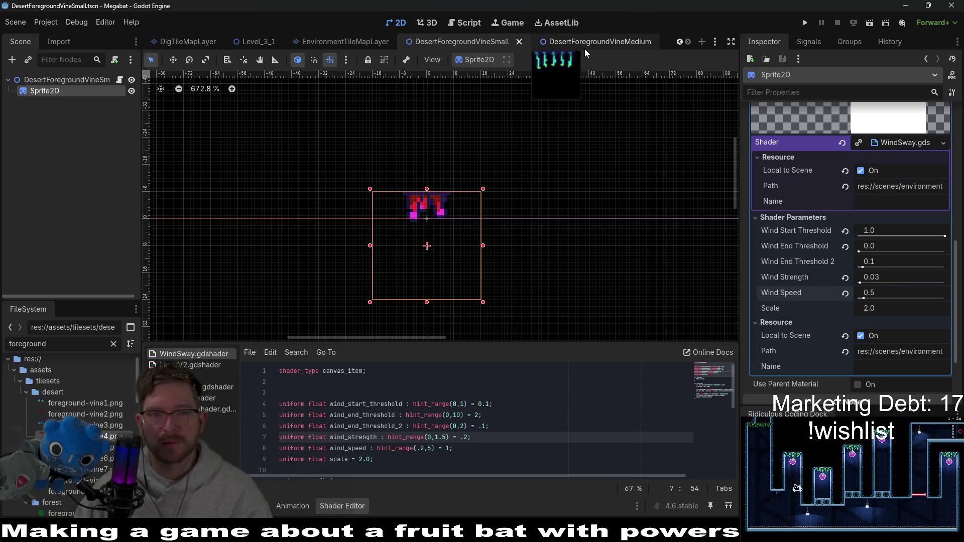
# - Switch to the Level_3_1 scene and launch the game with F6 to playtest
pyautogui.click(594, 45)
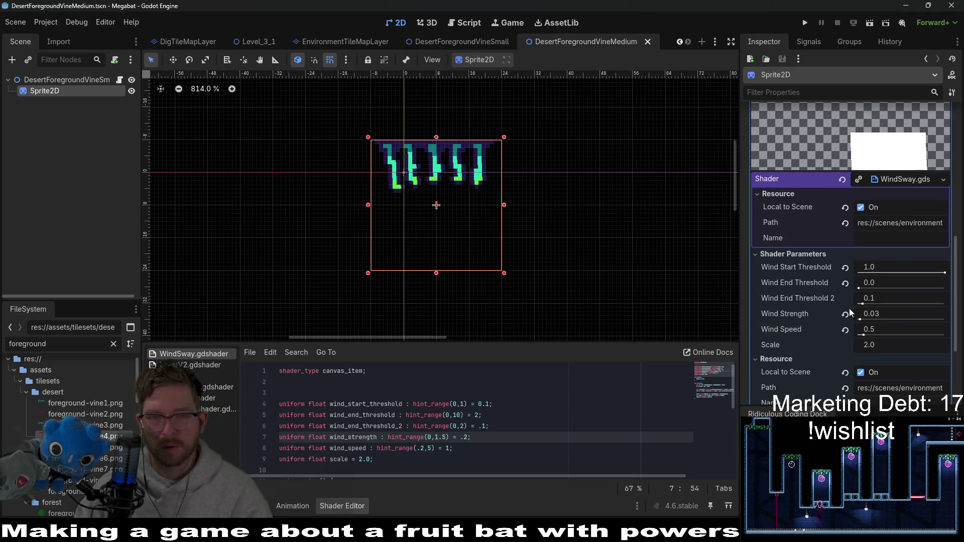
pyautogui.click(259, 44)
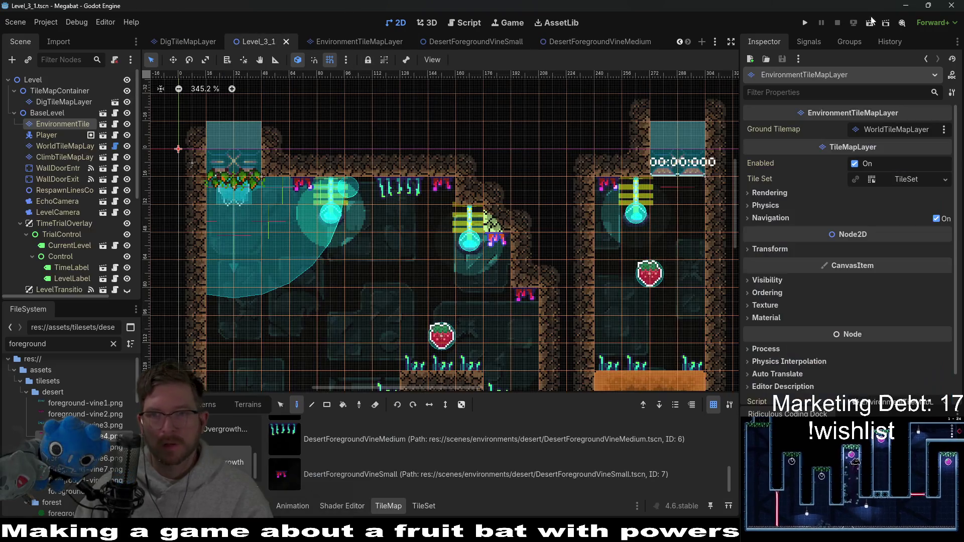
pyautogui.press('F6')
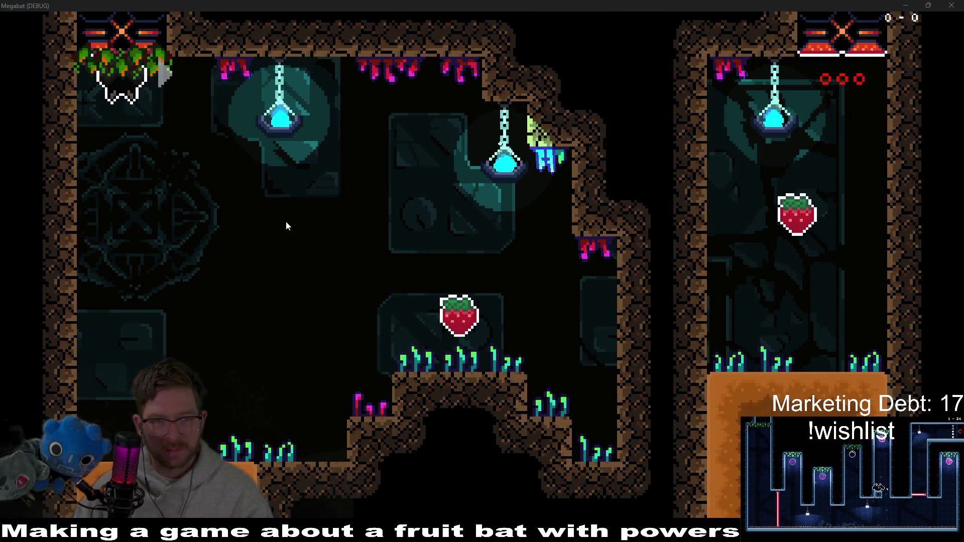
# - Fly the bat through the first rooms, collecting the central strawberries and burrowing upward
pyautogui.press('Down')
pyautogui.press('Right')
pyautogui.press('Up')
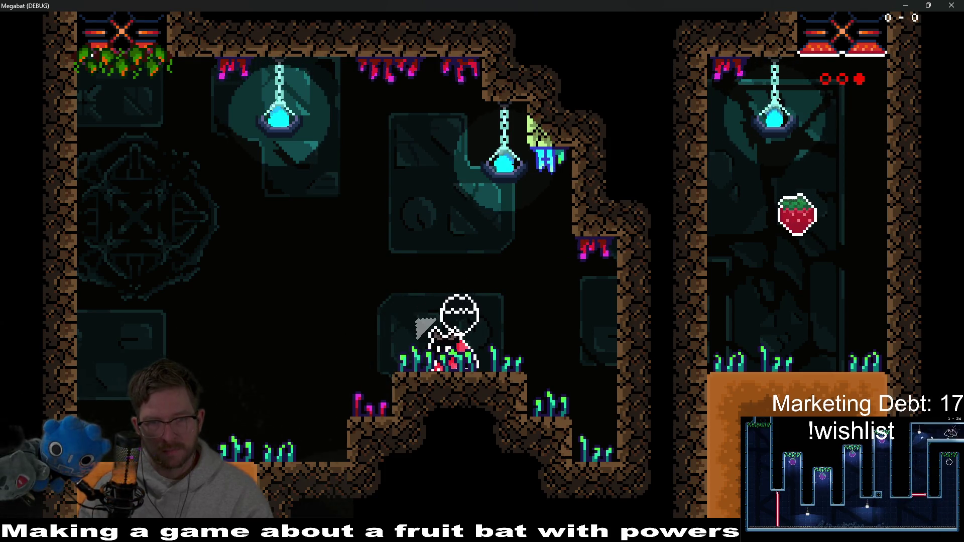
pyautogui.press('Up')
pyautogui.press('Left')
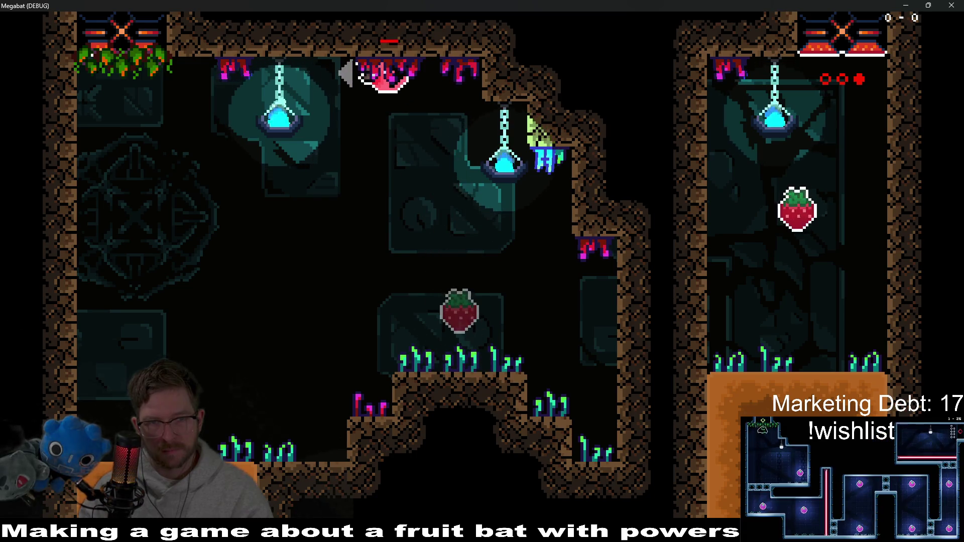
pyautogui.press('Down')
pyautogui.press('Right')
pyautogui.press('Left')
pyautogui.press('Right')
pyautogui.press('Up')
pyautogui.press('Left')
pyautogui.press('Up')
pyautogui.press('Right')
pyautogui.press('Up')
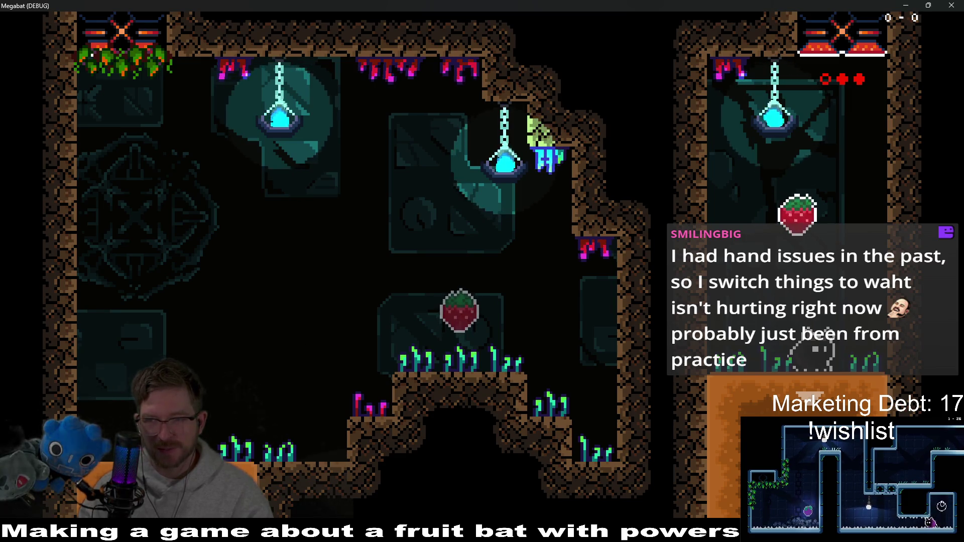
# - Burrow through the dirt rooms collecting more fruit, then close the Megabat debug window
pyautogui.press('Left')
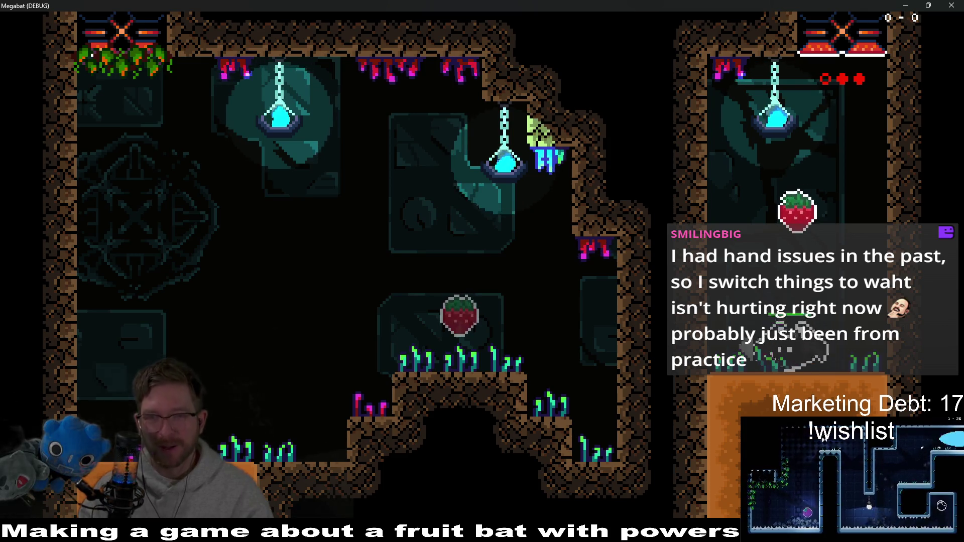
pyautogui.press('Up')
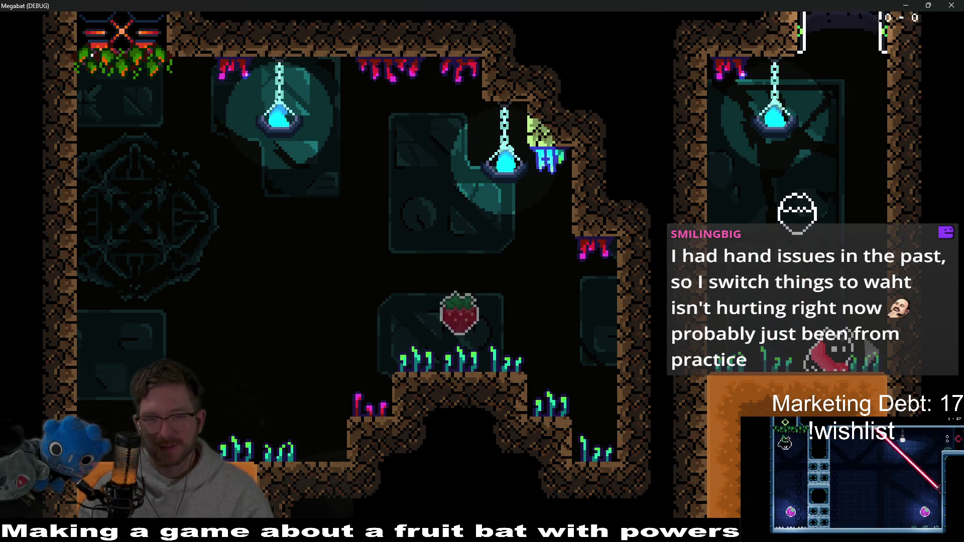
pyautogui.press('Up')
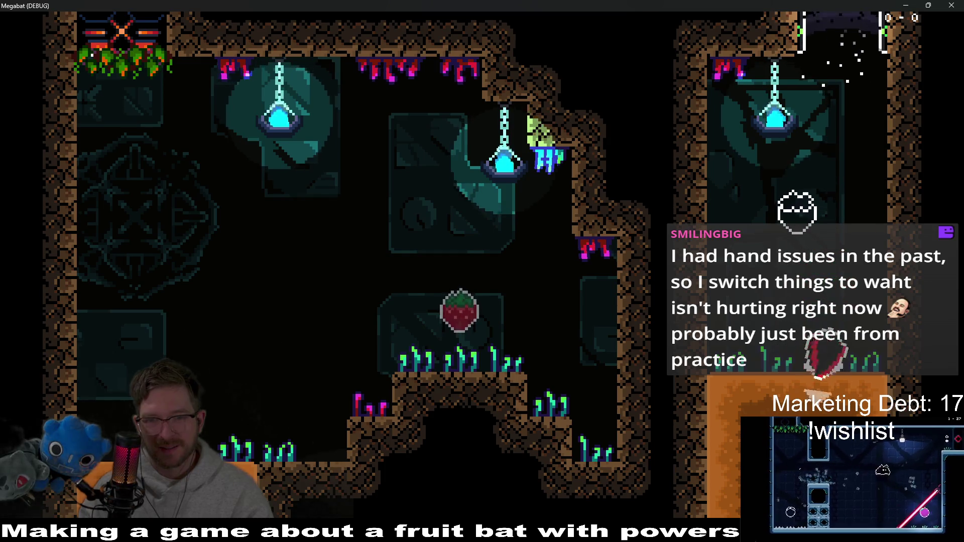
pyautogui.press('Down')
pyautogui.press('Left')
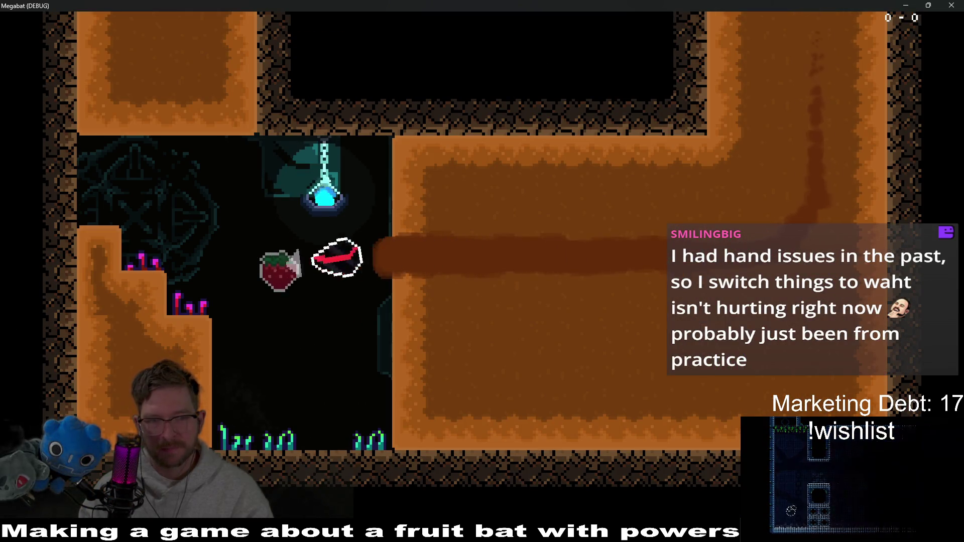
pyautogui.press('Up')
pyautogui.press('Down')
pyautogui.press('Right')
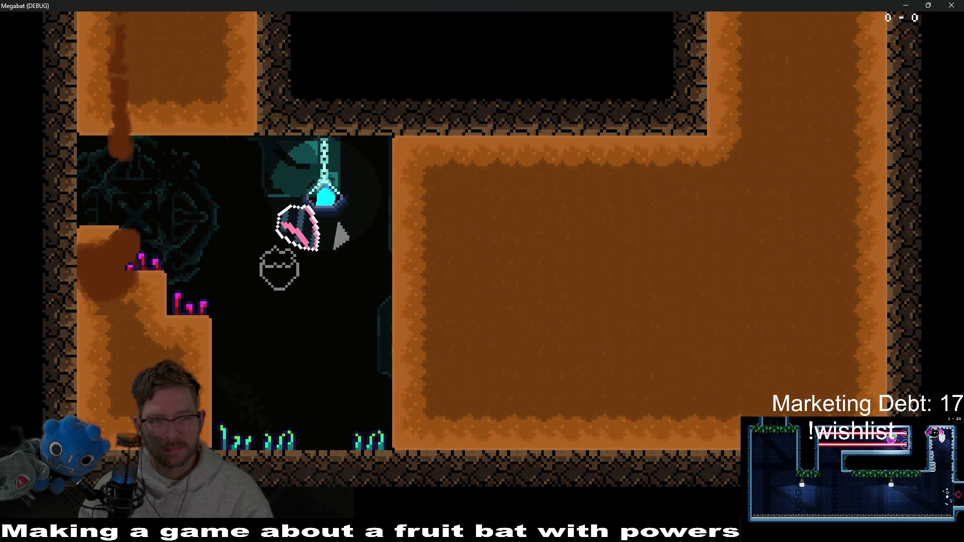
pyautogui.press('Left')
pyautogui.press('Up')
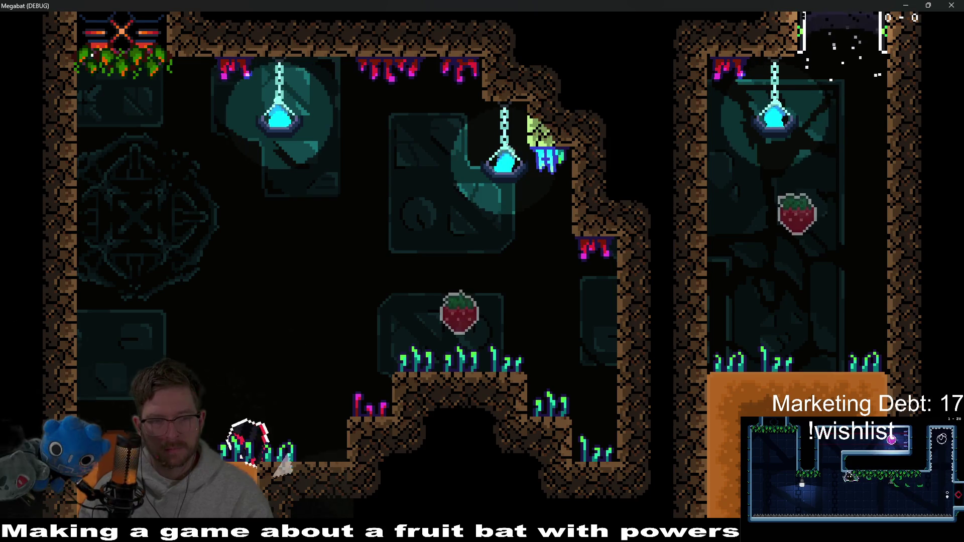
pyautogui.press('Right')
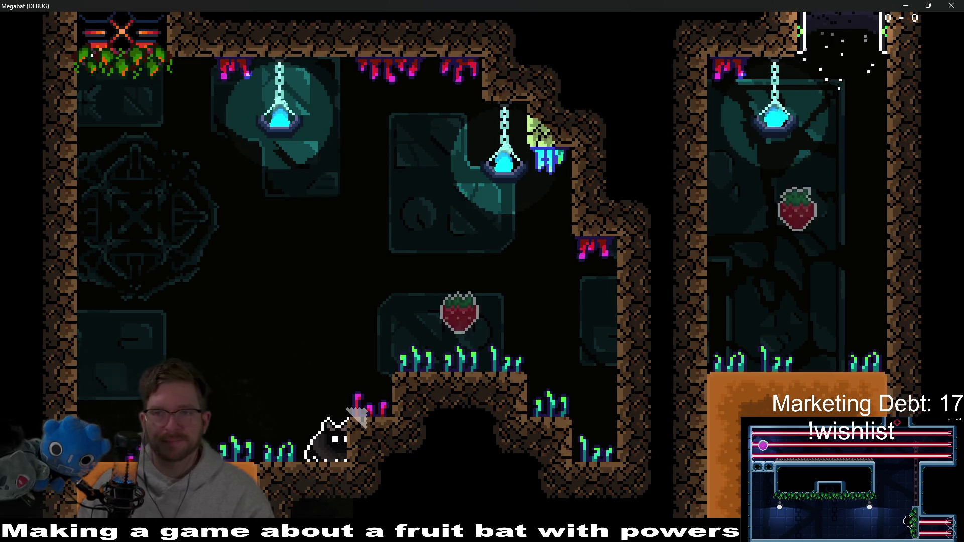
pyautogui.click(942, 5)
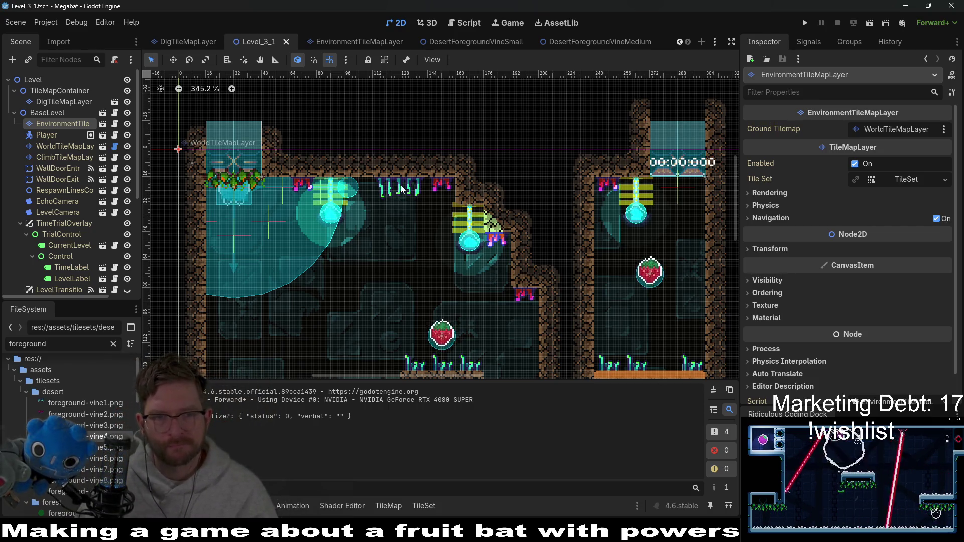
# - Zoom and pan across Level_3_1 to check the placed desert vines, then save the scene
pyautogui.scroll(2, 399, 186)
pyautogui.scroll(-5, 410, 263)
pyautogui.scroll(3, 410, 263)
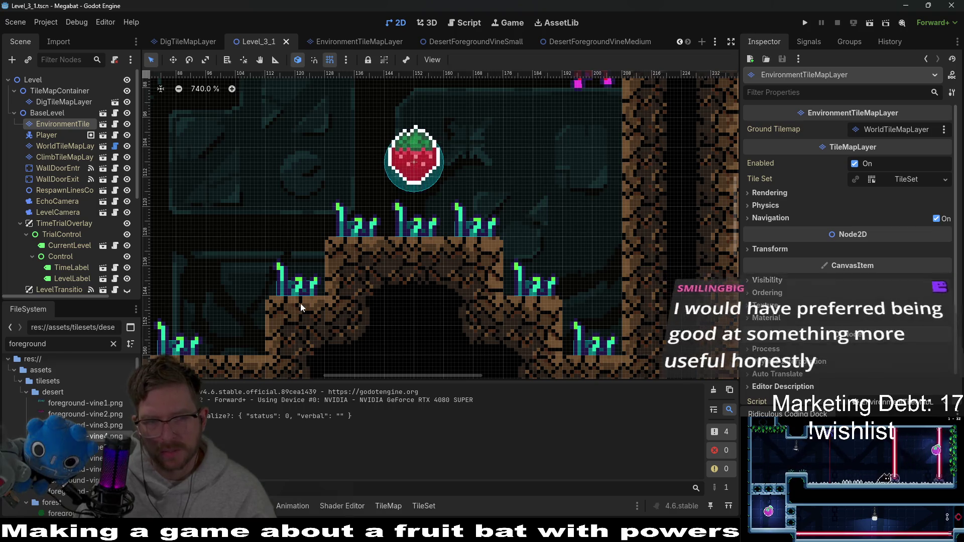
pyautogui.scroll(2, 356, 240)
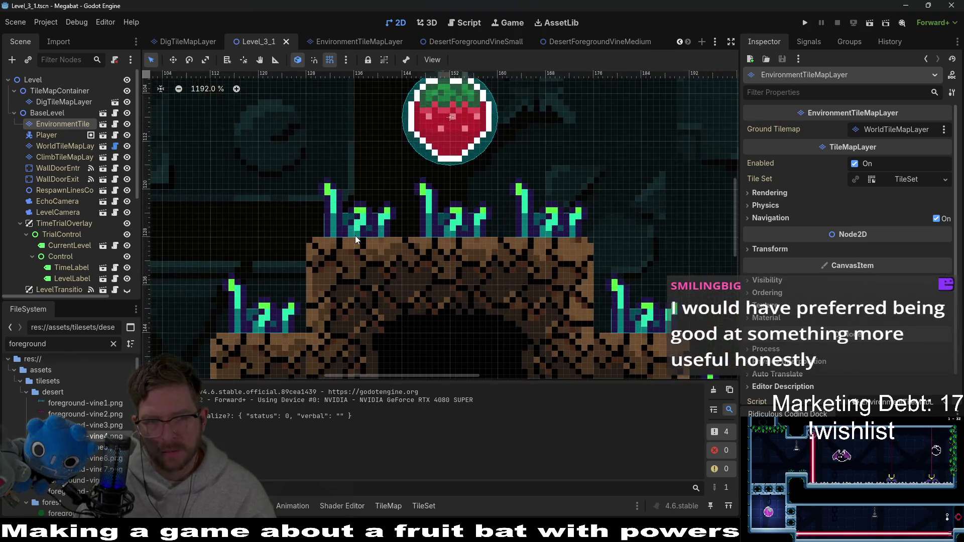
pyautogui.scroll(1, 355, 240)
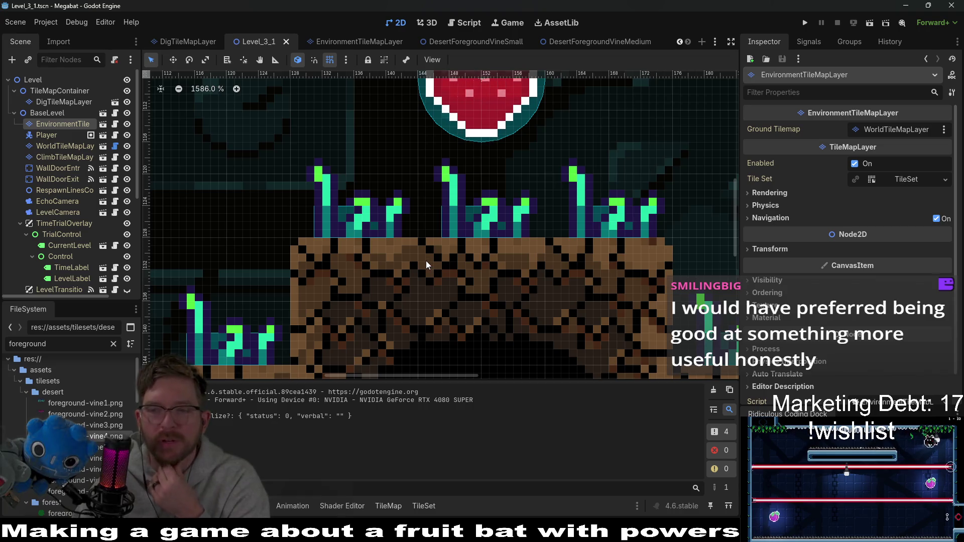
pyautogui.scroll(-4, 428, 254)
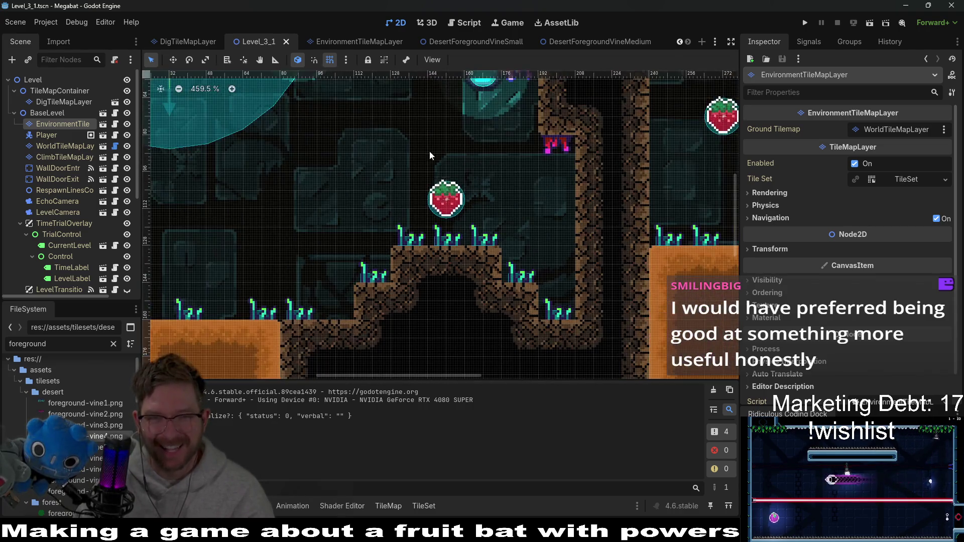
pyautogui.scroll(5, 430, 156)
pyautogui.scroll(2, 435, 151)
pyautogui.scroll(2, 453, 182)
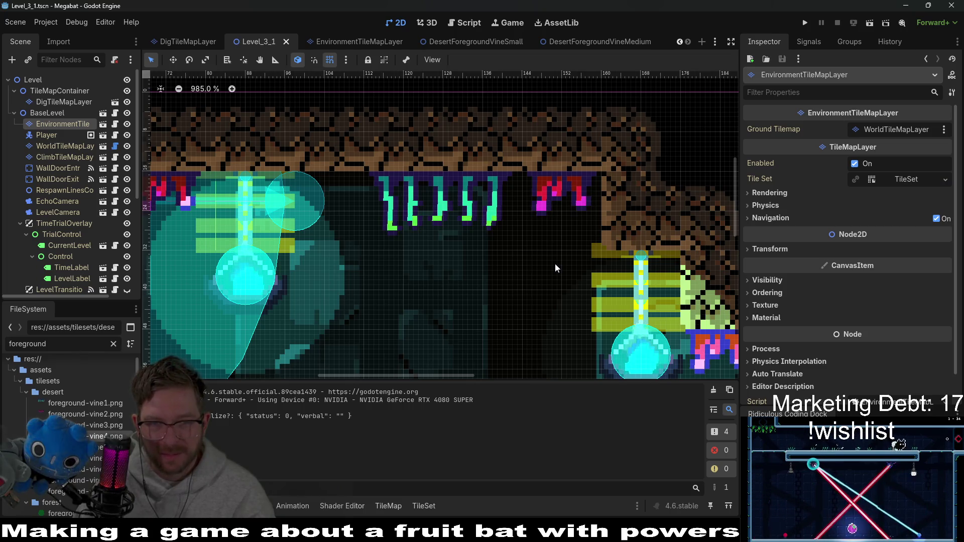
pyautogui.scroll(-5, 453, 235)
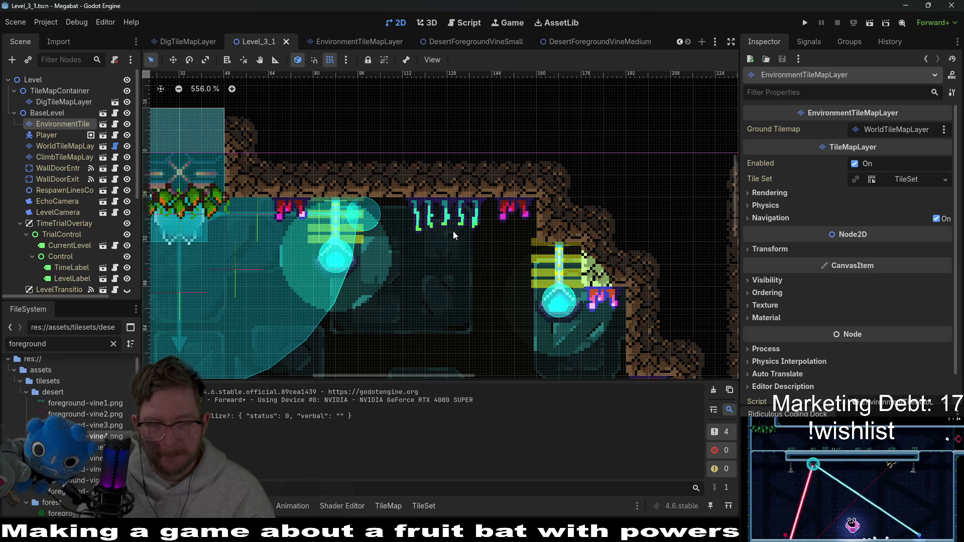
pyautogui.moveTo(489, 229); pyautogui.dragTo(472, 192)
pyautogui.scroll(-5, 472, 192)
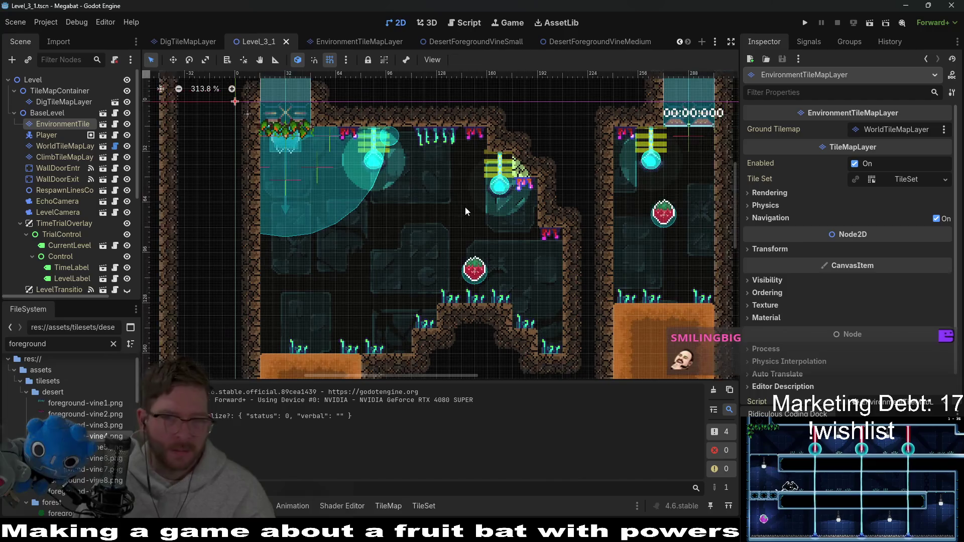
pyautogui.hotkey('ctrl', 's')
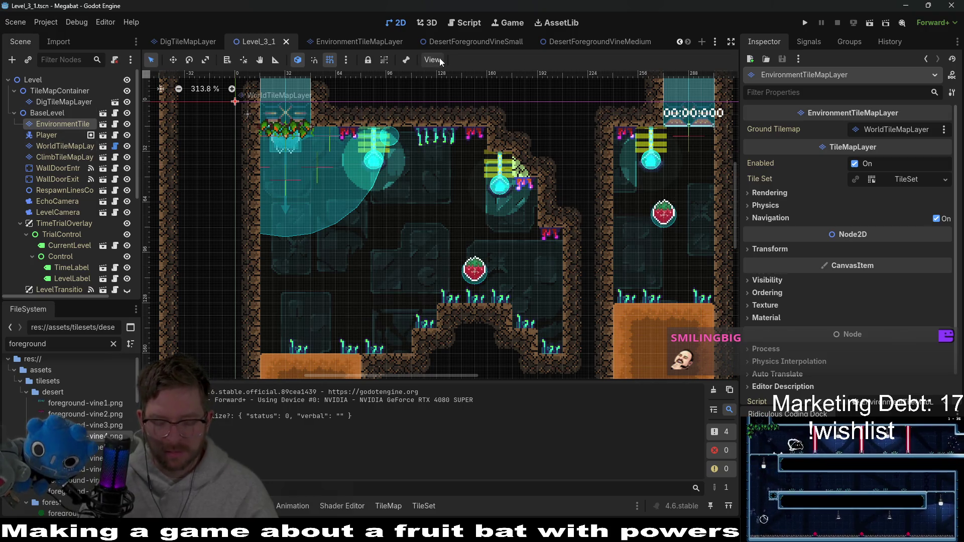
# - Quick-open Level_2_1.tscn via a 'level_2_1' search and zoom around its ceiling vines
pyautogui.hotkey('shift', 'alt', 'o')
pyautogui.write('forest_')
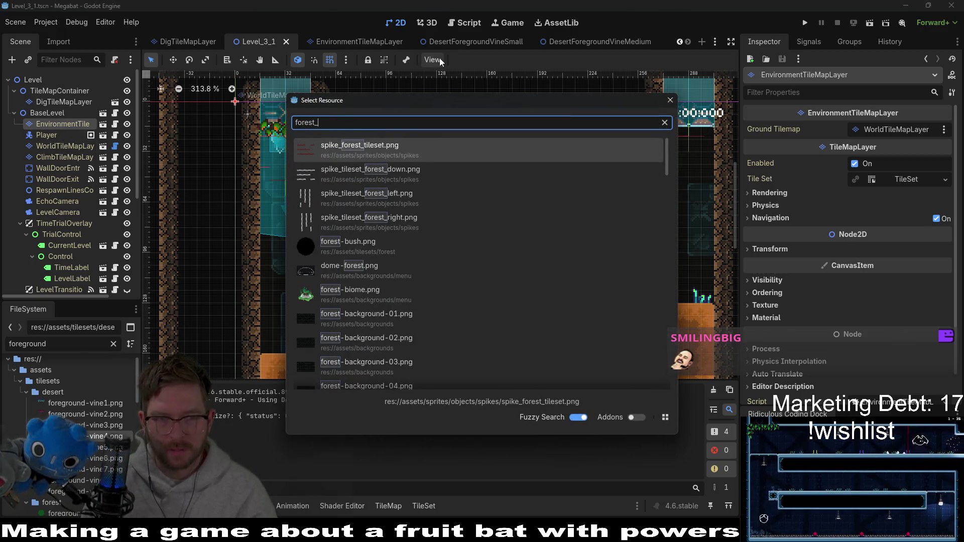
pyautogui.press('BackSpace')
pyautogui.press('BackSpace')
pyautogui.press('BackSpace')
pyautogui.write('level_2_1')
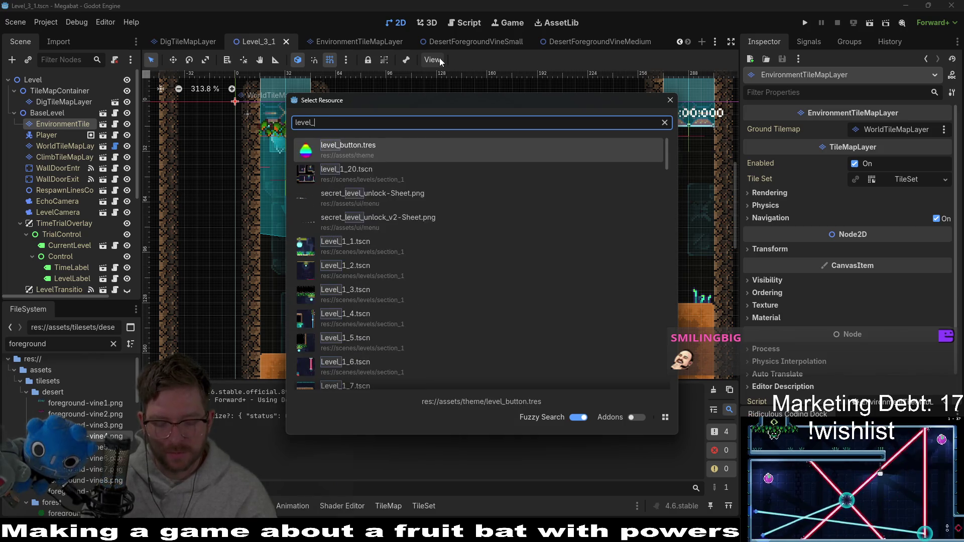
pyautogui.click(403, 147)
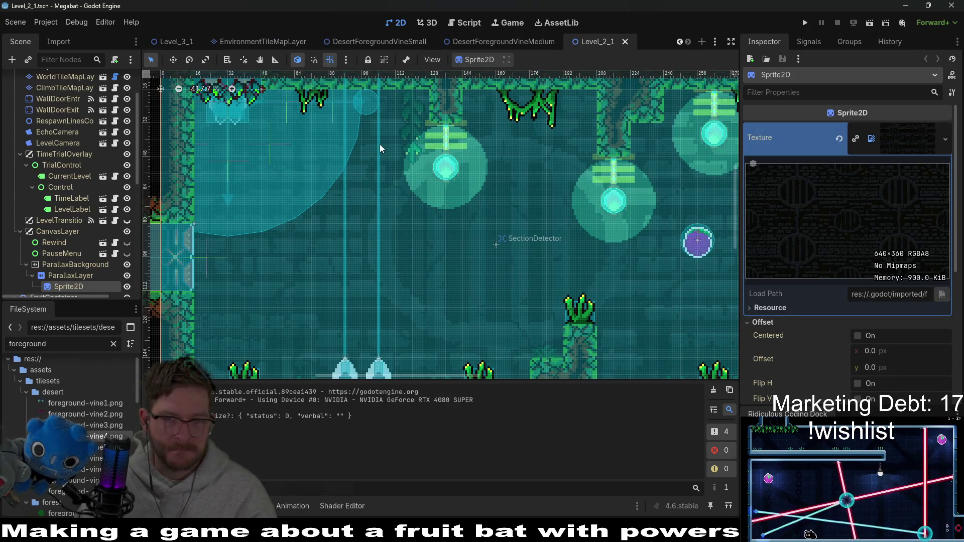
pyautogui.scroll(3, 408, 127)
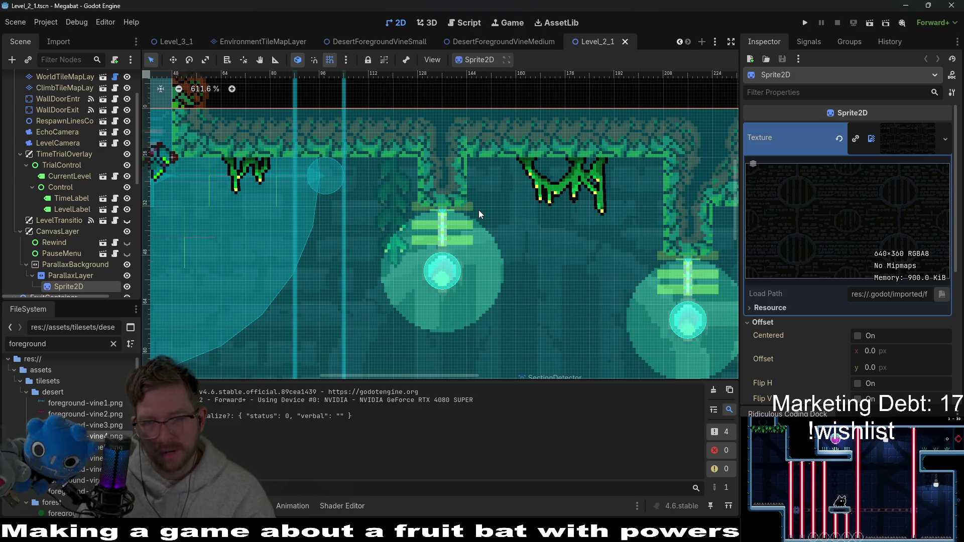
pyautogui.scroll(-6, 480, 214)
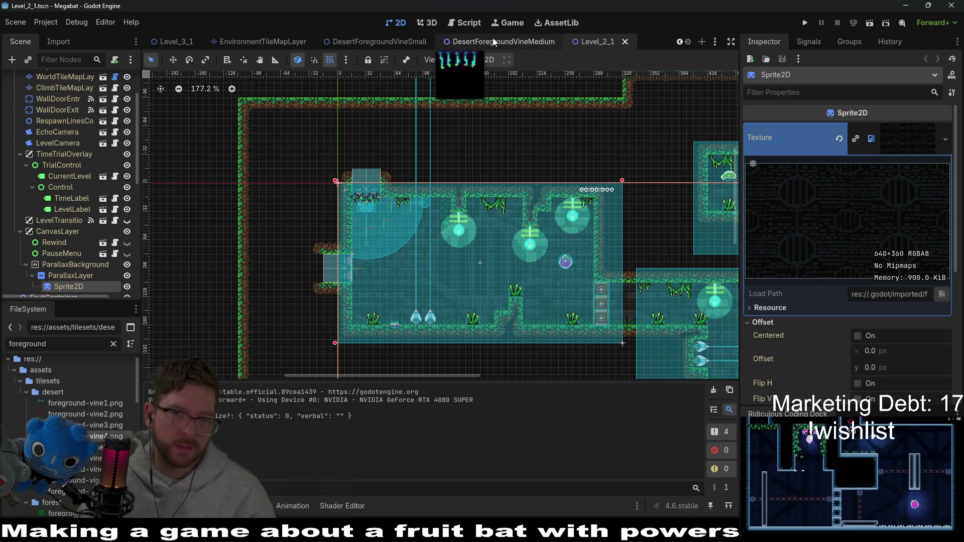
pyautogui.click(510, 41)
# - Close the DesertForegroundVineMedium, DesertForegroundVineSmall and EnvironmentTileMapLayer tabs, then switch to Steam
pyautogui.middleClick(505, 49)
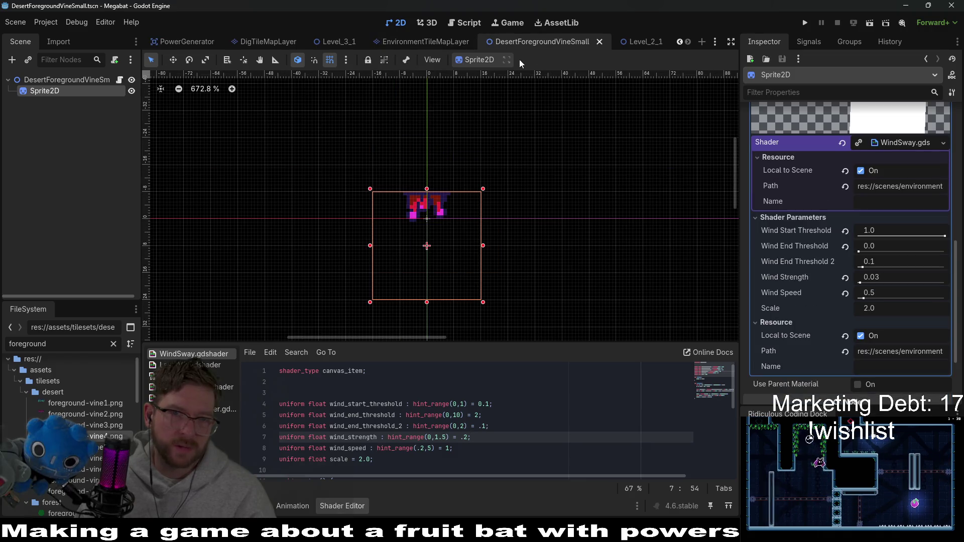
pyautogui.middleClick(538, 46)
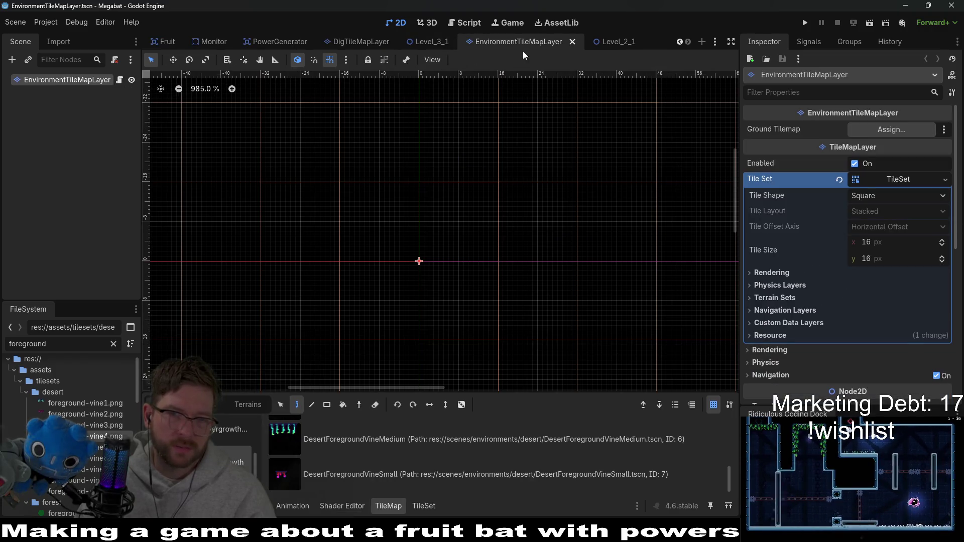
pyautogui.middleClick(540, 45)
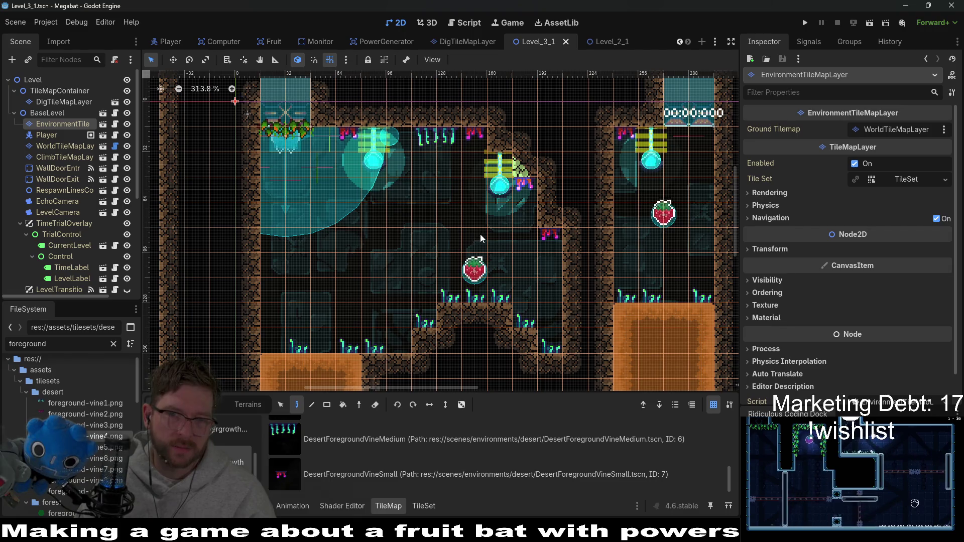
pyautogui.scroll(-4, 480, 238)
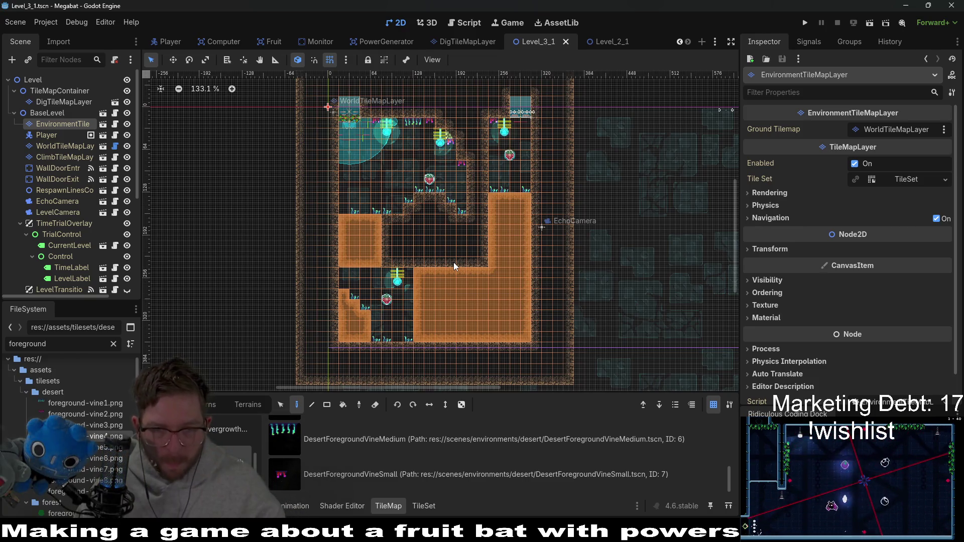
pyautogui.scroll(6, 454, 267)
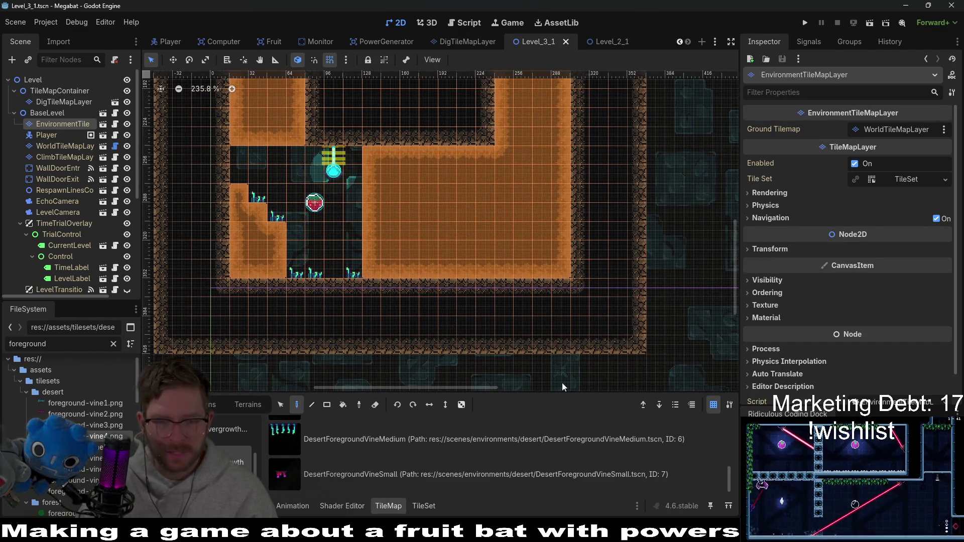
pyautogui.hotkey('alt', 'Tab')
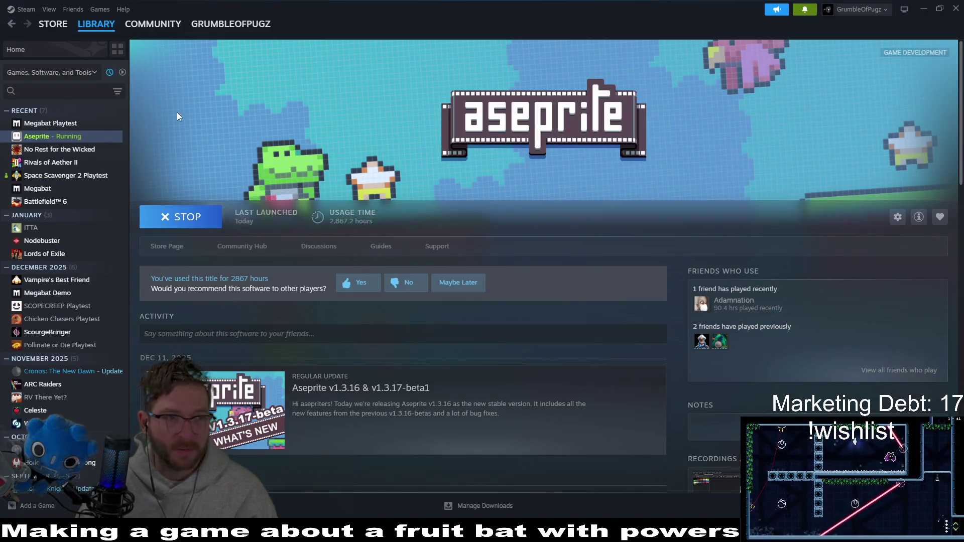
# - Find Pepper Grinder by searching 'pepper', open its store page and view the third screenshot
pyautogui.click(41, 92)
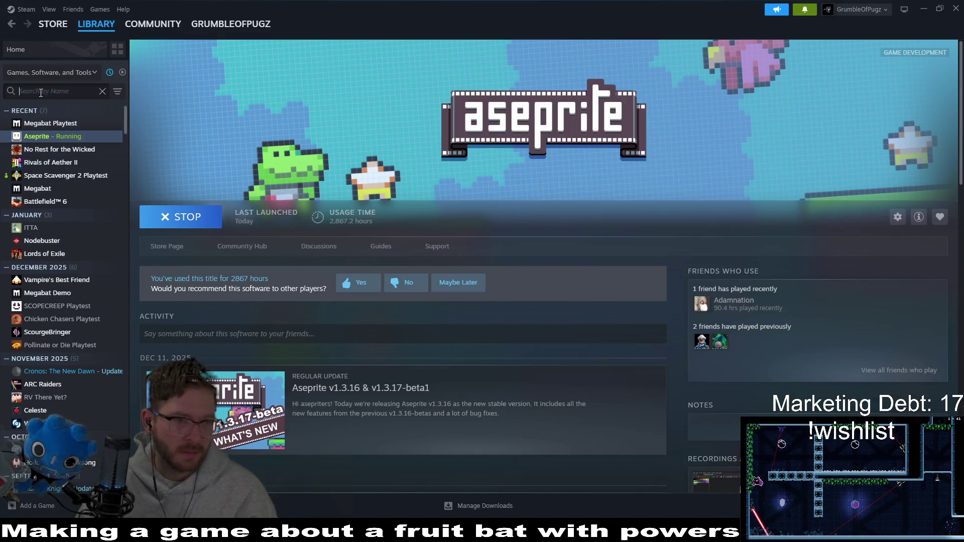
pyautogui.write('pepper')
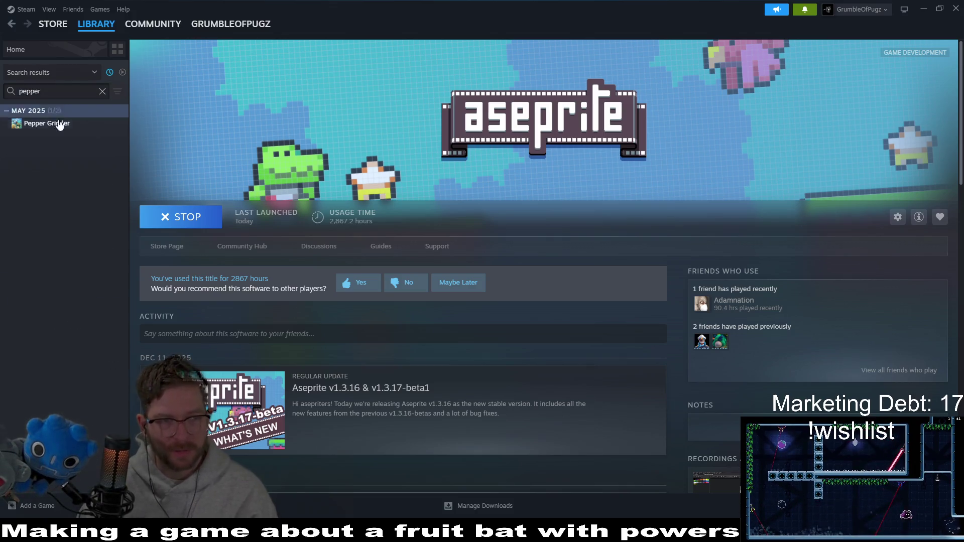
pyautogui.click(63, 129)
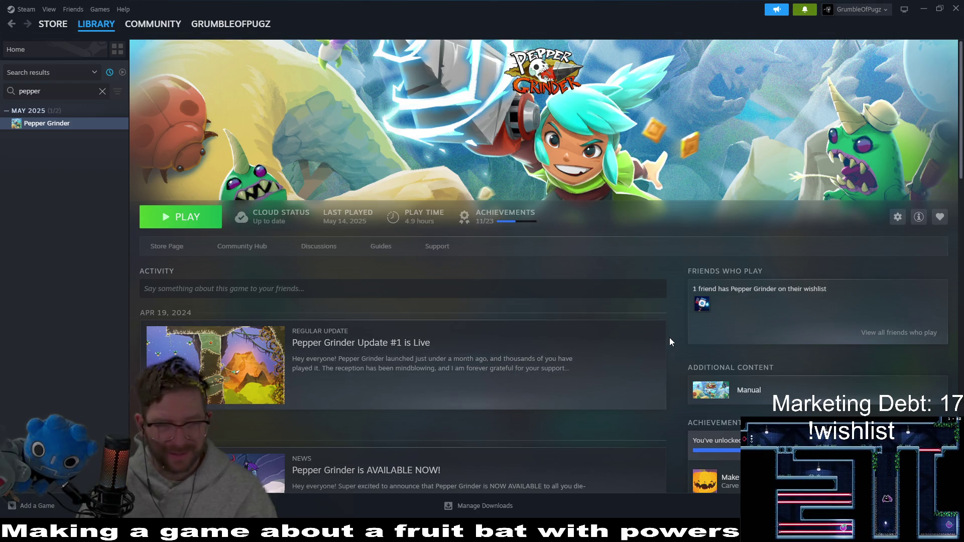
pyautogui.scroll(-5, 674, 336)
pyautogui.scroll(5, 674, 336)
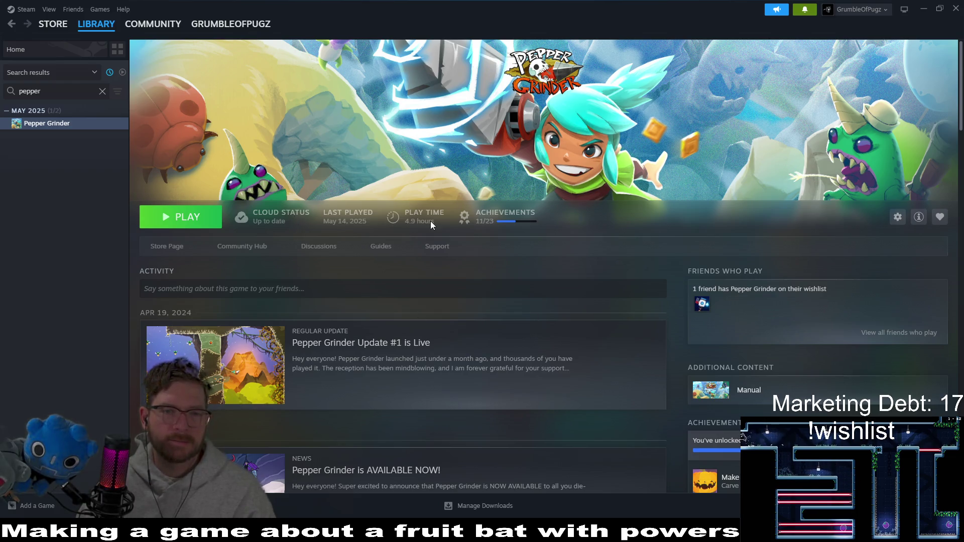
pyautogui.click(171, 246)
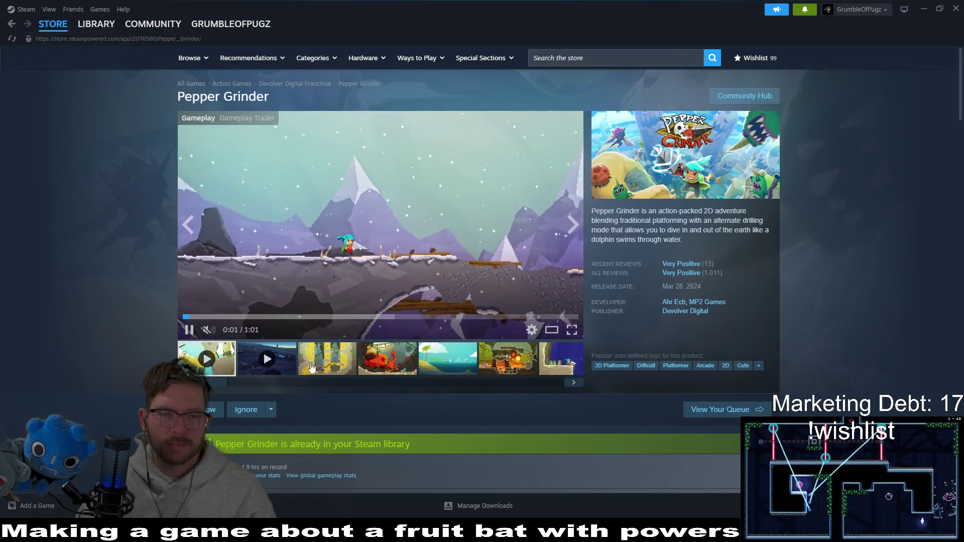
pyautogui.click(306, 366)
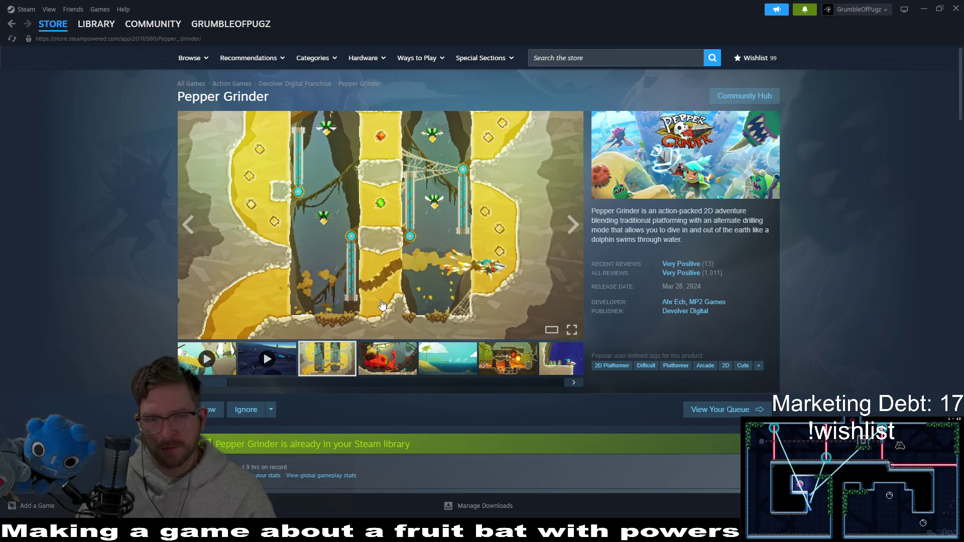
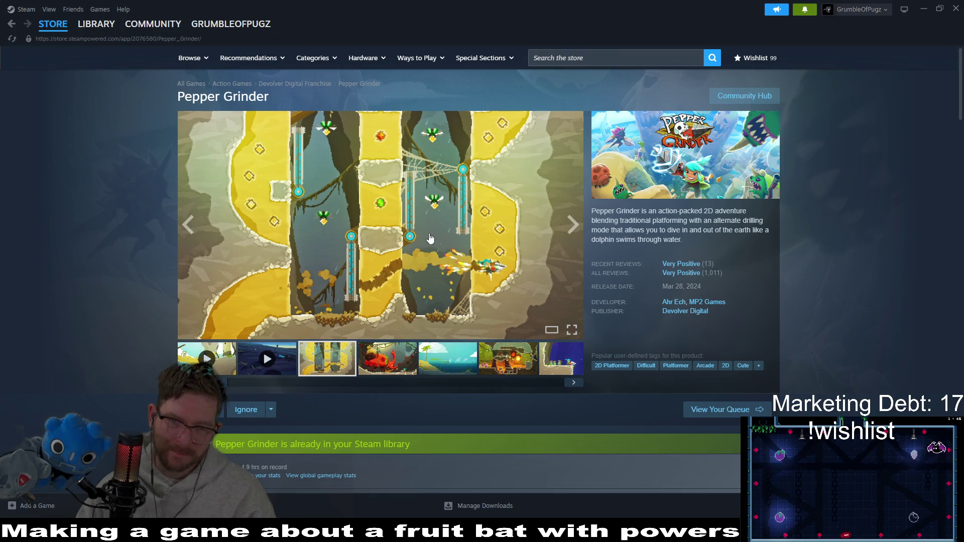
# - Page through the Pepper Grinder screenshots, past the beach scene, to the jungle screenshot
pyautogui.click(400, 371)
pyautogui.click(450, 359)
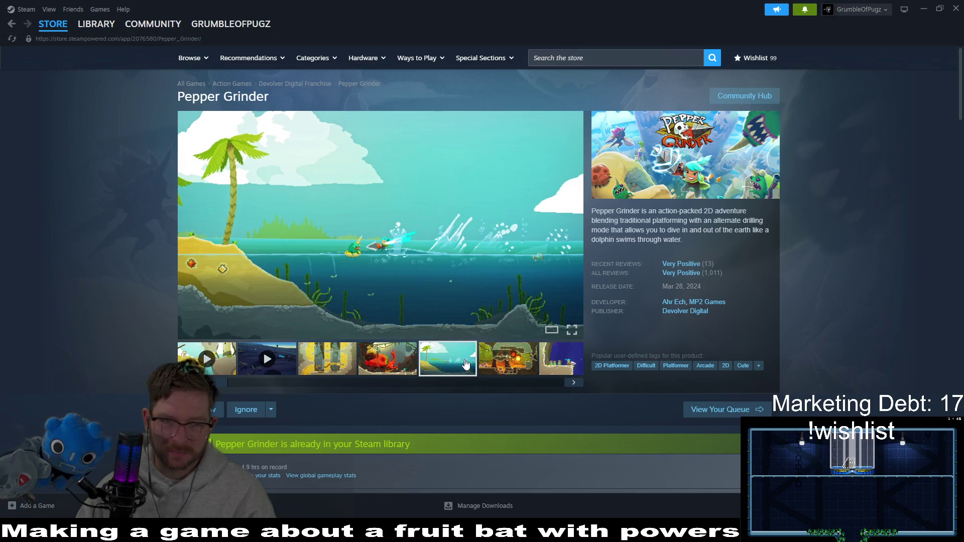
pyautogui.click(519, 367)
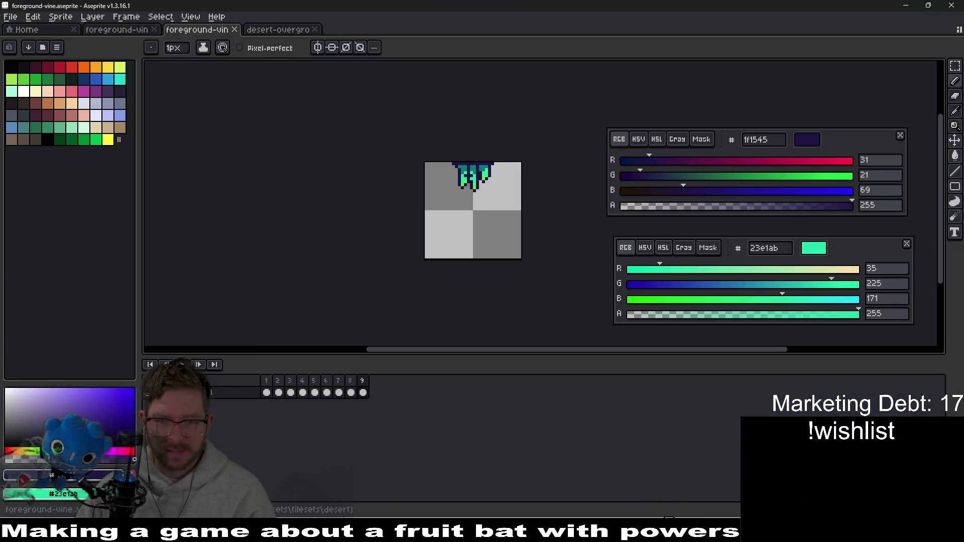
# - Quick-open Level_3_5.tscn by searching 'level_3_' in the project's scenes
pyautogui.hotkey('ctrl', 'shift', 'o')
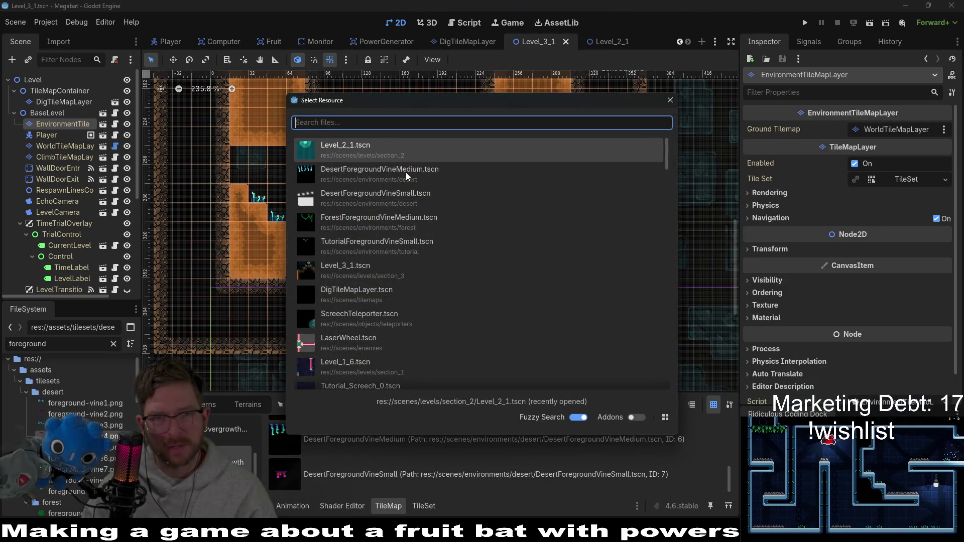
pyautogui.write('level_3_')
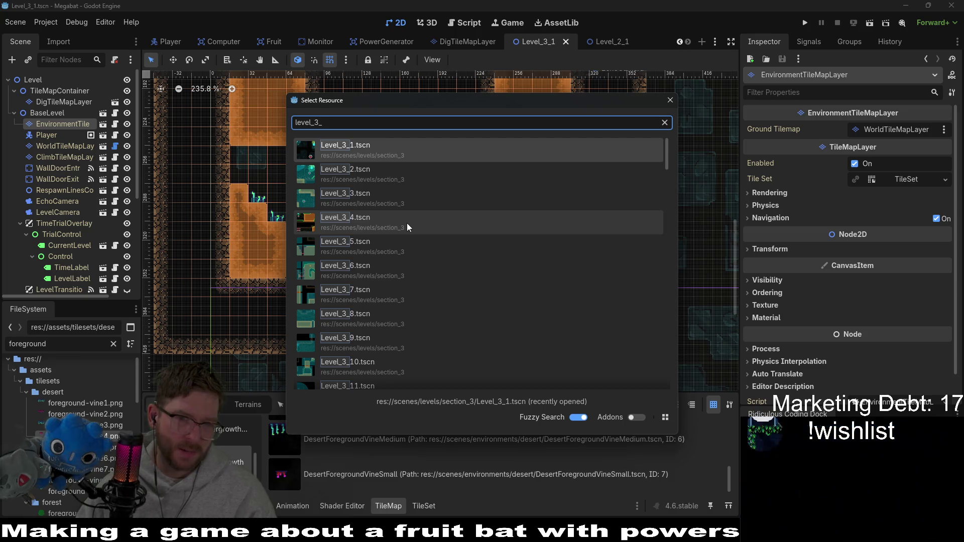
pyautogui.click(402, 258)
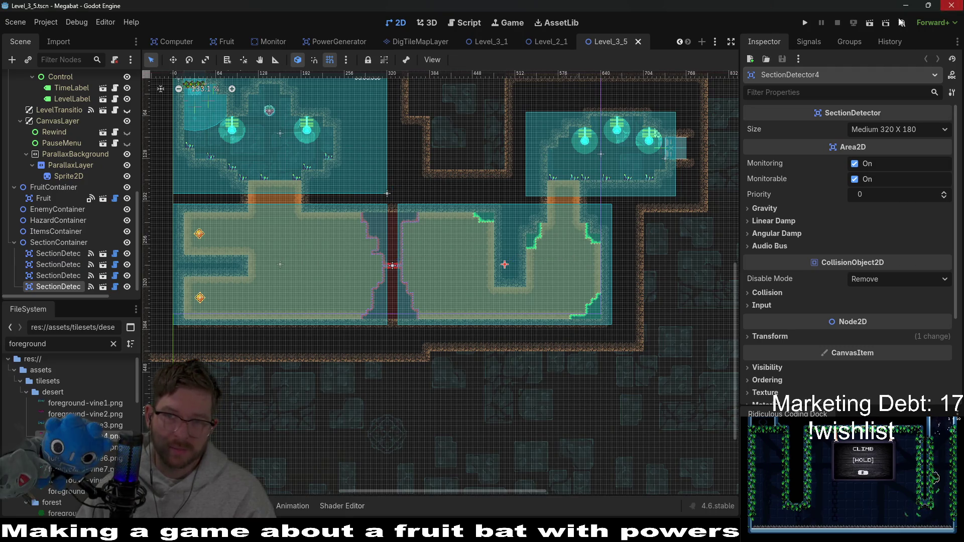
pyautogui.click(884, 24)
# - Run the current scene and fly the bat past the strawberry, collecting gems along the lower corridor
pyautogui.click(869, 24)
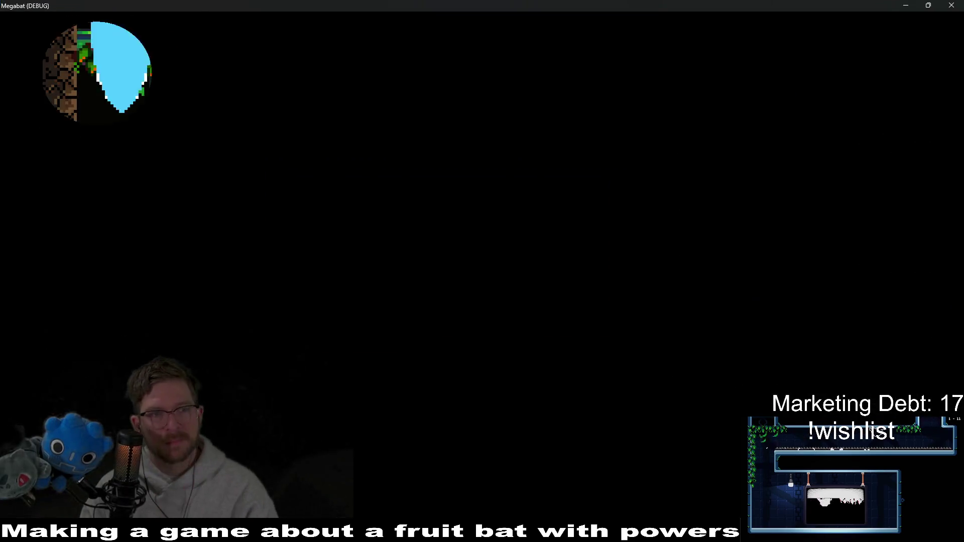
pyautogui.press('Right')
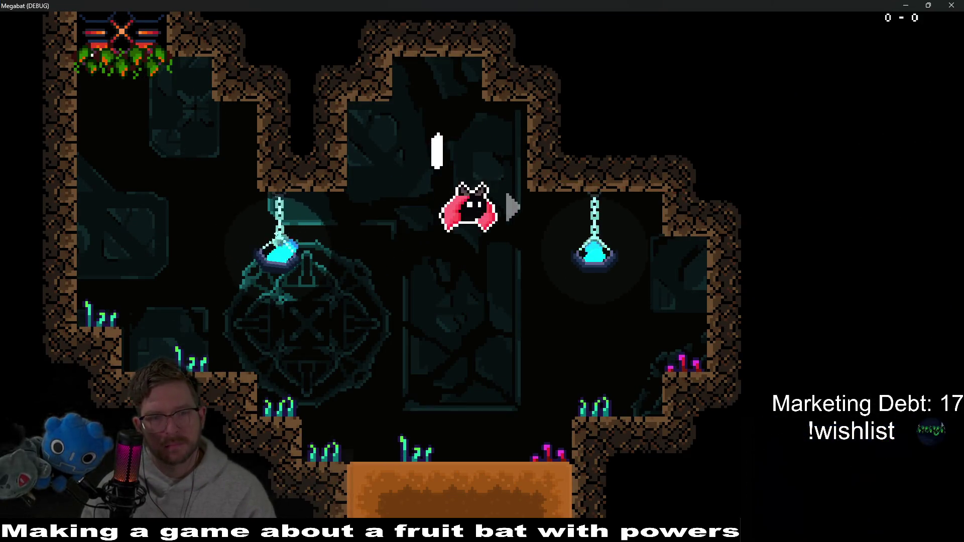
pyautogui.press('Left')
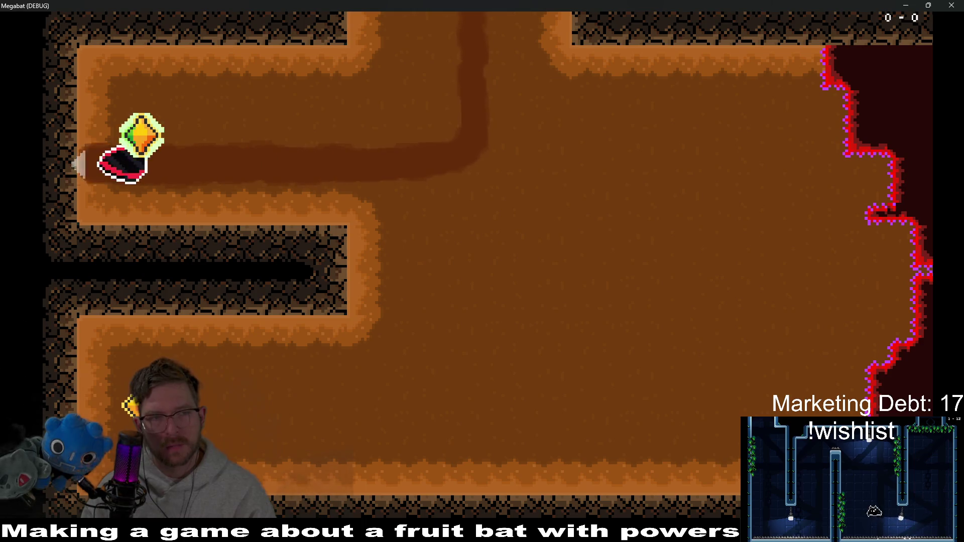
pyautogui.press('Right')
pyautogui.press('Down')
pyautogui.press('Left')
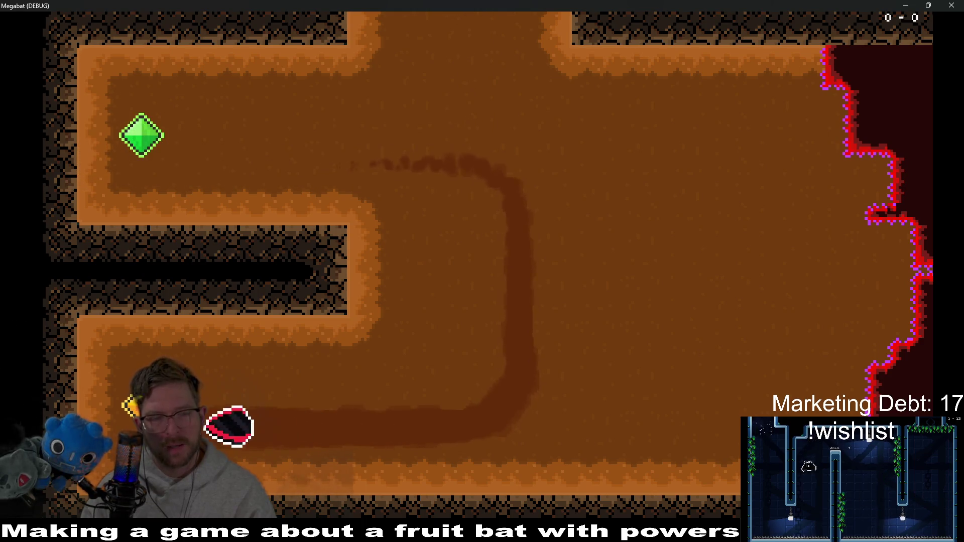
pyautogui.press('Right')
pyautogui.press('Left')
pyautogui.press('Down')
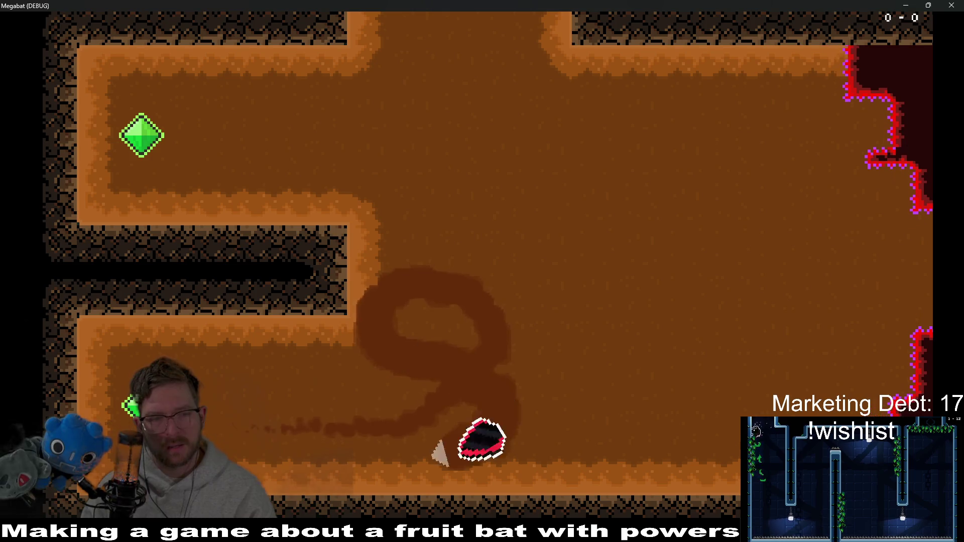
pyautogui.press('Left')
pyautogui.press('Right')
pyautogui.press('Left')
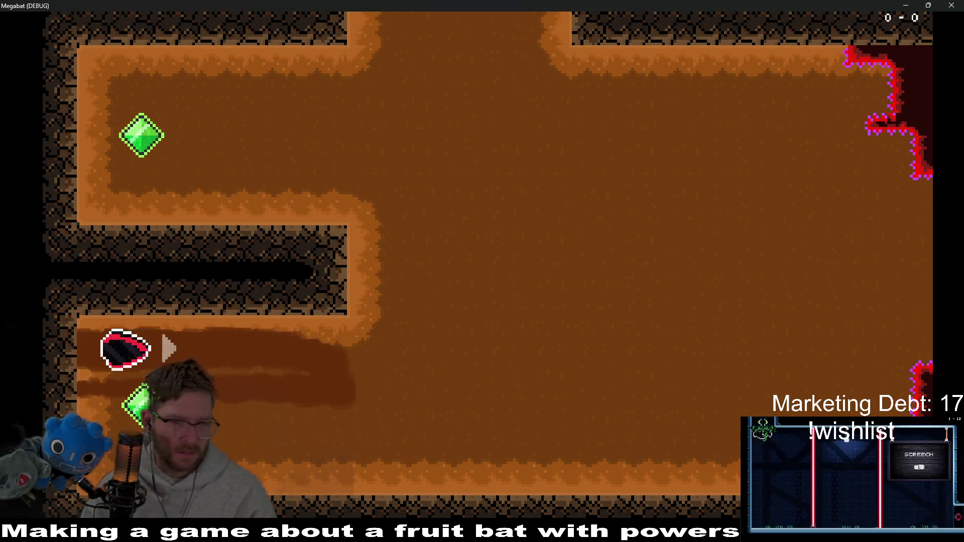
pyautogui.press('Right')
pyautogui.press('Left')
pyautogui.press('Up')
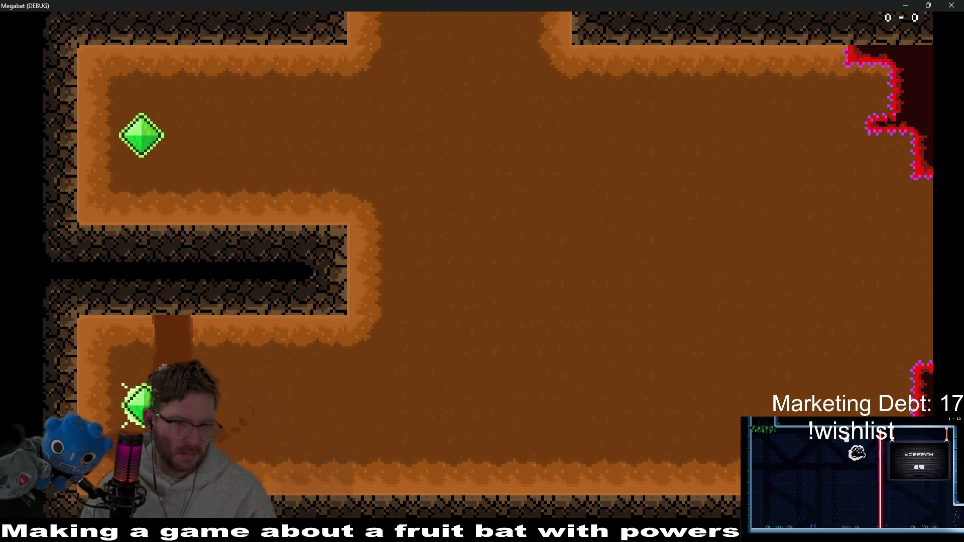
pyautogui.press('Right')
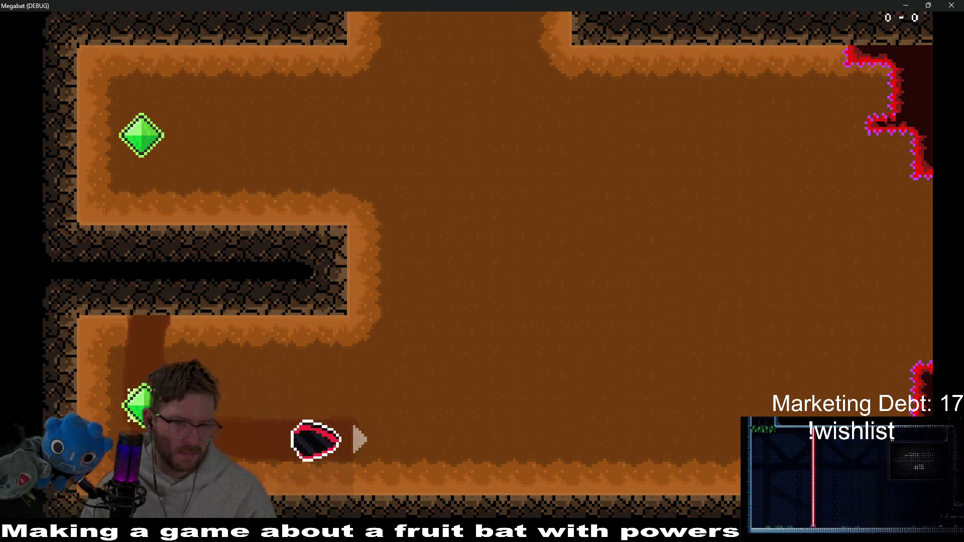
pyautogui.press('Up')
# - Steer the bat around the open cave to the upper-left and lower-left gems, circling mid-cave
pyautogui.press('Left')
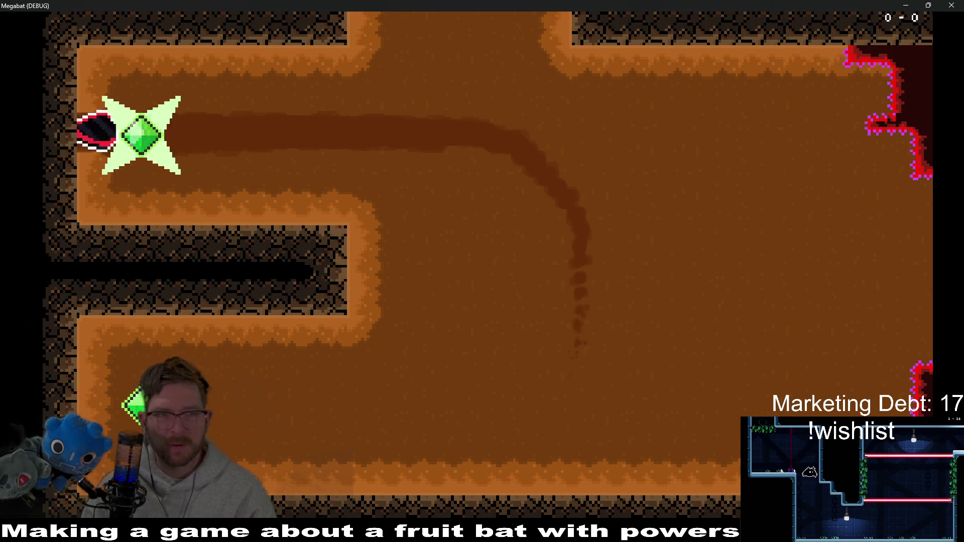
pyautogui.press('Right')
pyautogui.press('Left')
pyautogui.press('Right')
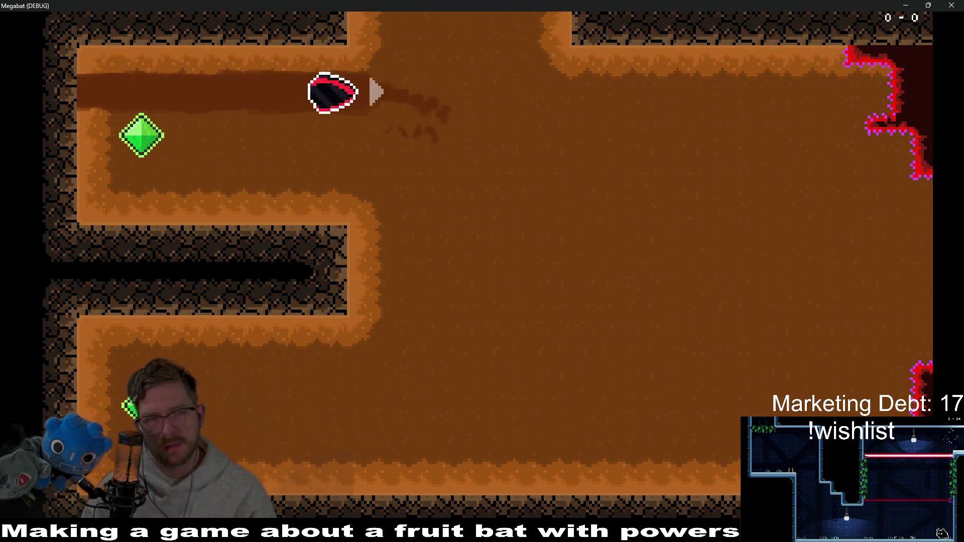
pyautogui.press('Down')
pyautogui.press('Left')
pyautogui.press('Right')
pyautogui.press('Up')
pyautogui.press('Left')
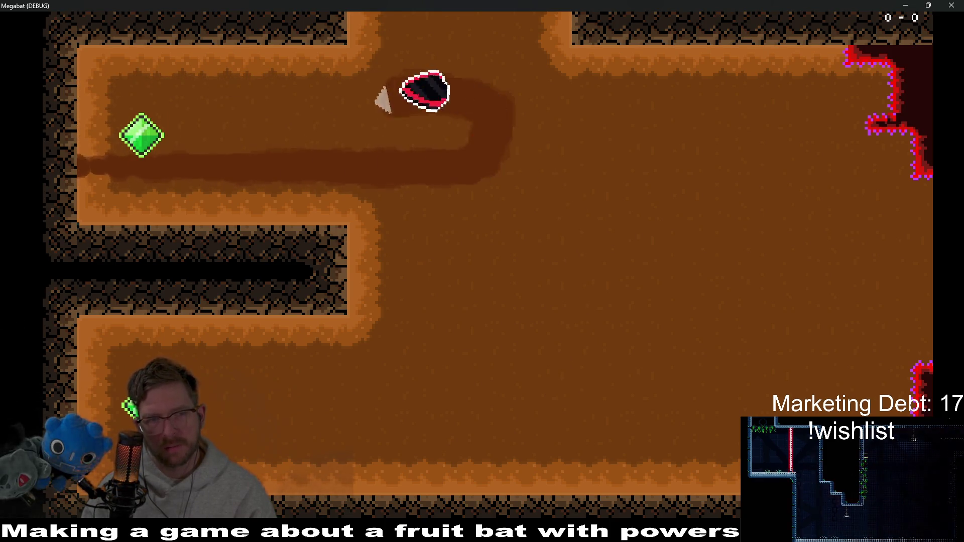
pyautogui.press('Right')
pyautogui.press('Down')
pyautogui.press('Left')
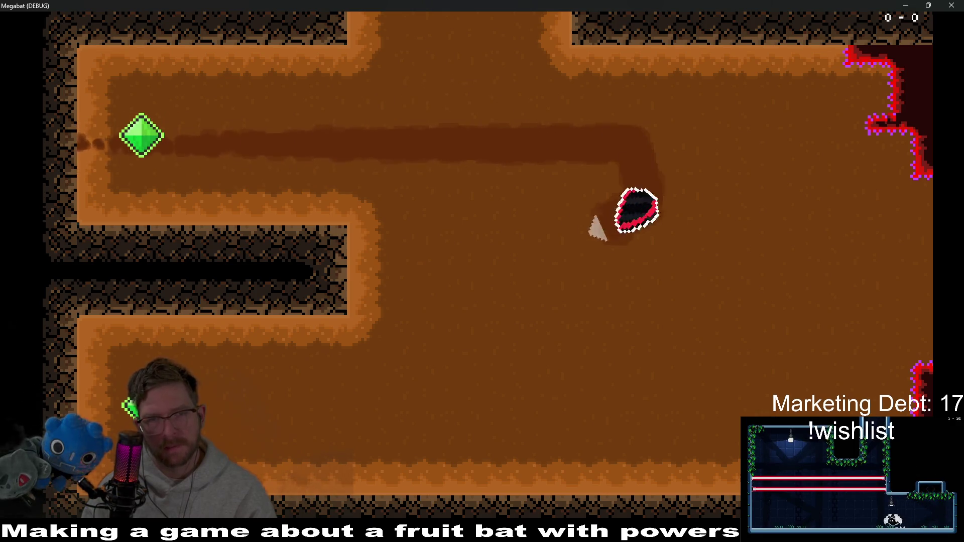
pyautogui.press('Right')
pyautogui.press('Down')
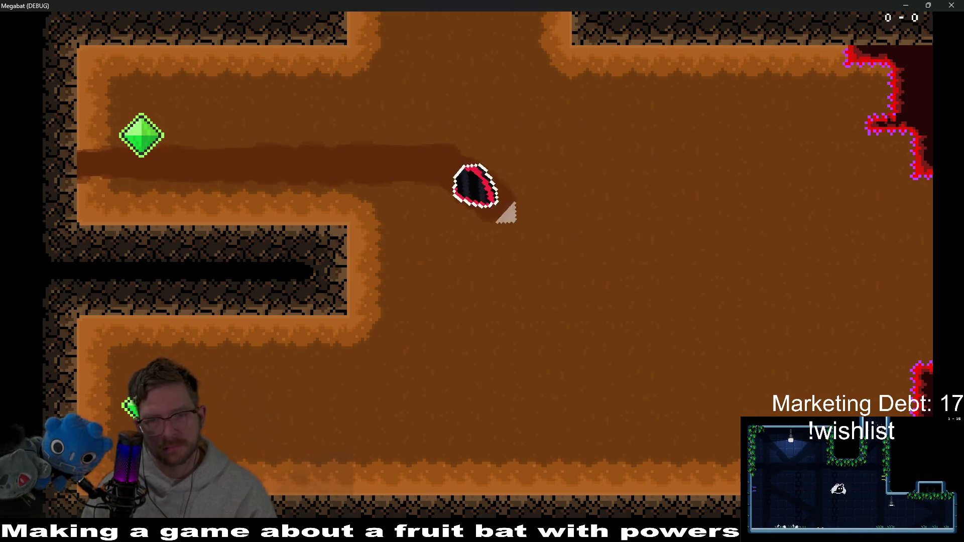
pyautogui.press('Right')
pyautogui.press('Left')
pyautogui.press('Up')
pyautogui.press('Right')
pyautogui.press('Down')
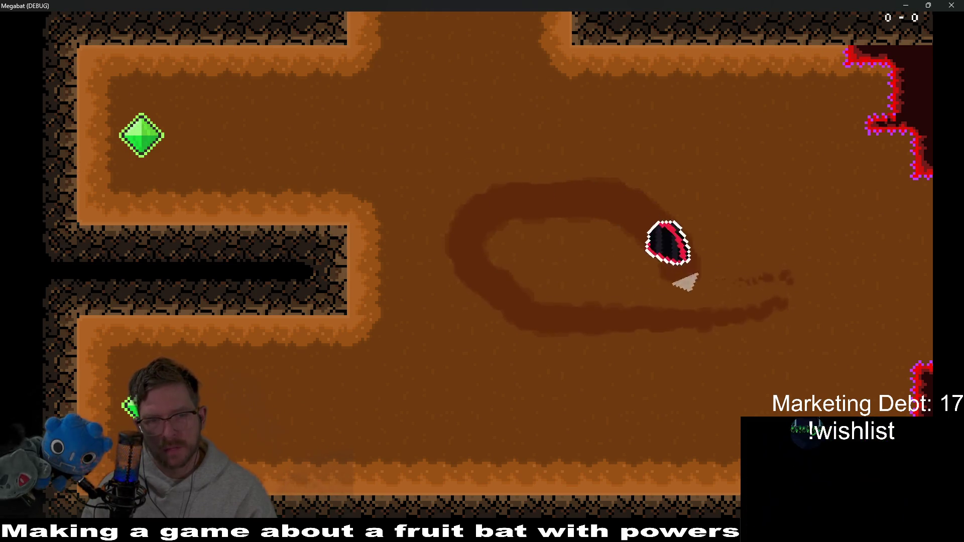
pyautogui.press('Left')
pyautogui.press('Up')
pyautogui.press('Right')
pyautogui.press('Down')
pyautogui.press('Left')
# - Fly the bat right into the teal cave room, land it, and minimize the game
pyautogui.press('Up')
pyautogui.press('Right')
pyautogui.press('Down')
pyautogui.press('Right')
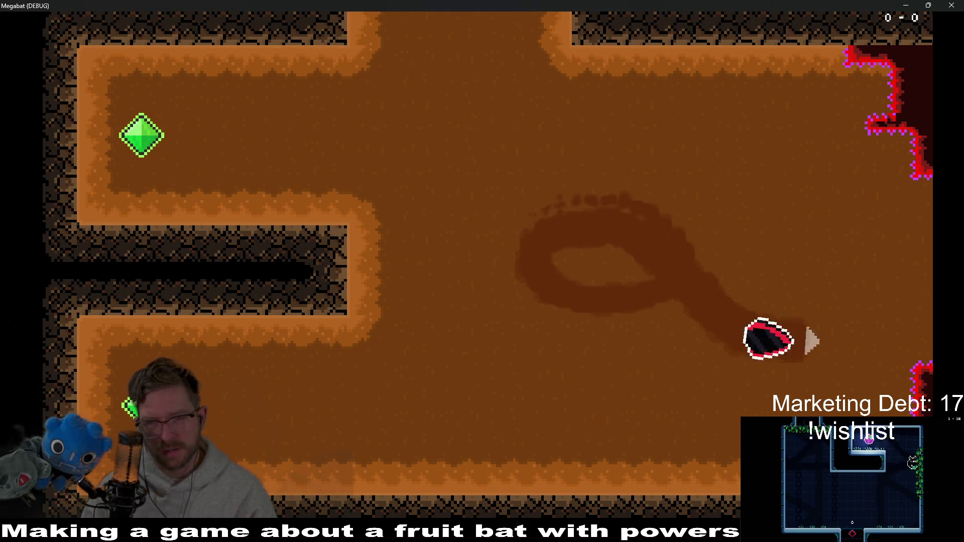
pyautogui.press('Up')
pyautogui.press('Left')
pyautogui.press('Down')
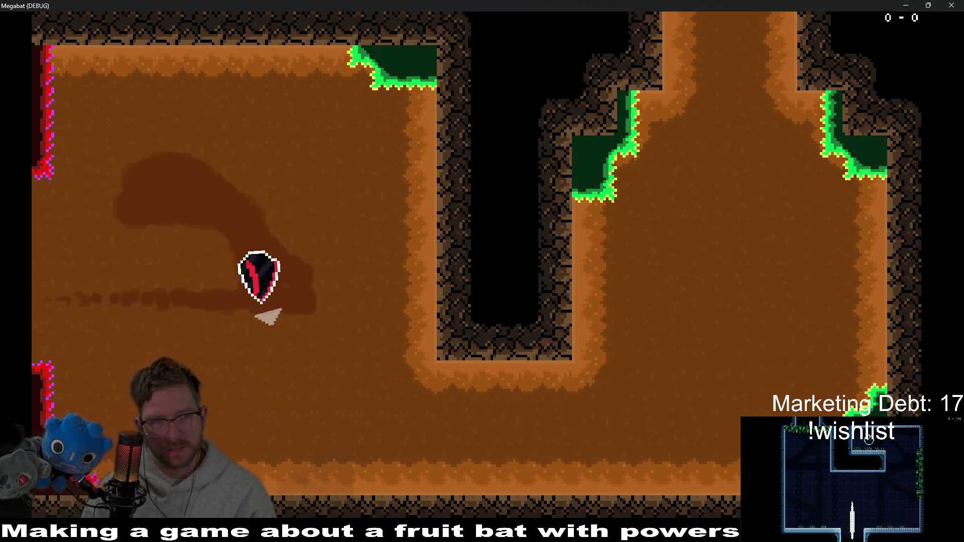
pyautogui.press('Right')
pyautogui.press('Up')
pyautogui.press('Down')
pyautogui.press('Right')
pyautogui.press('Up')
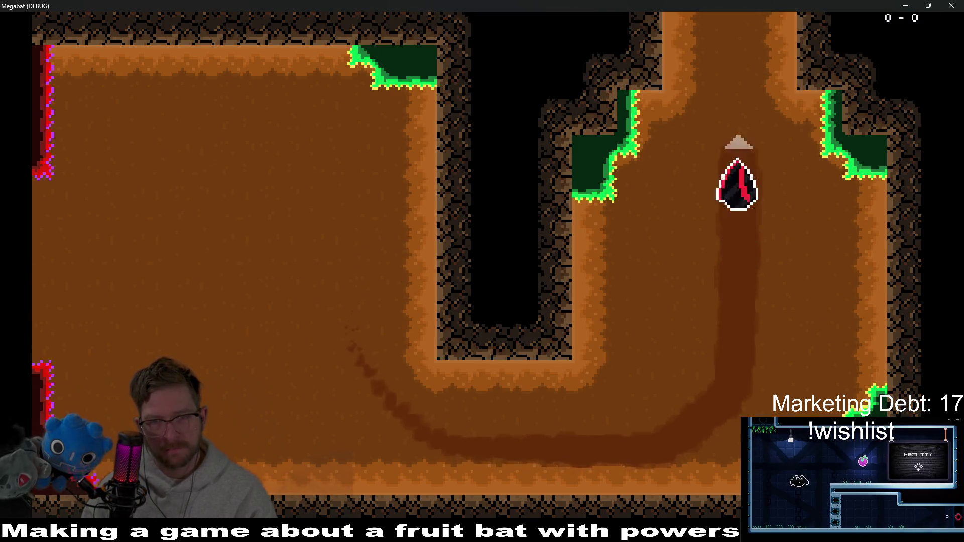
pyautogui.press('Down')
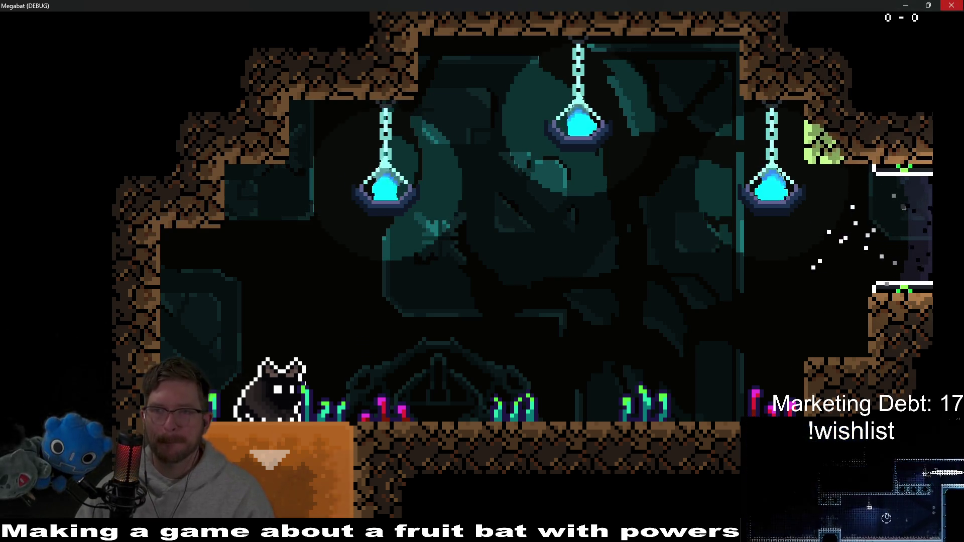
pyautogui.click(904, 6)
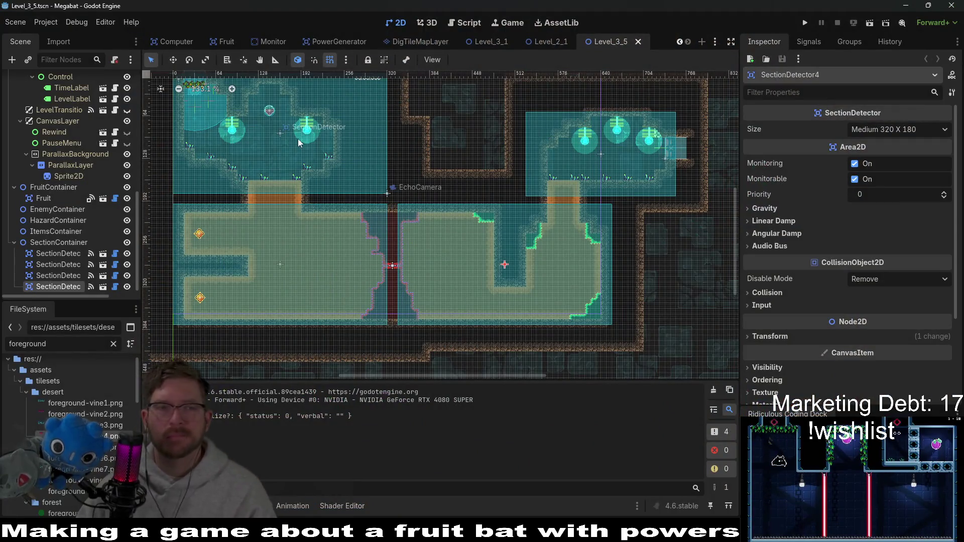
# - Open the DoorCrystalKey scene and darken the ColorRect tint to a dim red
pyautogui.scroll(5, 412, 125)
pyautogui.doubleClick(411, 148)
pyautogui.moveTo(828, 317)
pyautogui.mouseDown()
pyautogui.moveTo(855, 317)
pyautogui.moveTo(821, 322)
pyautogui.moveTo(841, 319)
pyautogui.moveTo(832, 320)
pyautogui.mouseUp()
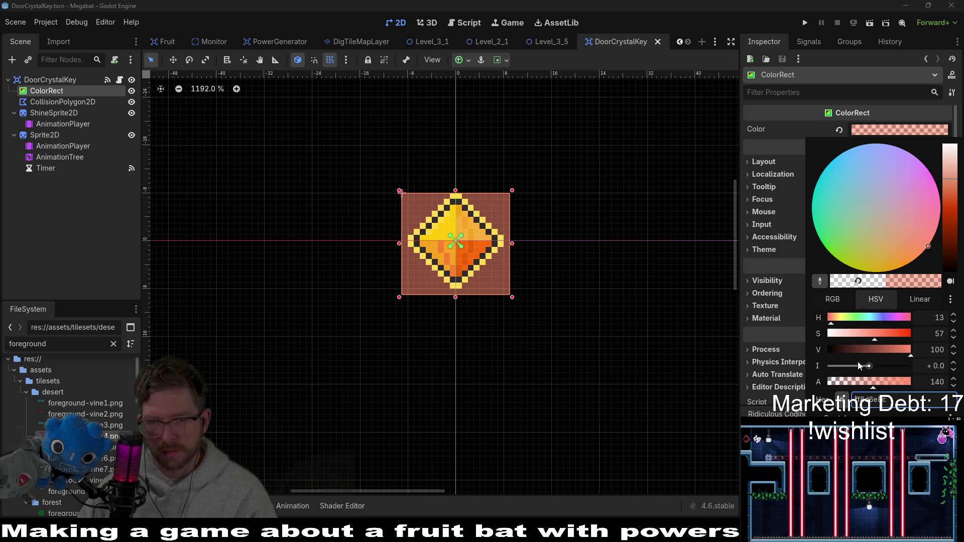
pyautogui.click(885, 350)
pyautogui.moveTo(889, 349)
pyautogui.mouseDown()
pyautogui.moveTo(898, 349)
pyautogui.moveTo(857, 366)
pyautogui.mouseUp()
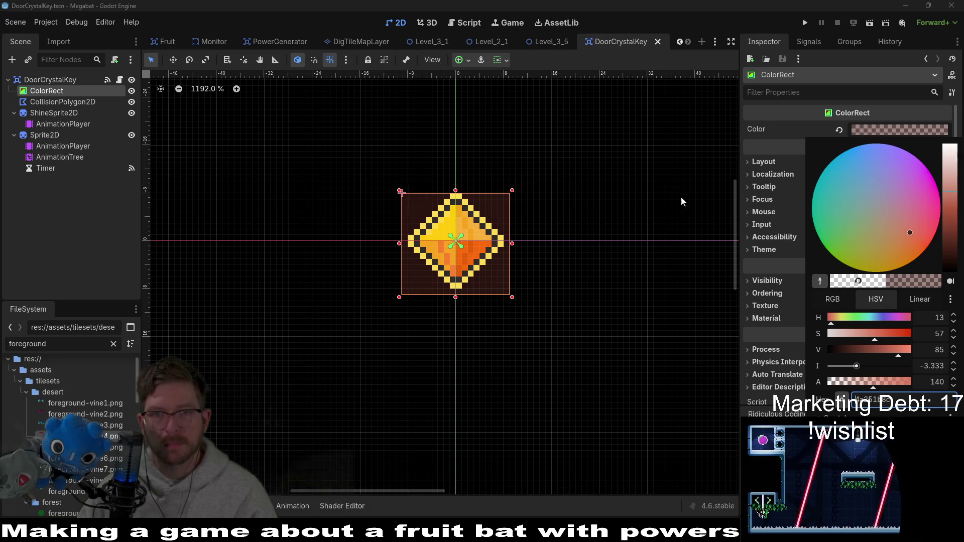
pyautogui.click(548, 49)
# - Check the crystal in Level_3_5, then lower the ColorRect tint's alpha to 37
pyautogui.moveTo(543, 49)
pyautogui.mouseDown()
pyautogui.moveTo(485, 64)
pyautogui.moveTo(443, 306)
pyautogui.moveTo(427, 294)
pyautogui.mouseUp()
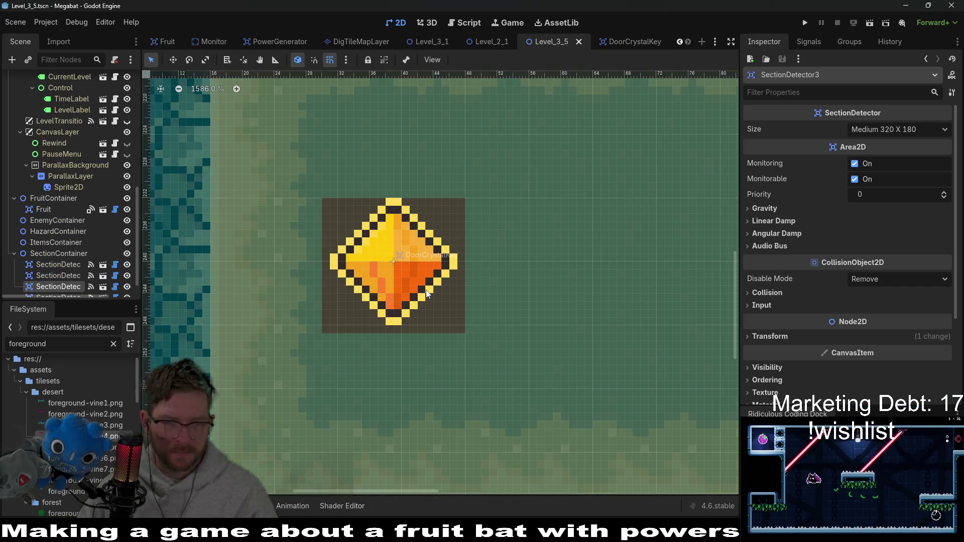
pyautogui.click(623, 41)
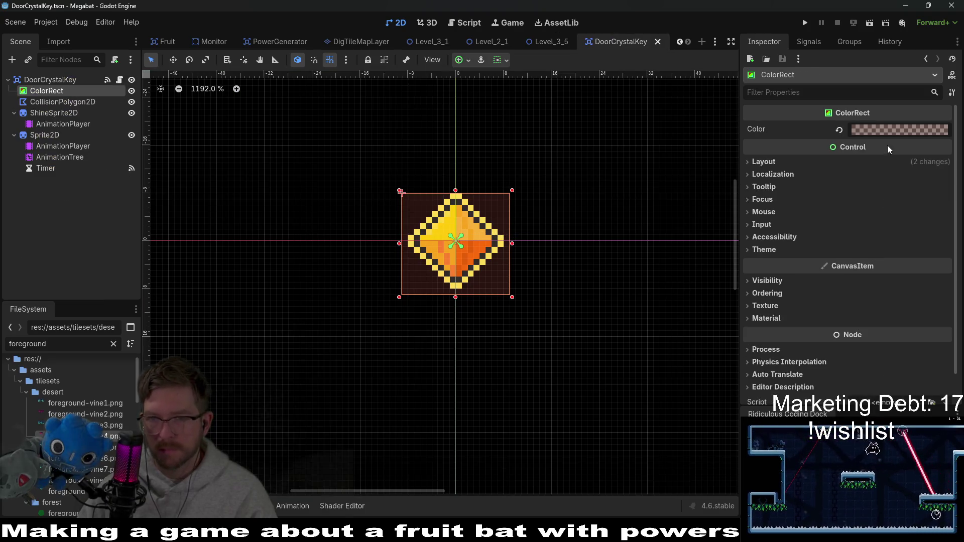
pyautogui.click(899, 130)
pyautogui.moveTo(861, 392); pyautogui.dragTo(840, 386)
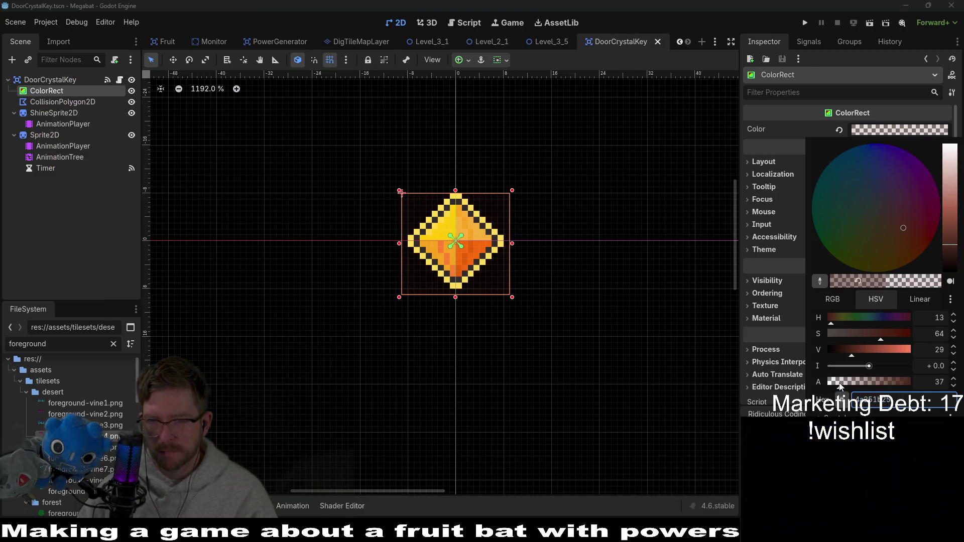
pyautogui.click(566, 47)
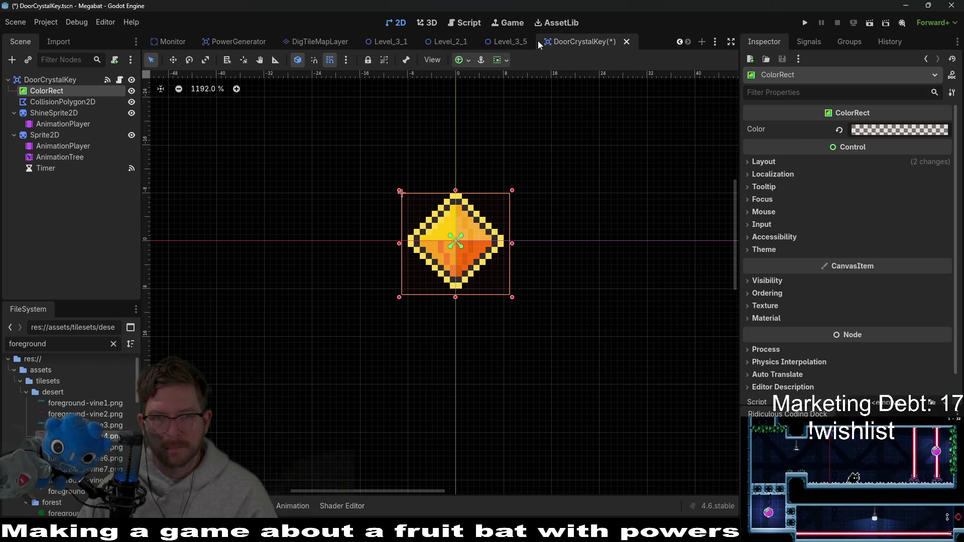
# - Return to the Level_3_5 scene, then switch to Steam's Pepper Grinder store page
pyautogui.click(525, 43)
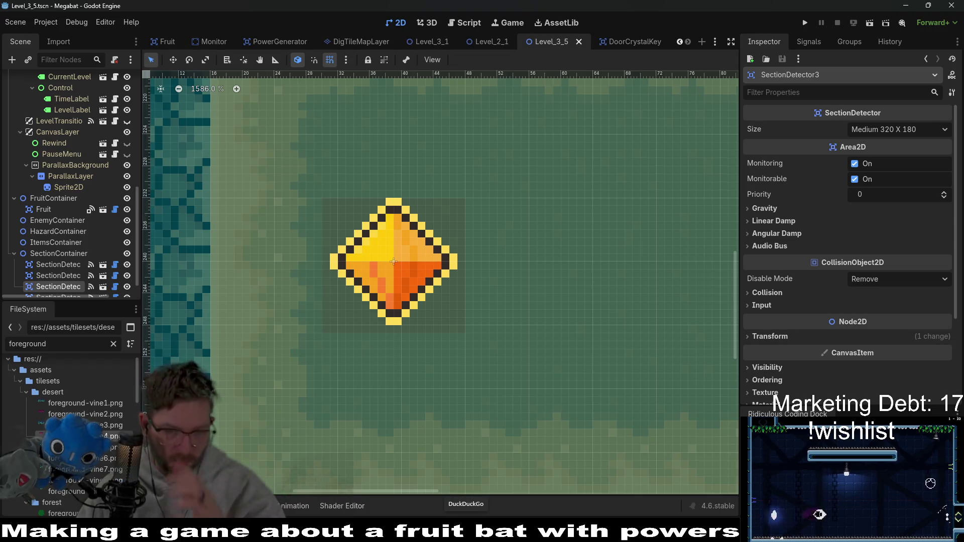
pyautogui.hotkey('alt', 'Tab')
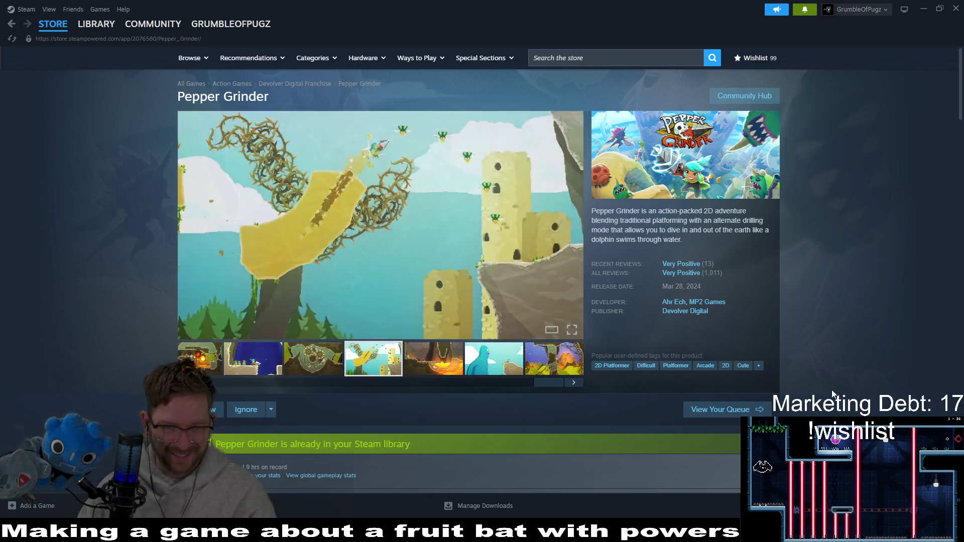
# - Delete the ColorRect node from the DoorCrystalKey scene and save it
pyautogui.hotkey('alt', 'Tab')
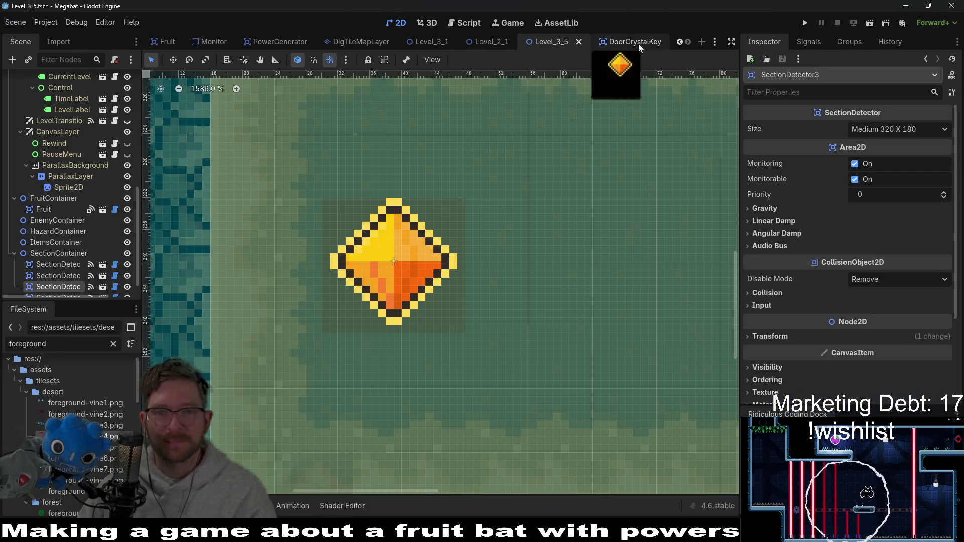
pyautogui.click(639, 46)
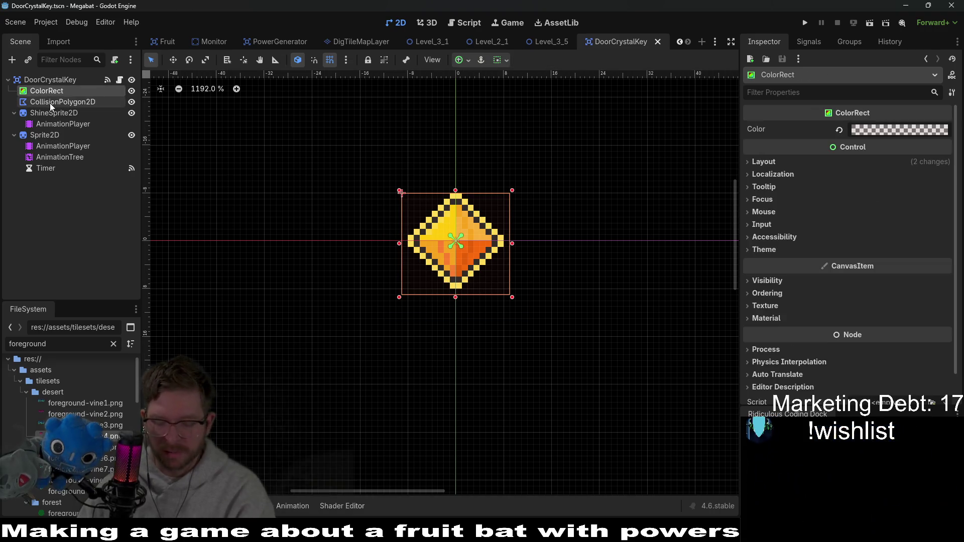
pyautogui.press('Delete')
pyautogui.press('Return')
pyautogui.hotkey('ctrl', 's')
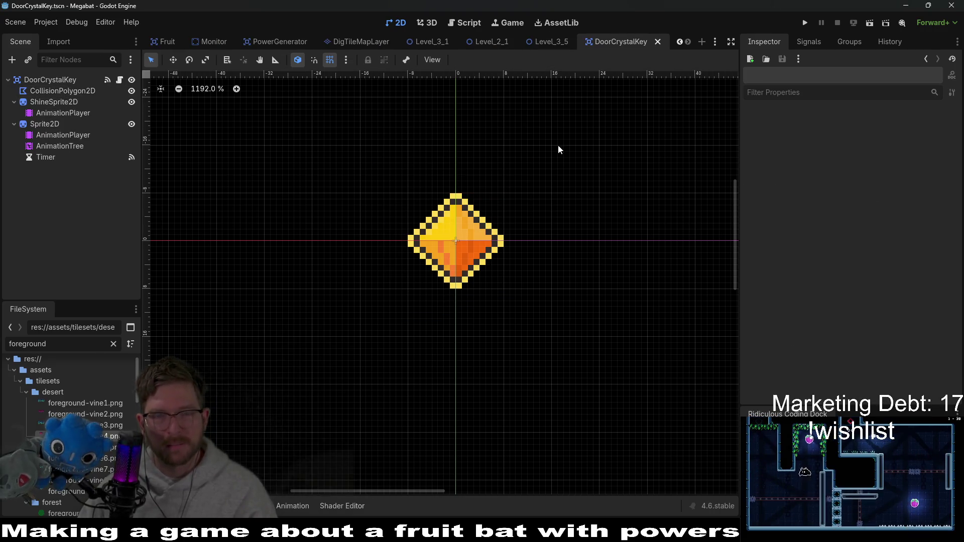
# - Inspect the DoorCrystalKey nodes, checking the crystal Sprite2D's 8×4 frame setup
pyautogui.click(546, 40)
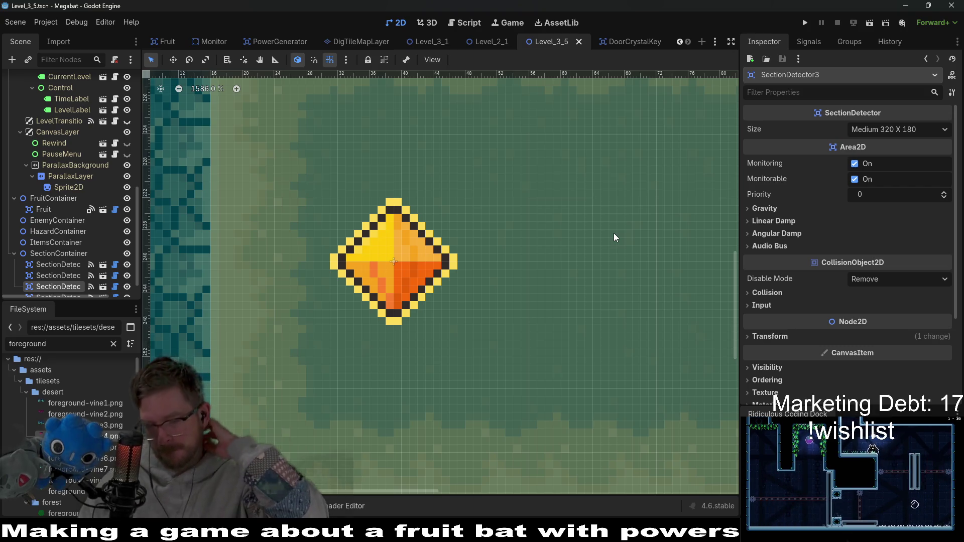
pyautogui.click(623, 42)
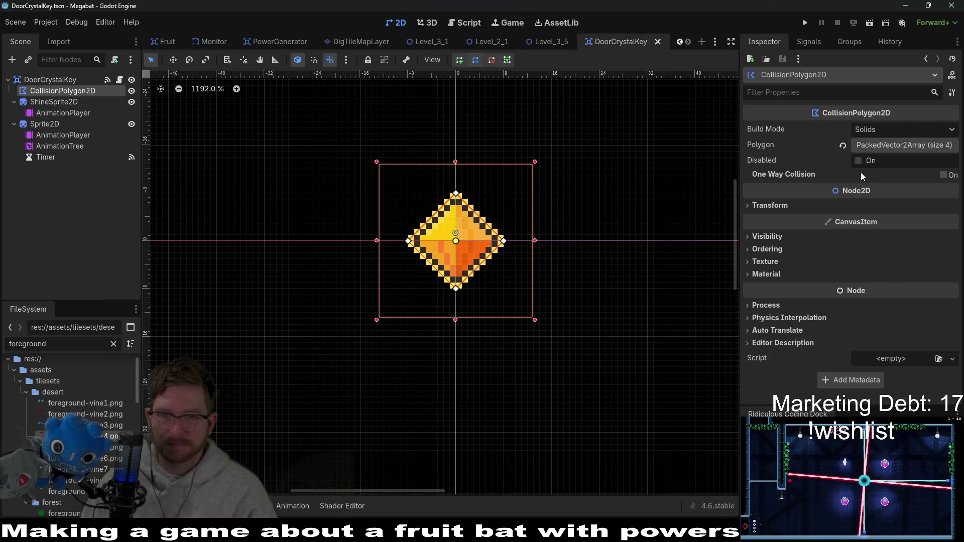
pyautogui.click(54, 102)
pyautogui.click(62, 91)
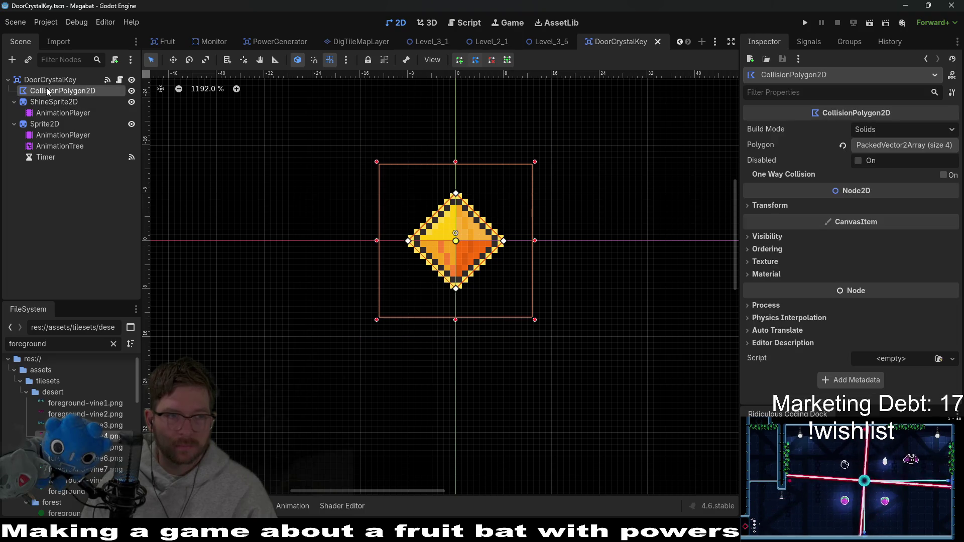
pyautogui.click(48, 124)
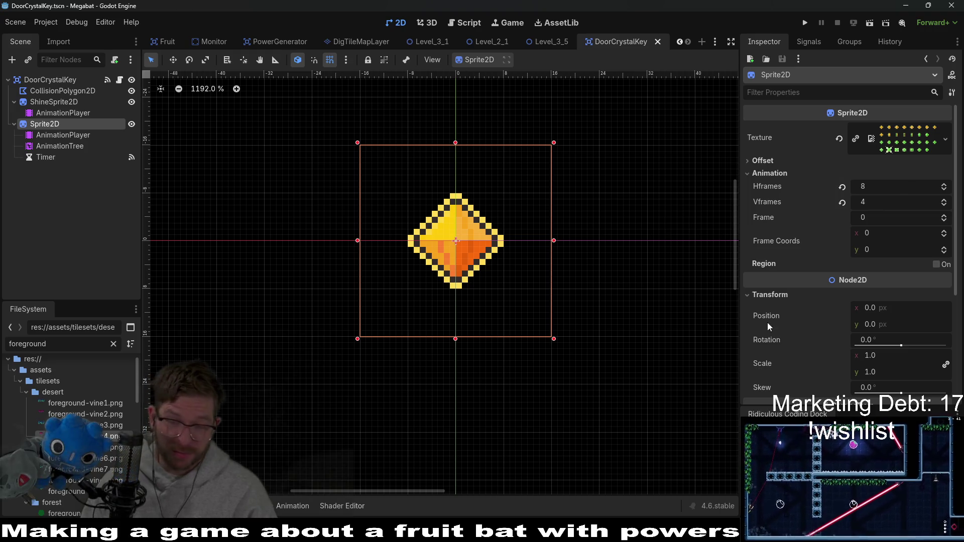
pyautogui.hotkey('alt', 'Tab')
# - Navigate up to the objects/door folder and open door-crystal.aseprite
pyautogui.click(10, 17)
pyautogui.click(20, 40)
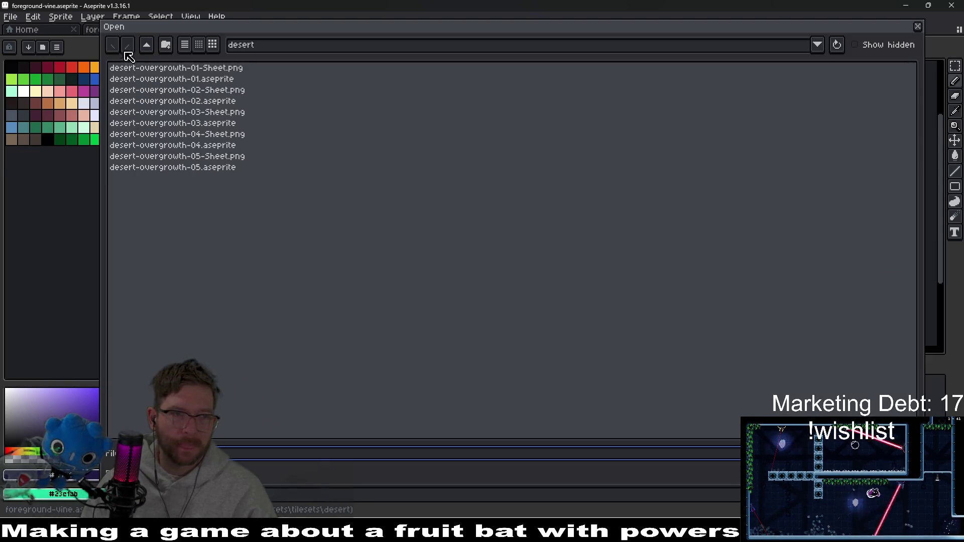
pyautogui.click(146, 46)
pyautogui.click(147, 49)
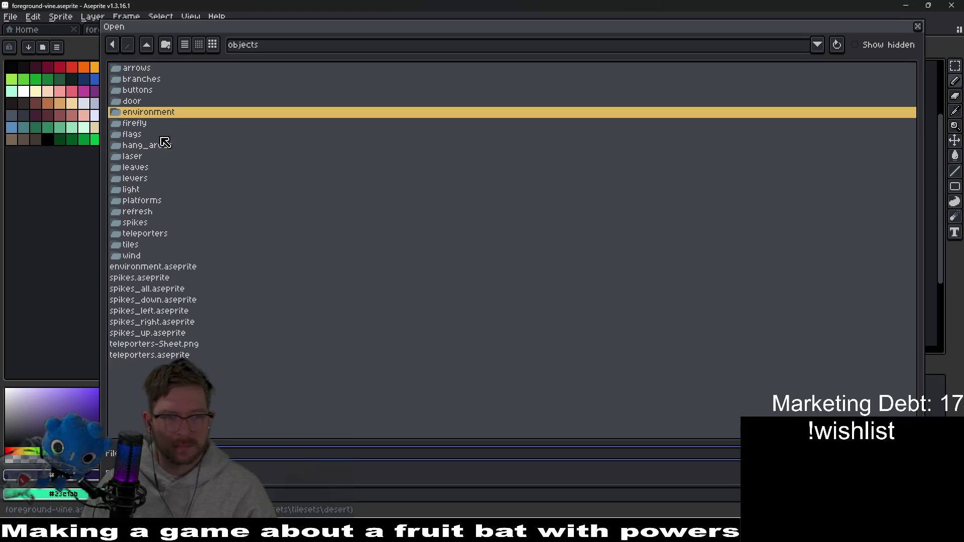
pyautogui.doubleClick(150, 102)
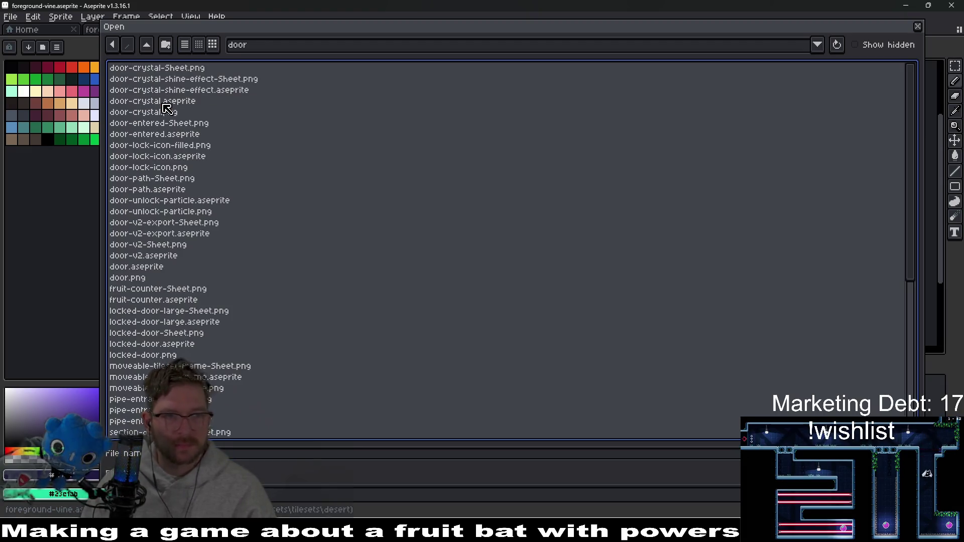
pyautogui.click(195, 102)
pyautogui.doubleClick(196, 103)
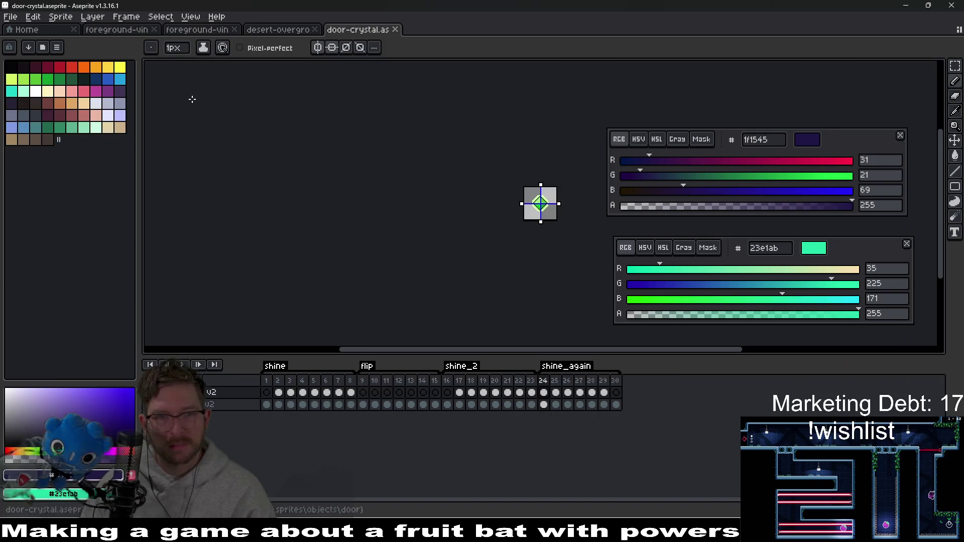
# - Add a new empty layer beneath the crystal layers and rename it imbedded_dirt
pyautogui.rightClick(259, 408)
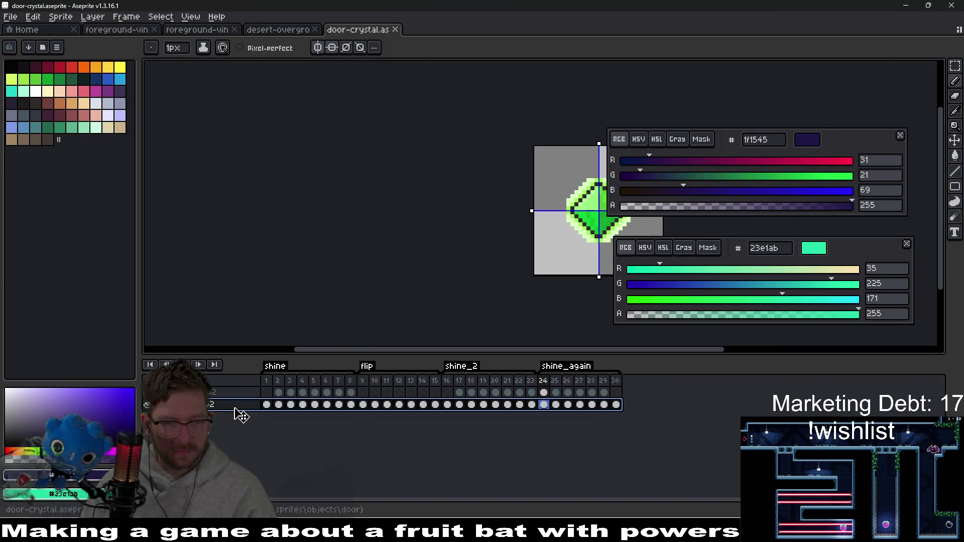
pyautogui.moveTo(302, 431)
pyautogui.click(353, 431)
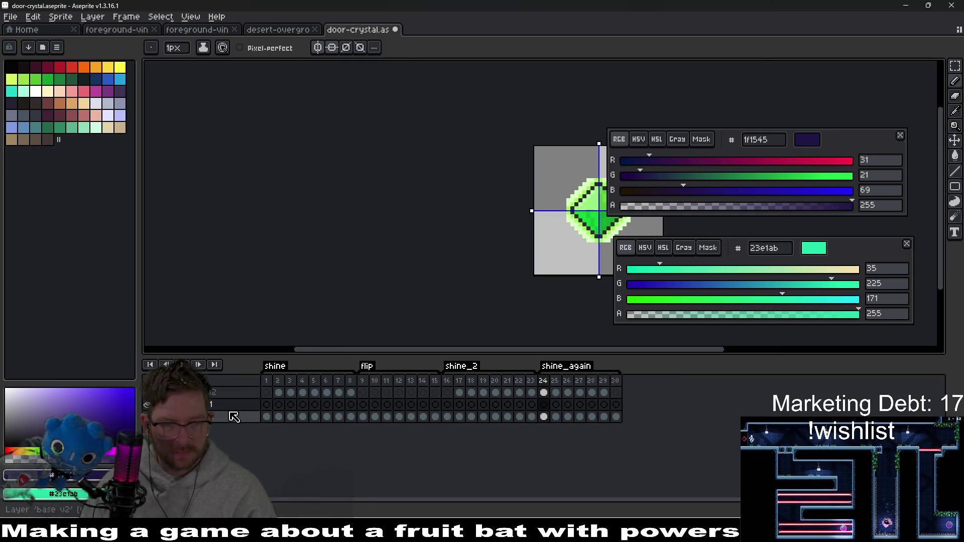
pyautogui.click(229, 417)
pyautogui.moveTo(232, 418); pyautogui.dragTo(234, 405)
pyautogui.click(228, 418)
pyautogui.doubleClick(221, 420)
pyautogui.write('imbedded')
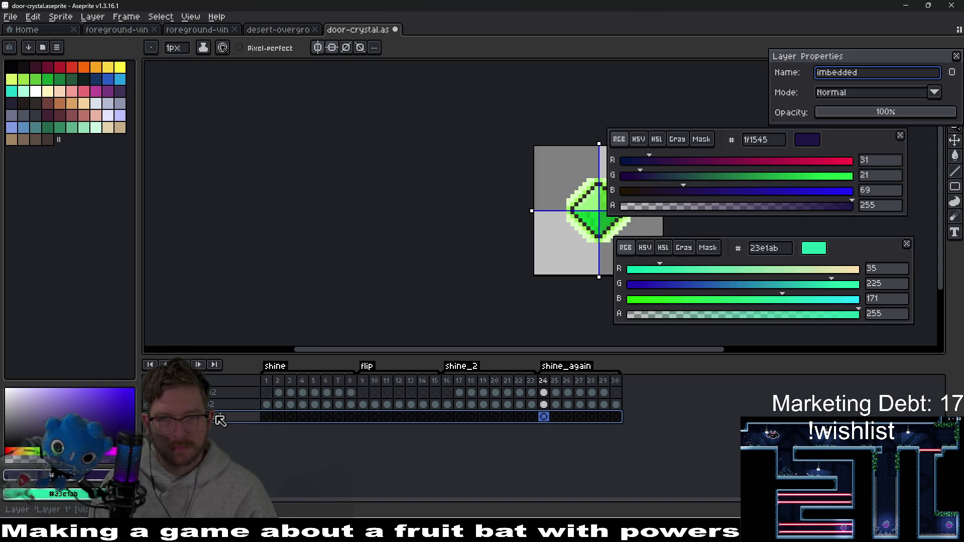
pyautogui.write('_')
pyautogui.press('BackSpace')
pyautogui.press('BackSpace')
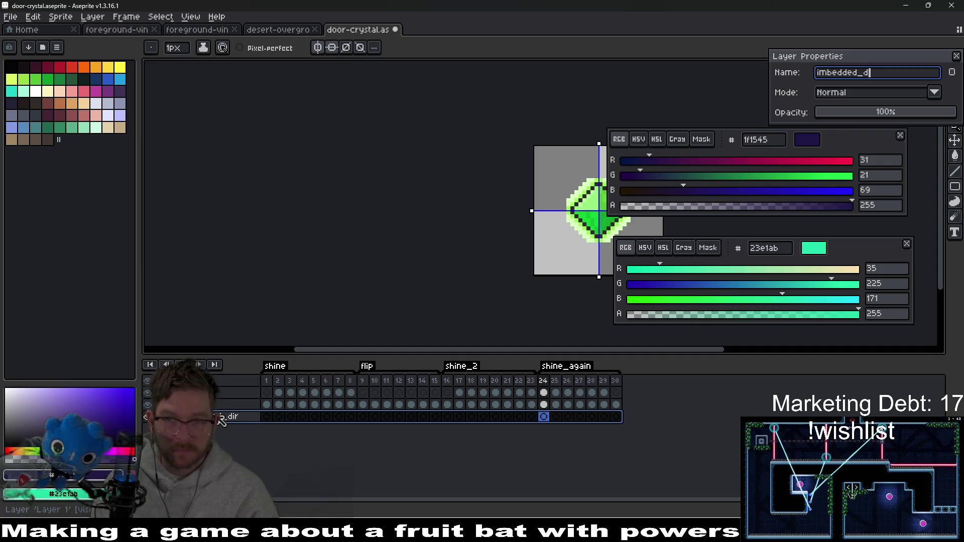
pyautogui.press('Return')
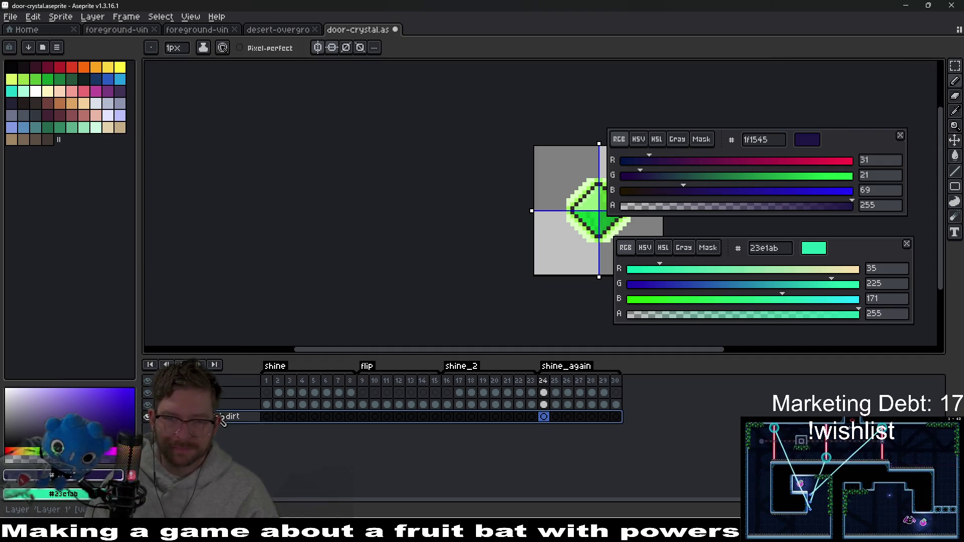
pyautogui.moveTo(567, 229); pyautogui.dragTo(430, 247)
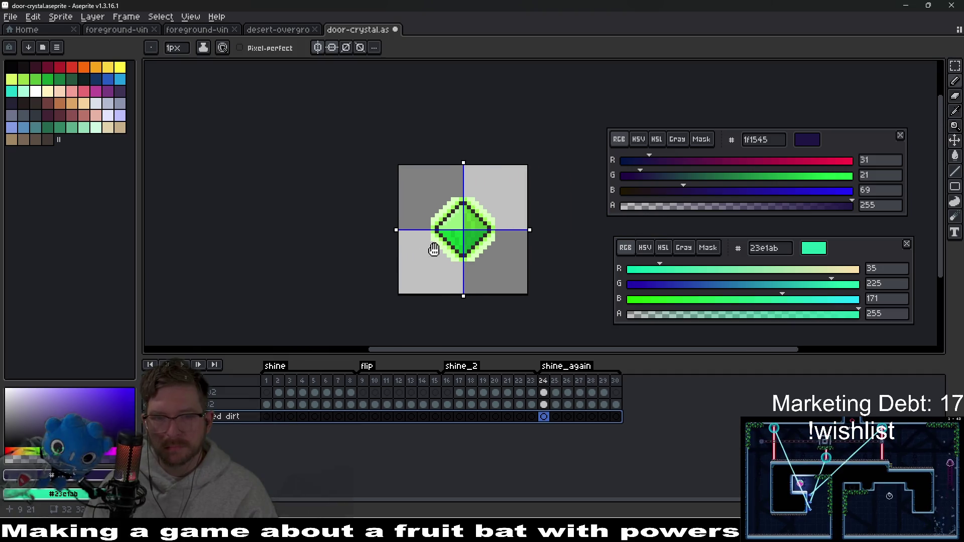
# - Undo a stray pixel, draw a mirrored beige (e4d2aa) halo line below the crystal, then turn mirroring off
pyautogui.click(266, 417)
pyautogui.scroll(1, 470, 256)
pyautogui.scroll(5, 470, 256)
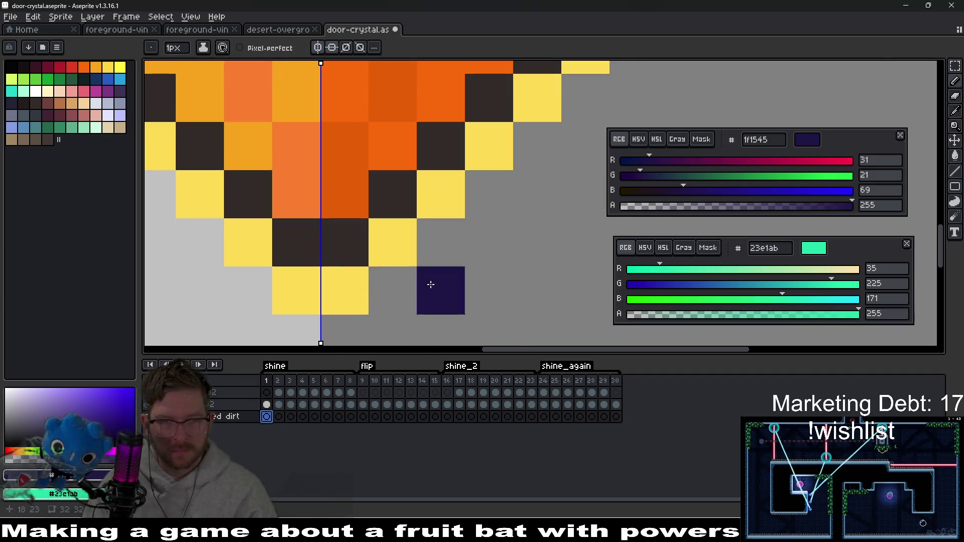
pyautogui.hotkey('ctrl', 'z')
pyautogui.click(108, 128)
pyautogui.scroll(-2, 380, 246)
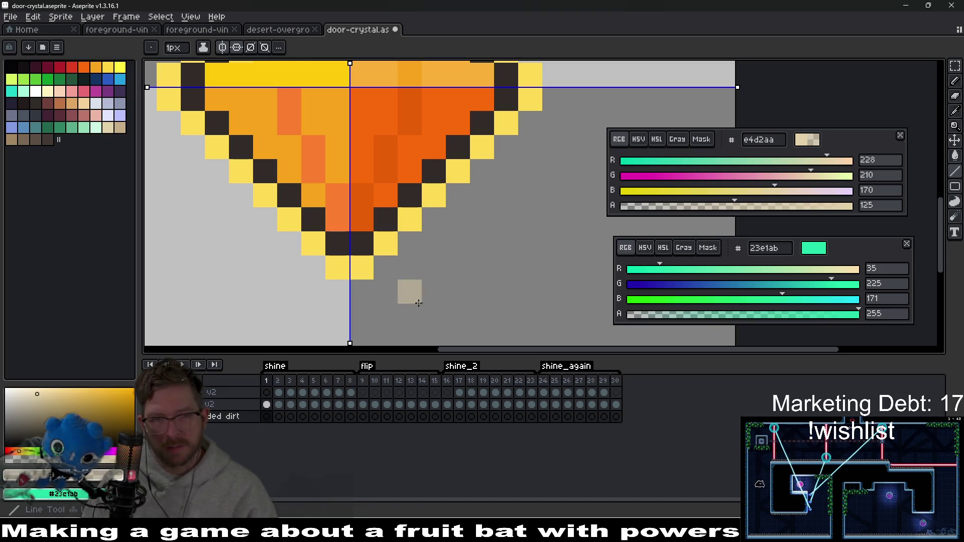
pyautogui.moveTo(355, 300)
pyautogui.mouseDown()
pyautogui.moveTo(489, 206)
pyautogui.moveTo(555, 100)
pyautogui.mouseUp()
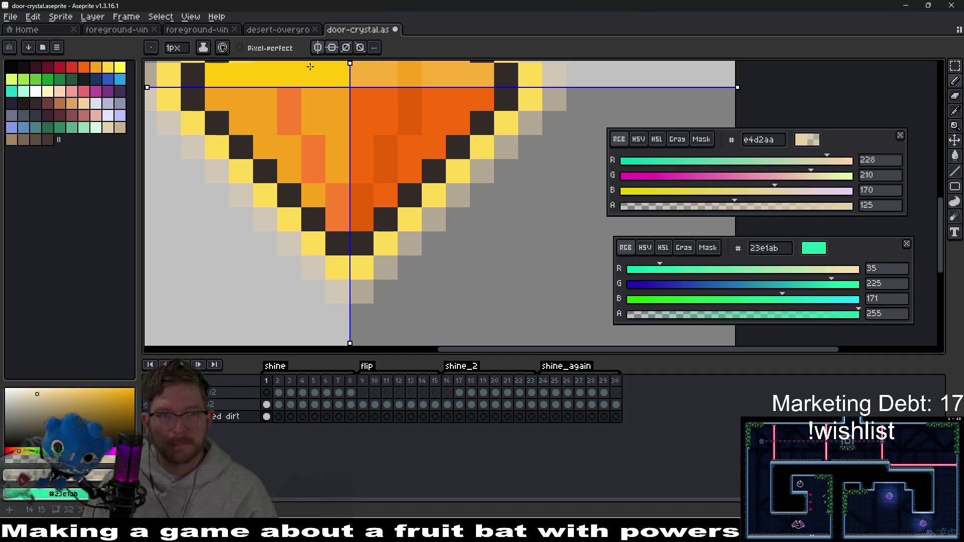
pyautogui.click(330, 49)
pyautogui.click(327, 50)
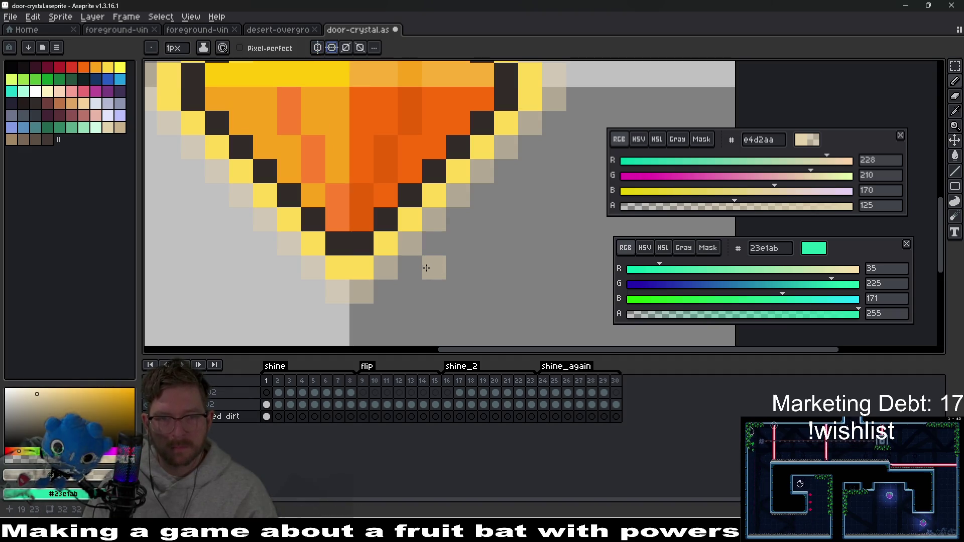
# - Pencil beige halo pixels around the crystal's lower tip and right side
pyautogui.click(434, 244)
pyautogui.click(458, 219)
pyautogui.click(481, 220)
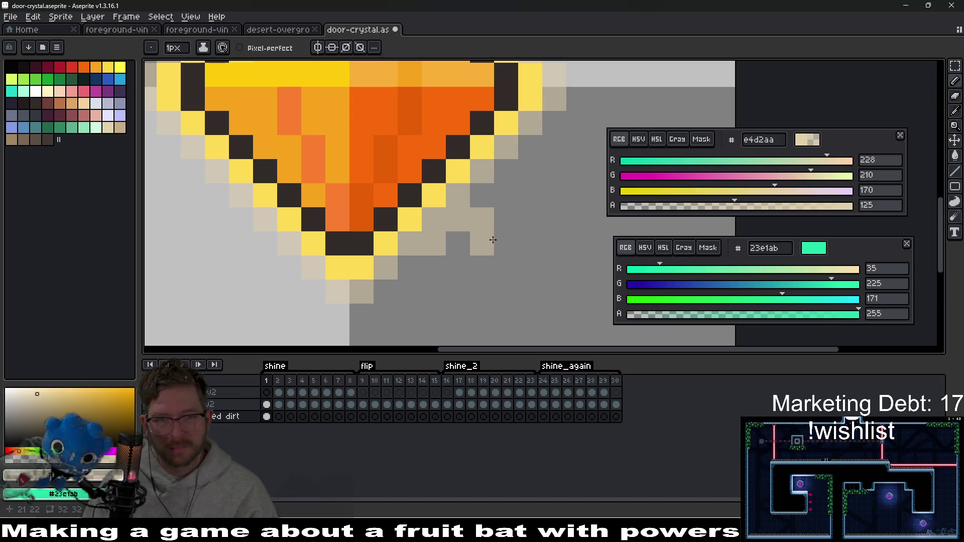
pyautogui.click(506, 171)
pyautogui.click(529, 171)
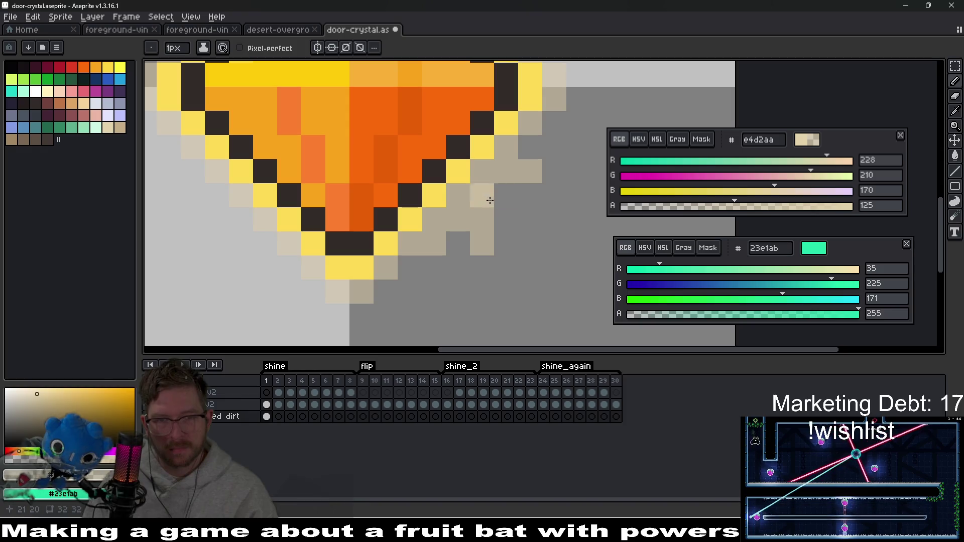
pyautogui.click(506, 196)
pyautogui.scroll(2, 555, 228)
pyautogui.hscroll(1, 555, 228)
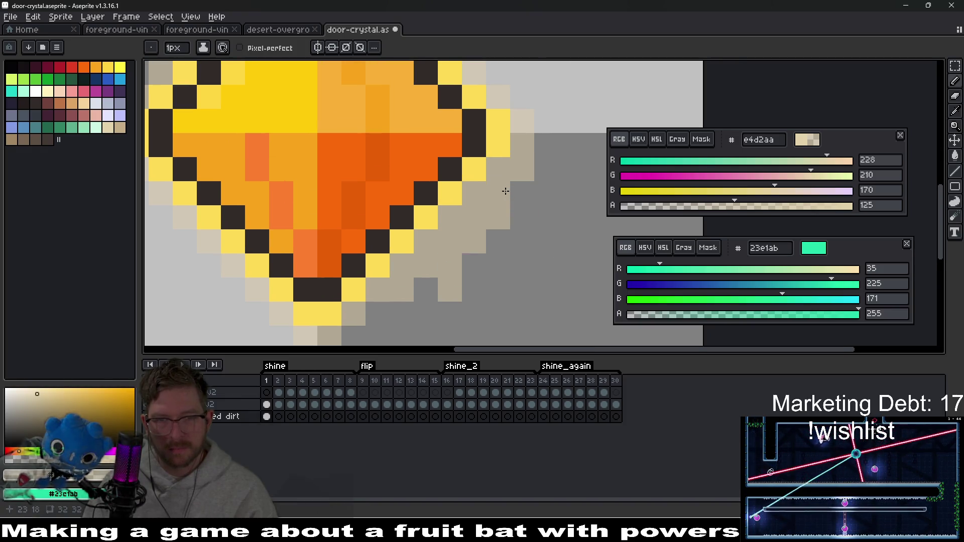
pyautogui.scroll(-6, 524, 260)
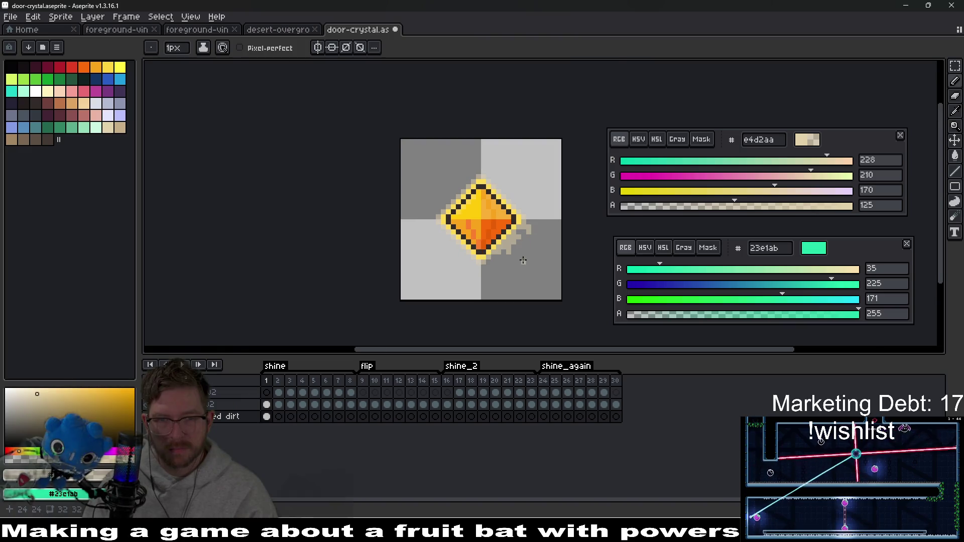
pyautogui.scroll(6, 524, 260)
pyautogui.click(445, 270)
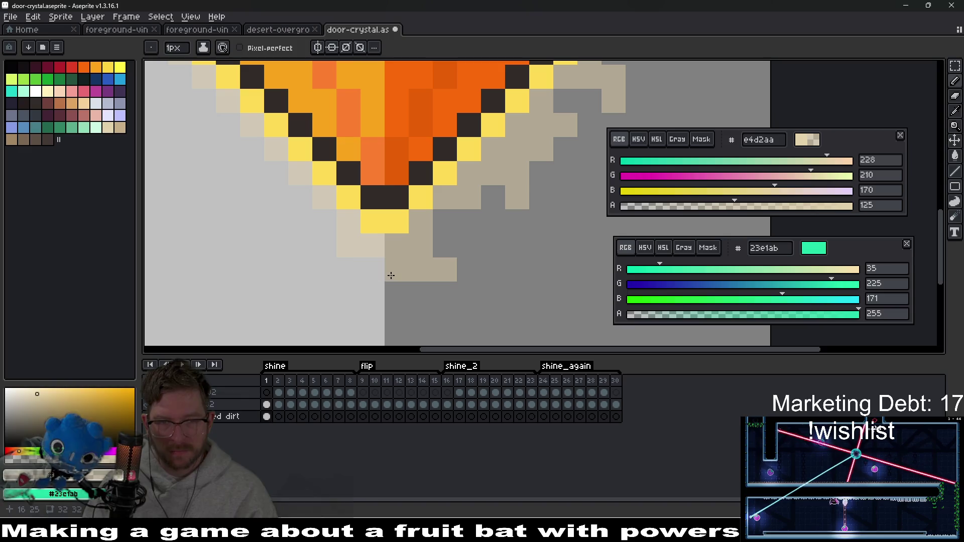
pyautogui.click(421, 294)
pyautogui.click(445, 221)
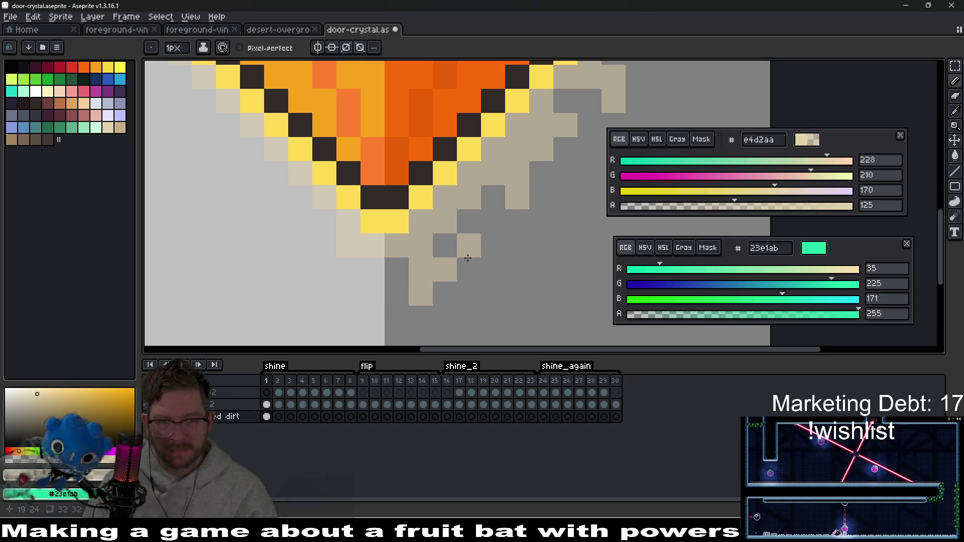
pyautogui.click(358, 271)
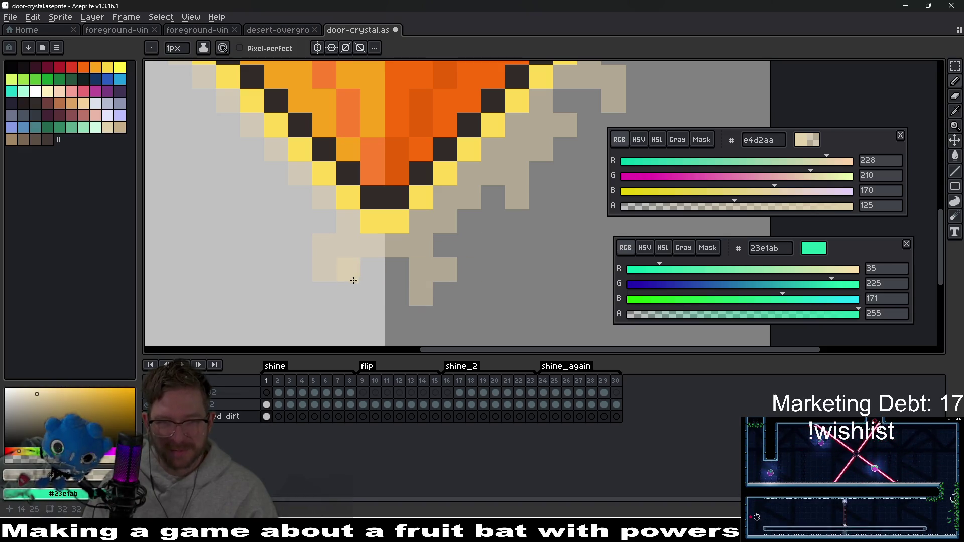
# - Paint tan glow pixels along the crystal's left and lower-left edge
pyautogui.moveTo(311, 227); pyautogui.dragTo(361, 254)
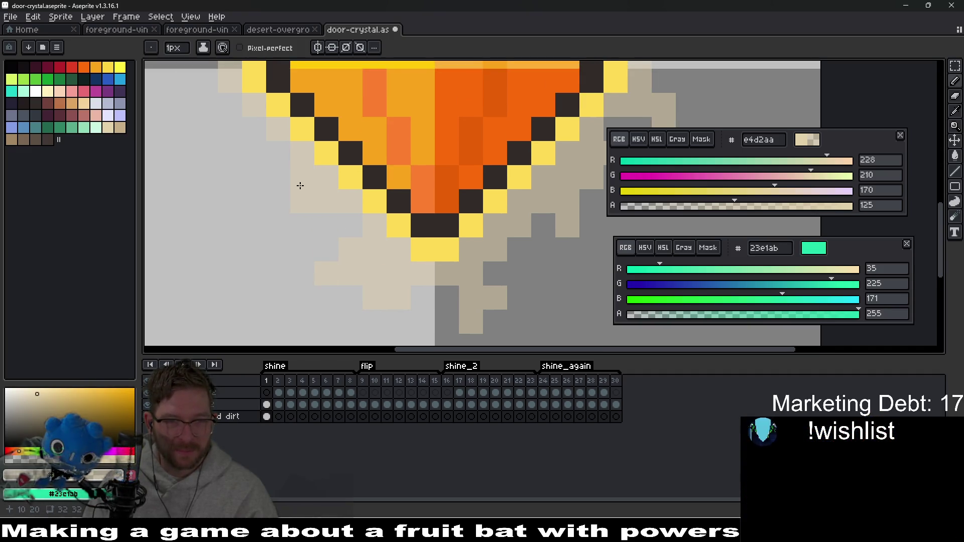
pyautogui.click(272, 193)
pyautogui.moveTo(297, 215); pyautogui.dragTo(395, 219)
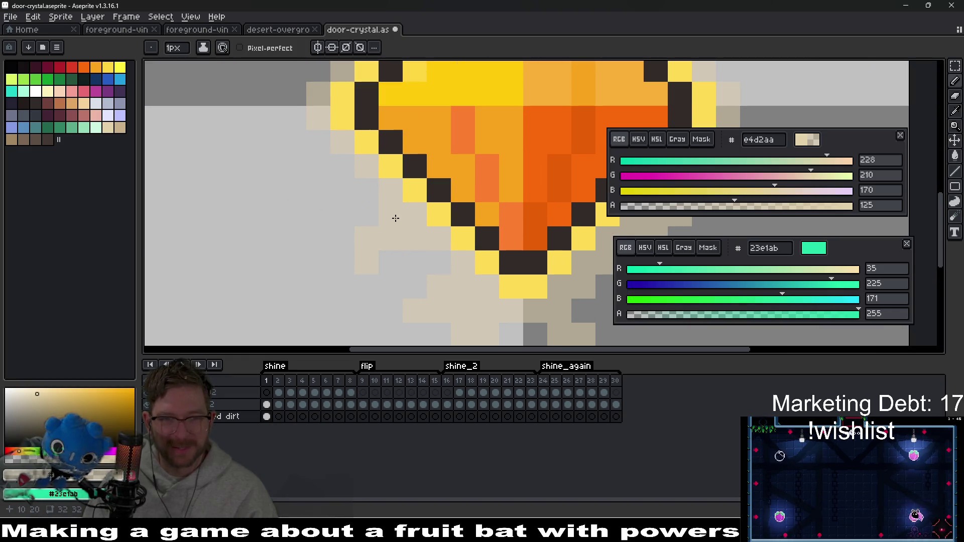
pyautogui.scroll(-3, 388, 220)
pyautogui.scroll(4, 321, 194)
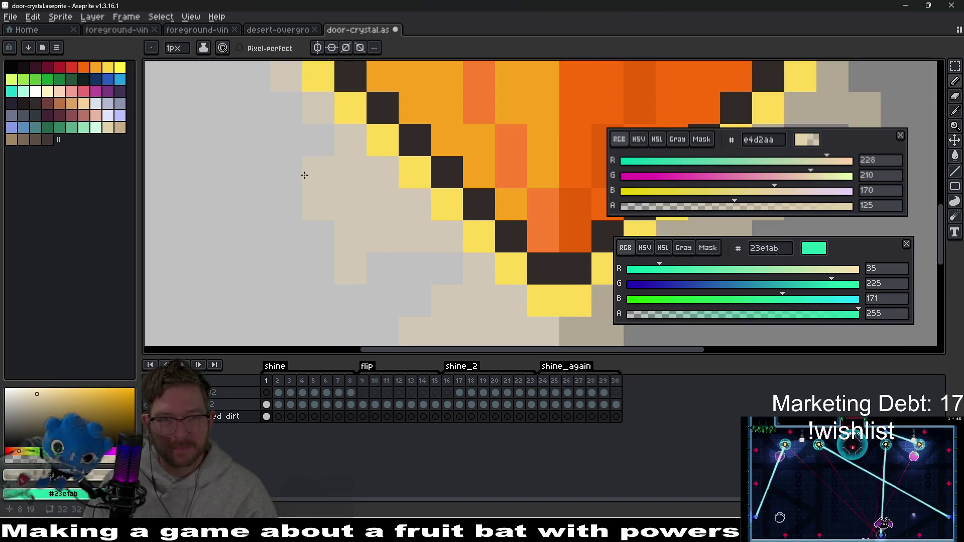
pyautogui.moveTo(287, 179); pyautogui.dragTo(376, 223)
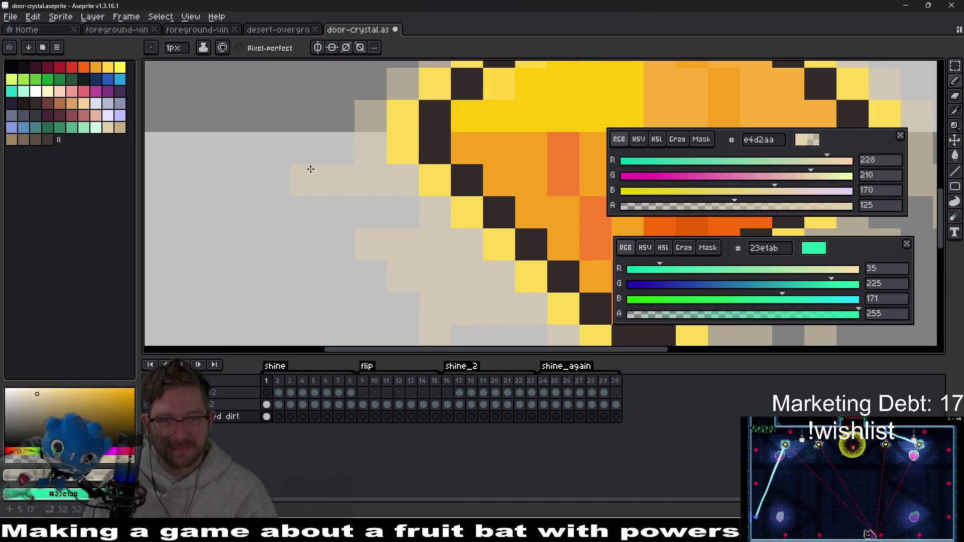
pyautogui.moveTo(362, 163); pyautogui.dragTo(350, 214)
pyautogui.moveTo(326, 168)
pyautogui.mouseDown()
pyautogui.moveTo(326, 136)
pyautogui.moveTo(308, 132)
pyautogui.mouseUp()
pyautogui.scroll(-3, 359, 136)
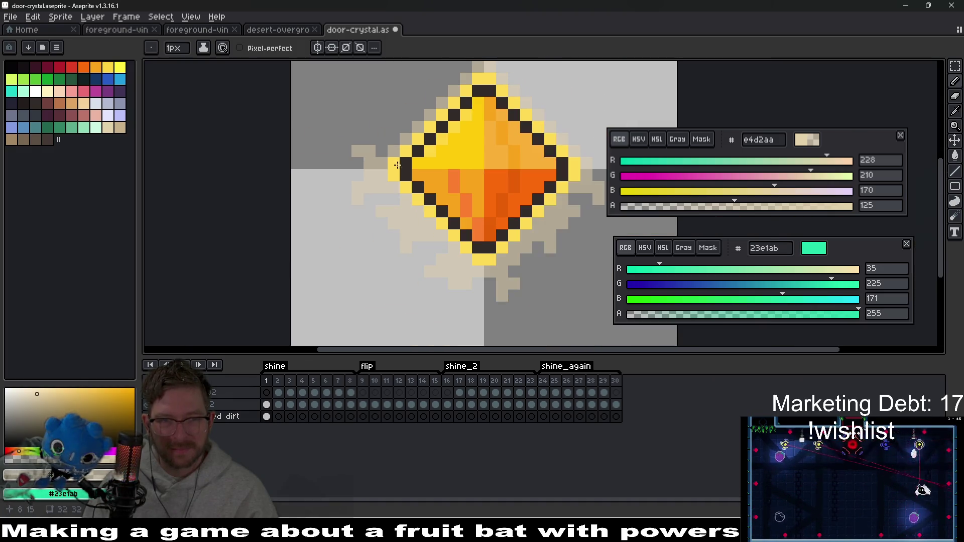
# - Paint translucent beige halo pixels along the crystal's left side, filling grey gaps with tan
pyautogui.scroll(3, 392, 138)
pyautogui.click(397, 194)
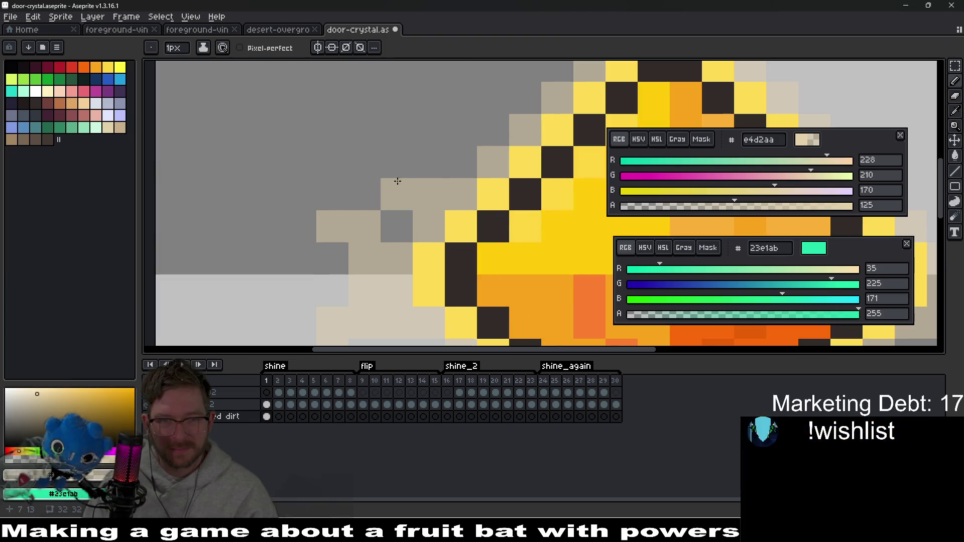
pyautogui.click(397, 162)
pyautogui.moveTo(459, 172); pyautogui.dragTo(413, 214)
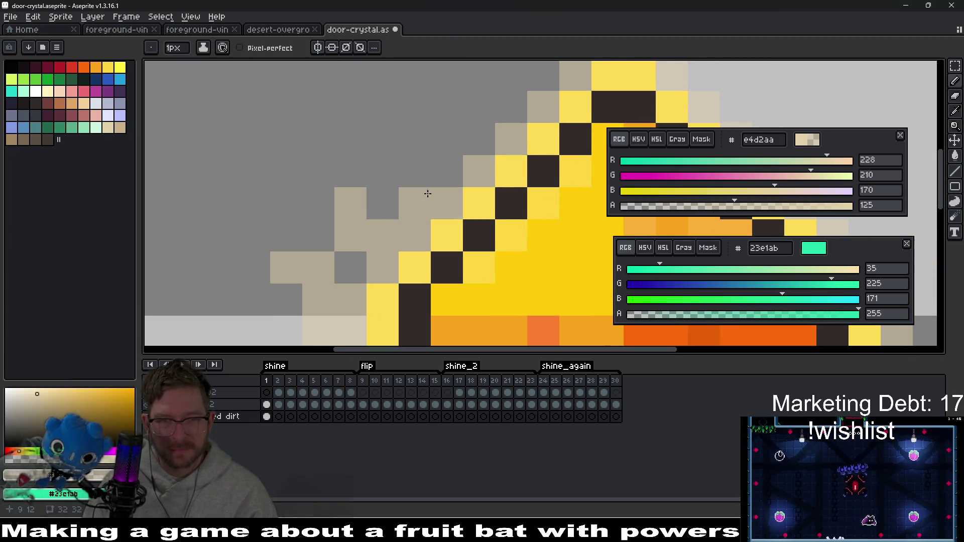
pyautogui.click(414, 139)
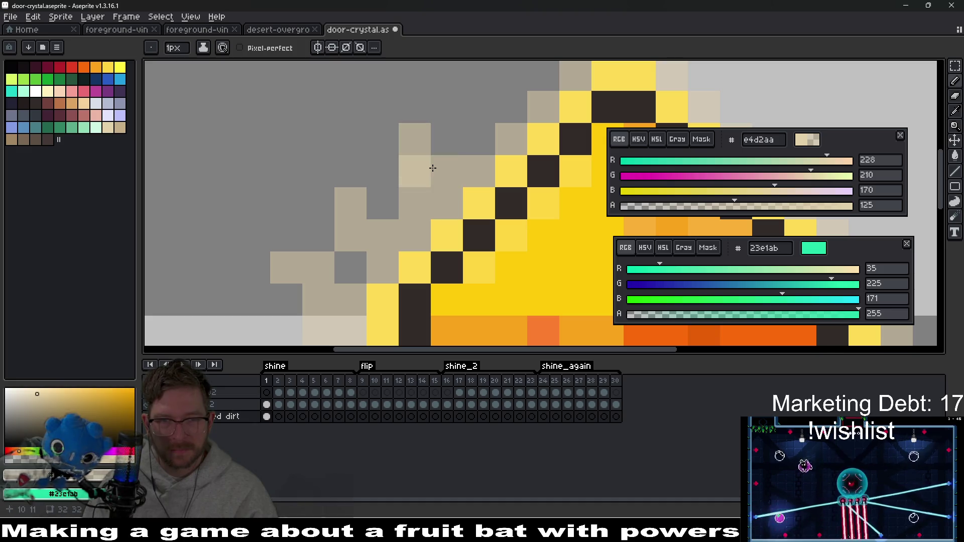
pyautogui.click(442, 172)
pyautogui.moveTo(470, 153)
pyautogui.mouseDown()
pyautogui.moveTo(429, 213)
pyautogui.moveTo(433, 200)
pyautogui.mouseUp()
pyautogui.click(345, 204)
# - Step the beige halo up and fill more pixels along the crystal's top
pyautogui.click(432, 202)
pyautogui.click(455, 180)
pyautogui.click(485, 149)
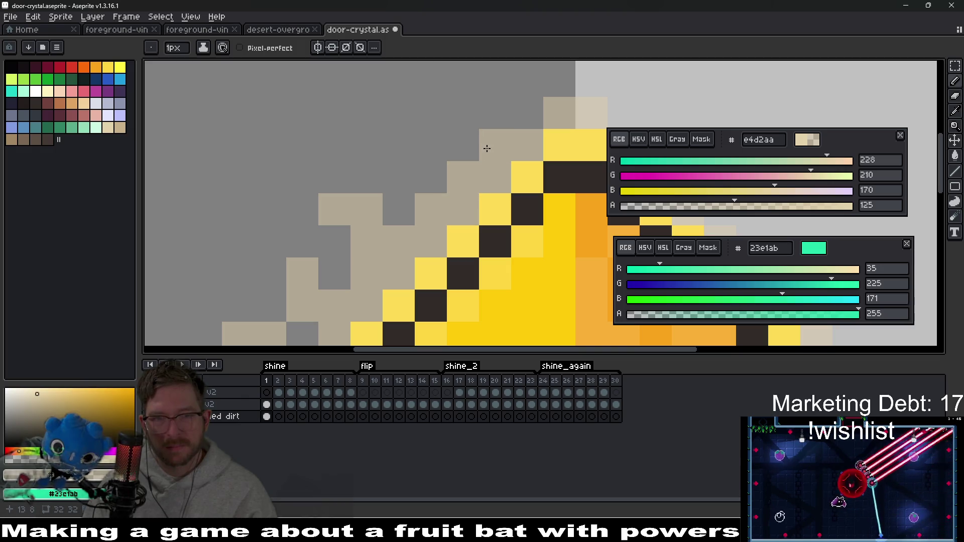
pyautogui.click(452, 154)
pyautogui.click(430, 145)
pyautogui.click(463, 114)
pyautogui.moveTo(463, 113); pyautogui.dragTo(383, 150)
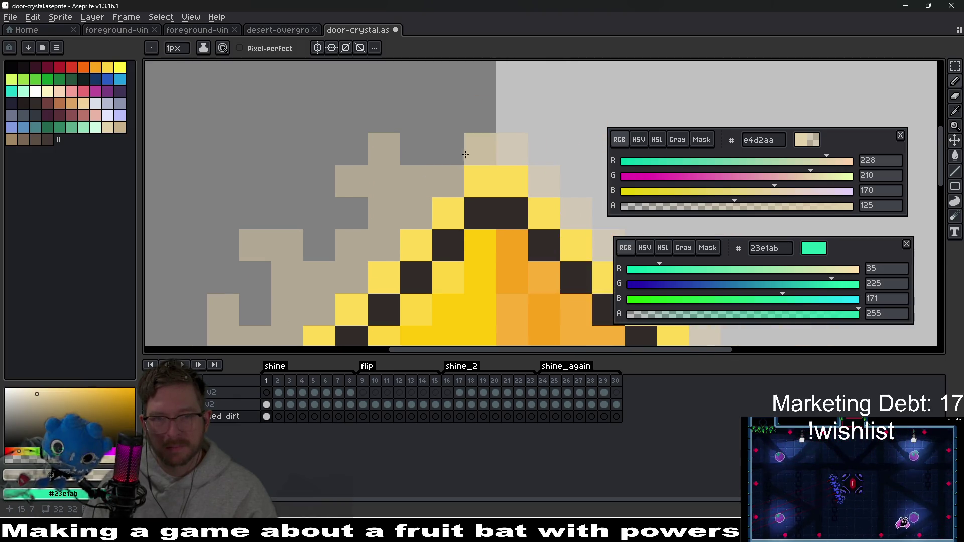
pyautogui.click(447, 149)
pyautogui.click(476, 121)
# - Extend the halo past the crystal's apex and down its upper-right and right edges
pyautogui.moveTo(549, 155); pyautogui.dragTo(461, 118)
pyautogui.click(461, 119)
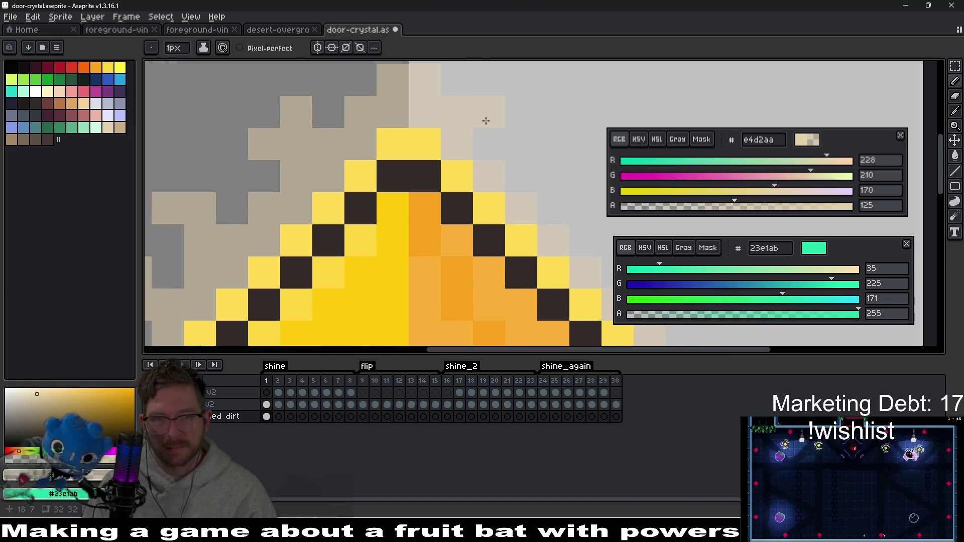
pyautogui.moveTo(522, 170); pyautogui.dragTo(429, 135)
pyautogui.click(429, 134)
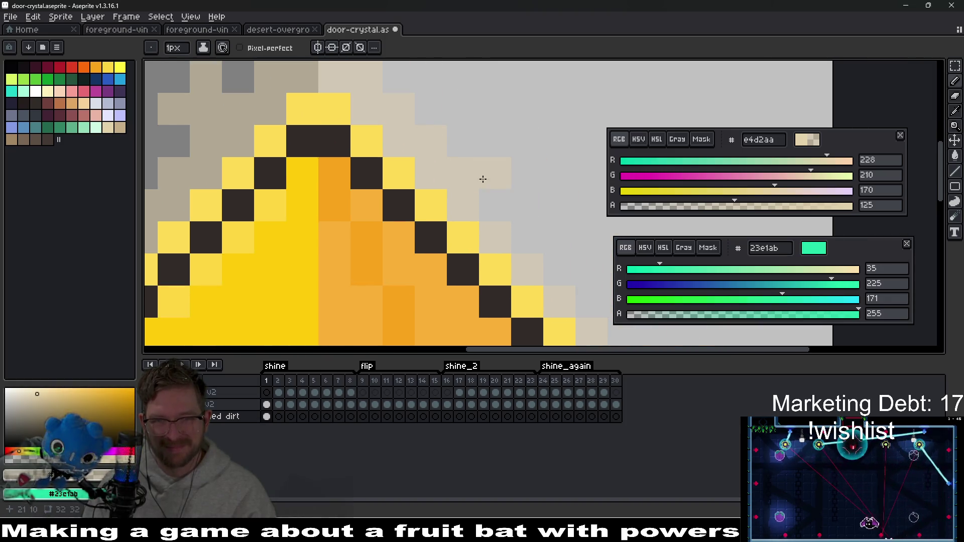
pyautogui.click(450, 166)
pyautogui.moveTo(479, 117)
pyautogui.mouseDown()
pyautogui.moveTo(450, 166)
pyautogui.moveTo(487, 174)
pyautogui.moveTo(425, 208)
pyautogui.mouseUp()
pyautogui.click(426, 208)
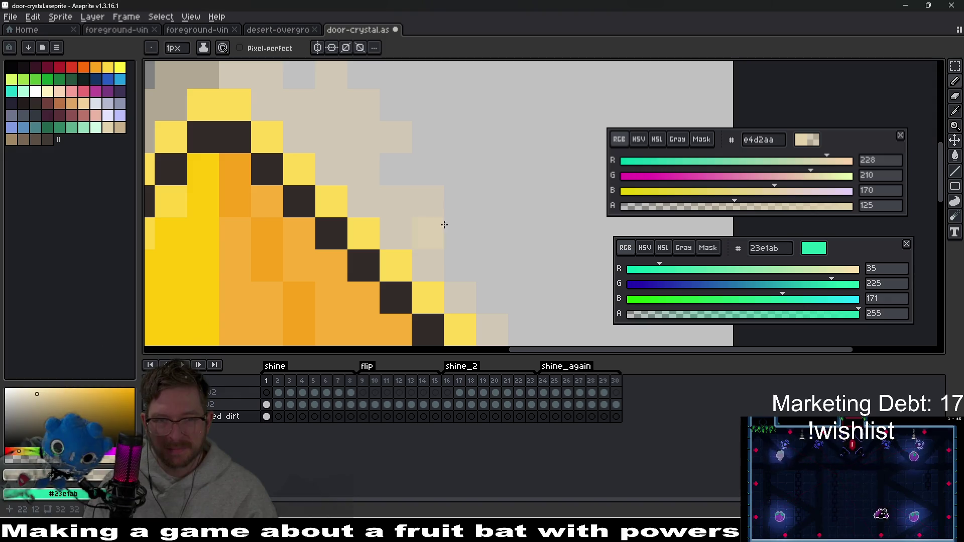
pyautogui.moveTo(504, 249); pyautogui.dragTo(460, 164)
pyautogui.click(476, 226)
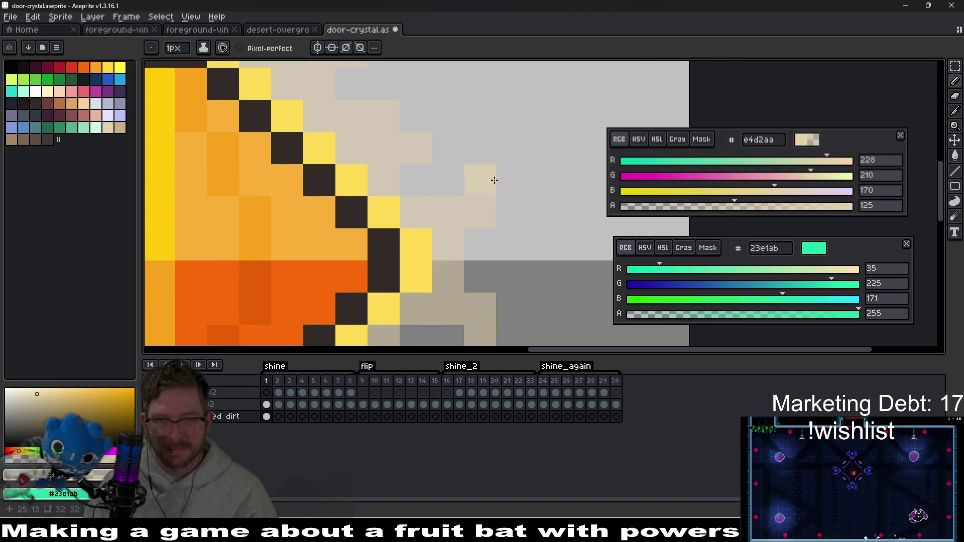
# - Add beige glow along the lower-right edge and beside the top, undoing the bad last stroke
pyautogui.scroll(-5, 549, 208)
pyautogui.scroll(3, 504, 247)
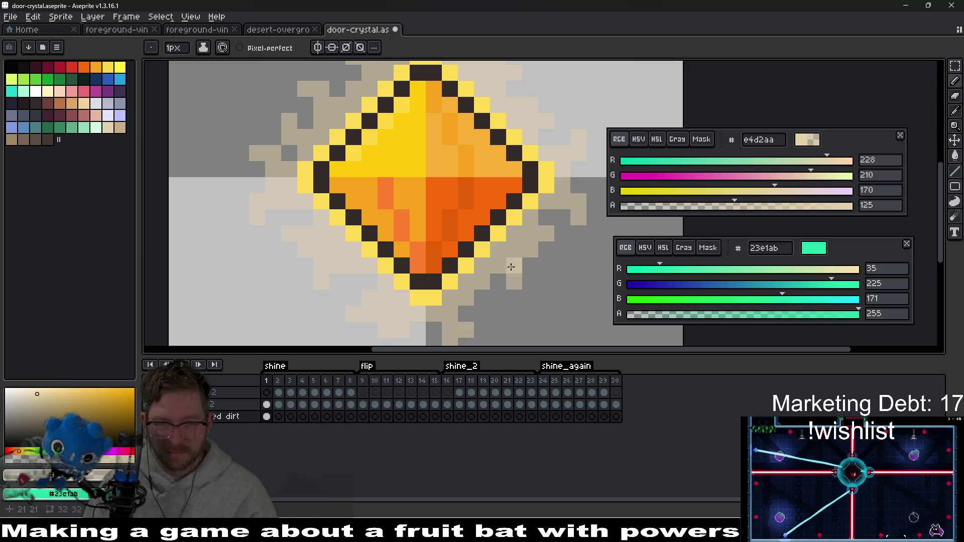
pyautogui.moveTo(447, 274)
pyautogui.mouseDown()
pyautogui.moveTo(517, 215)
pyautogui.moveTo(549, 172)
pyautogui.mouseUp()
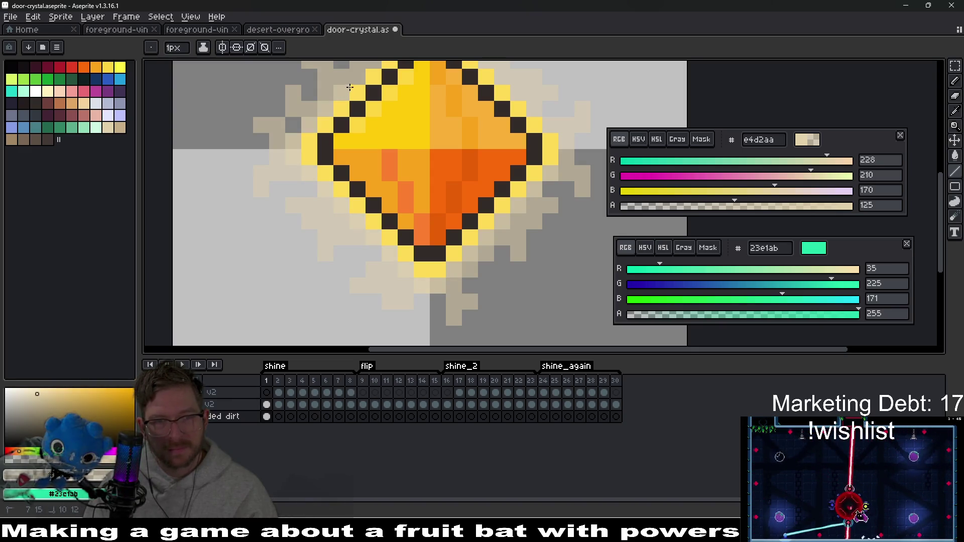
pyautogui.scroll(2, 357, 203)
pyautogui.click(392, 168)
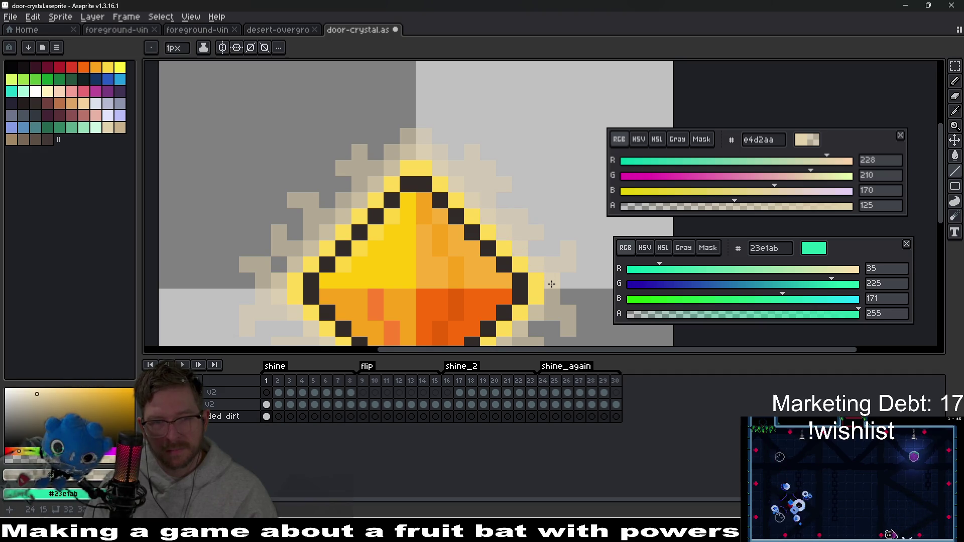
pyautogui.scroll(2, 551, 293)
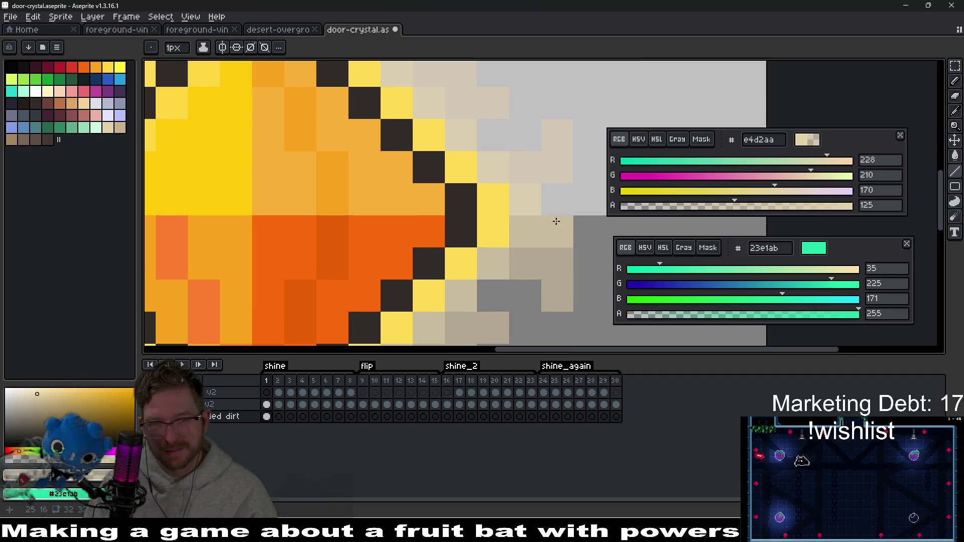
pyautogui.scroll(-2, 544, 286)
pyautogui.scroll(2, 525, 211)
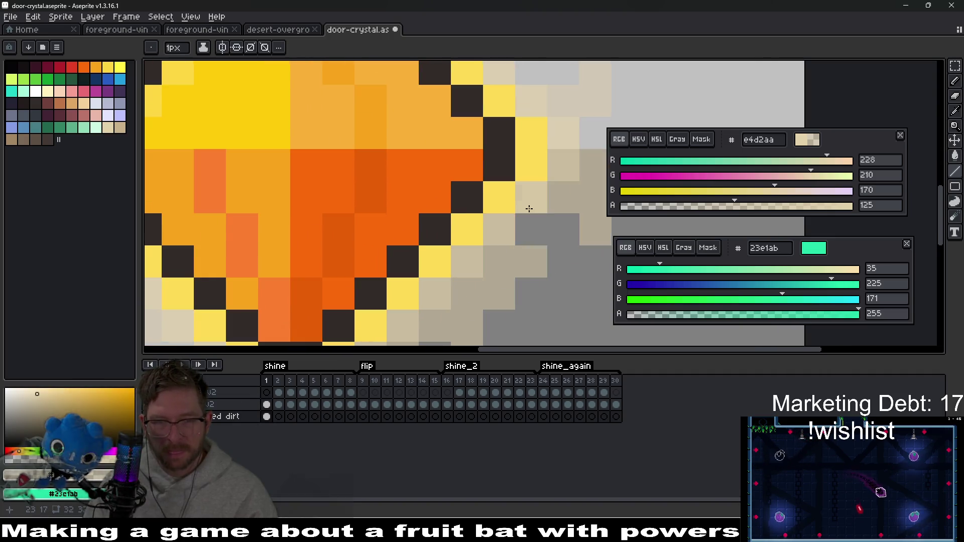
pyautogui.moveTo(532, 200); pyautogui.dragTo(386, 331)
pyautogui.scroll(-3, 338, 340)
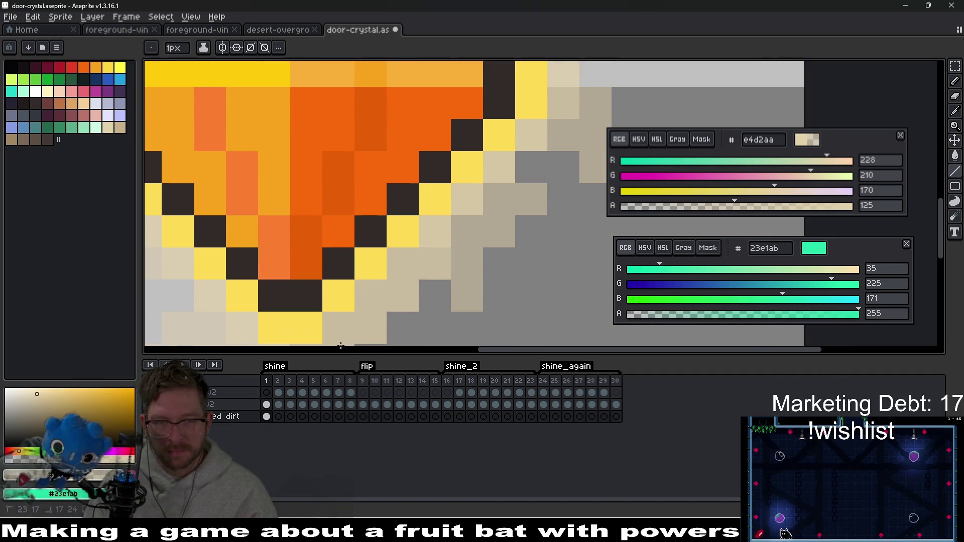
pyautogui.hotkey('ctrl', 'z')
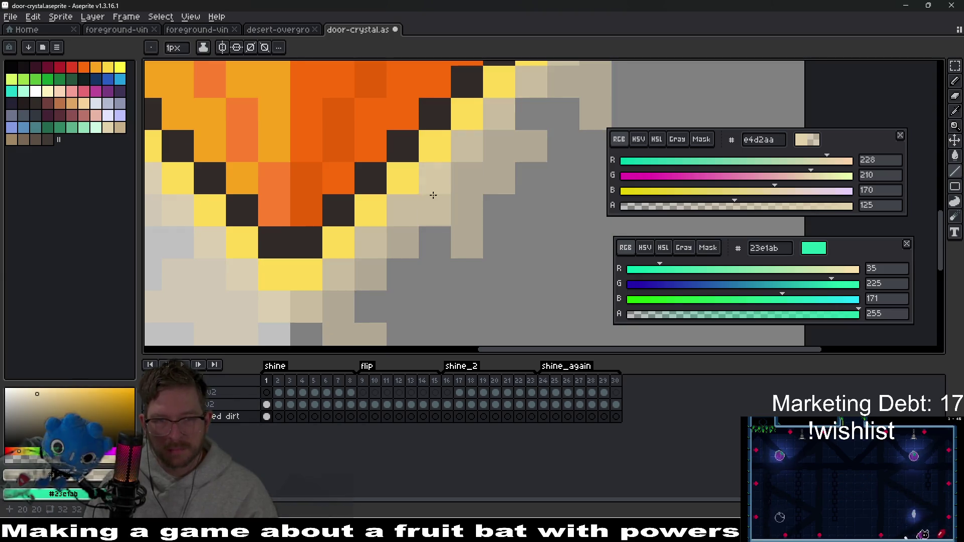
# - Save the sprite and select the dirt layer's cels across frames 1–30 for cel options
pyautogui.scroll(5, 497, 133)
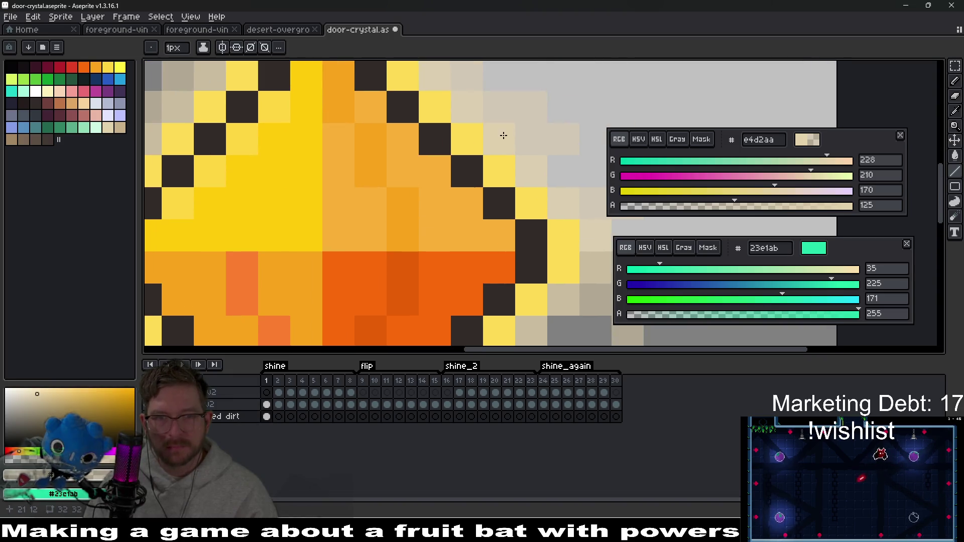
pyautogui.scroll(3, 459, 101)
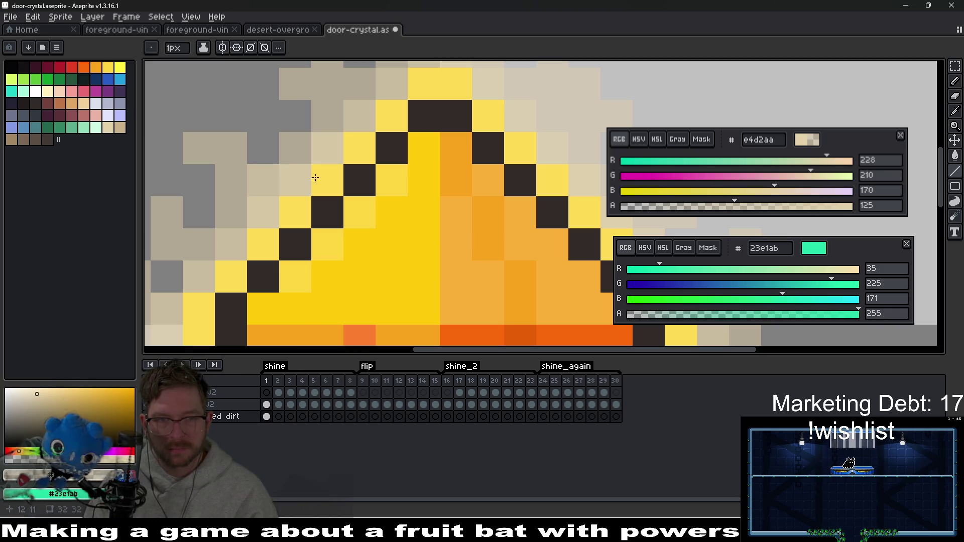
pyautogui.scroll(-5, 311, 224)
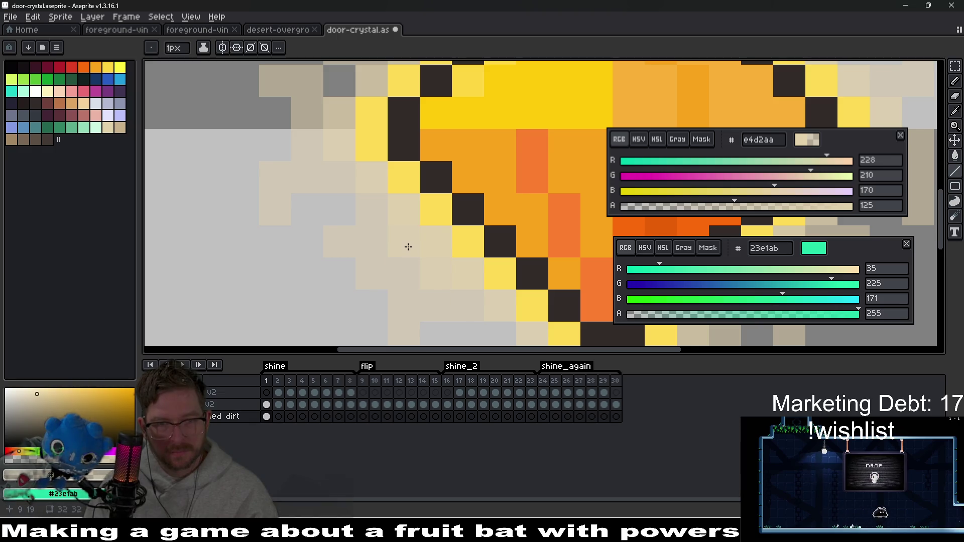
pyautogui.scroll(-6, 407, 247)
pyautogui.hotkey('ctrl', 's')
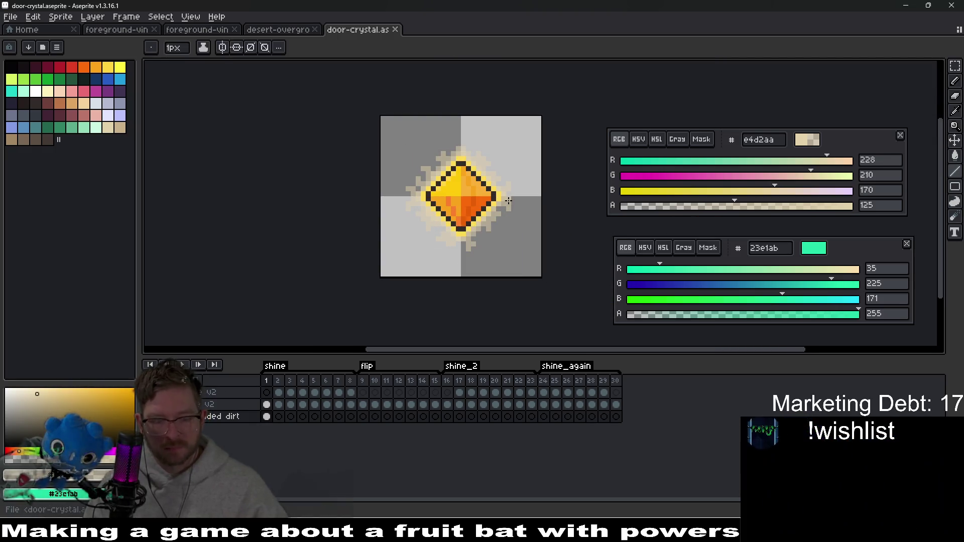
pyautogui.moveTo(271, 425); pyautogui.dragTo(620, 425)
pyautogui.rightClick(621, 425)
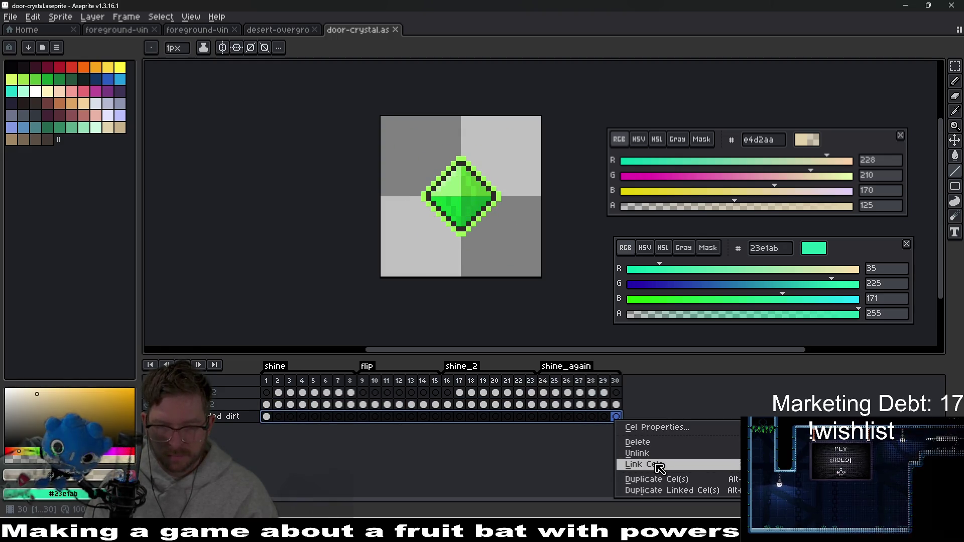
# - Link the dirt cels across all frames and hide the crystal layer to view the halo alone
pyautogui.click(635, 462)
pyautogui.scroll(-4, 496, 240)
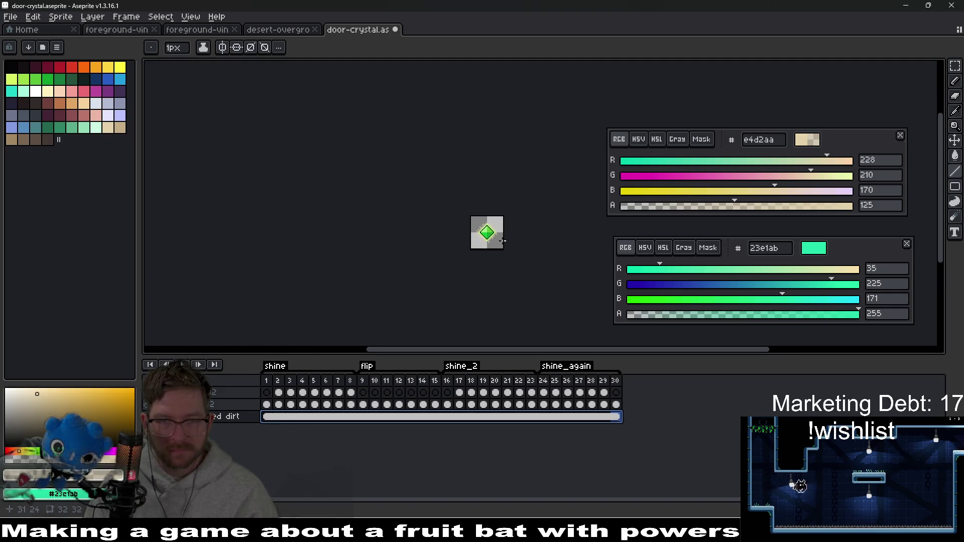
pyautogui.scroll(4, 496, 240)
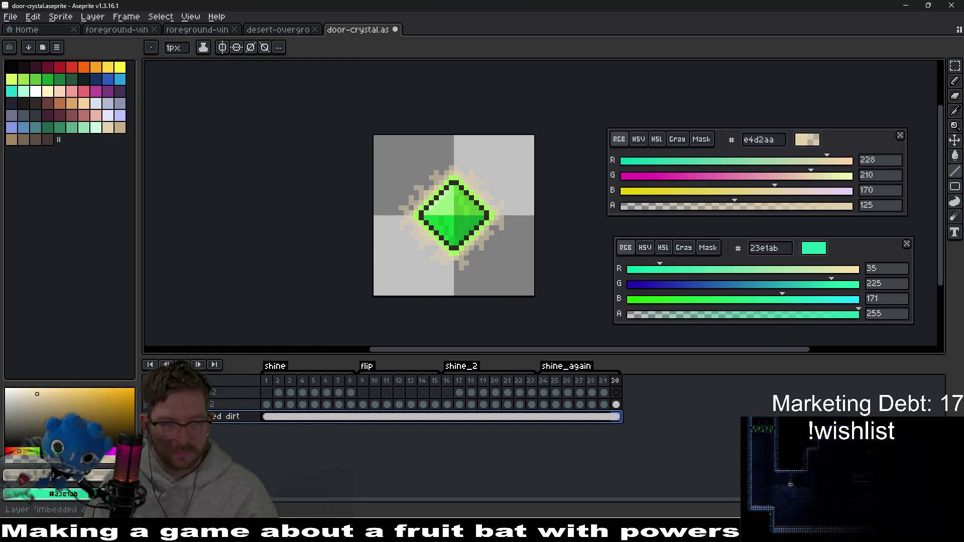
pyautogui.click(146, 405)
pyautogui.click(147, 405)
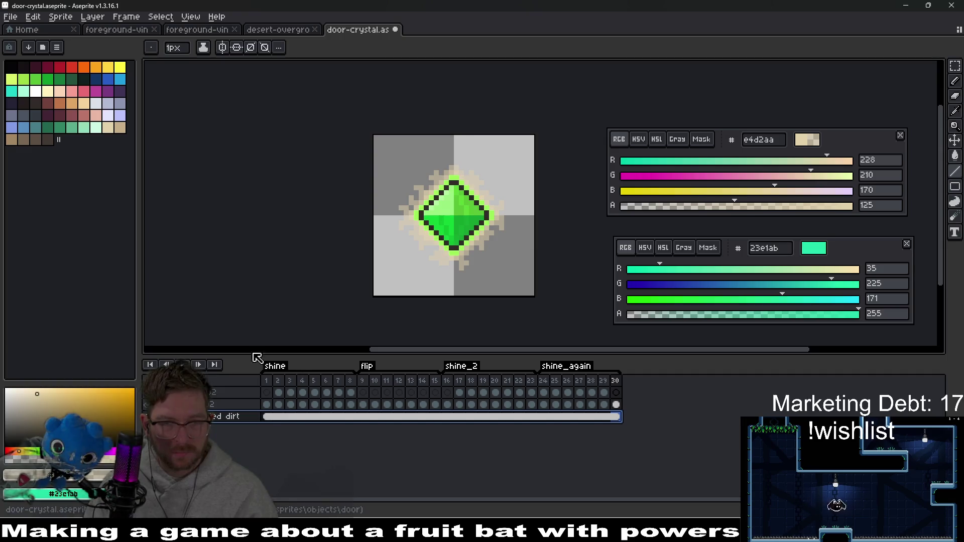
pyautogui.click(147, 405)
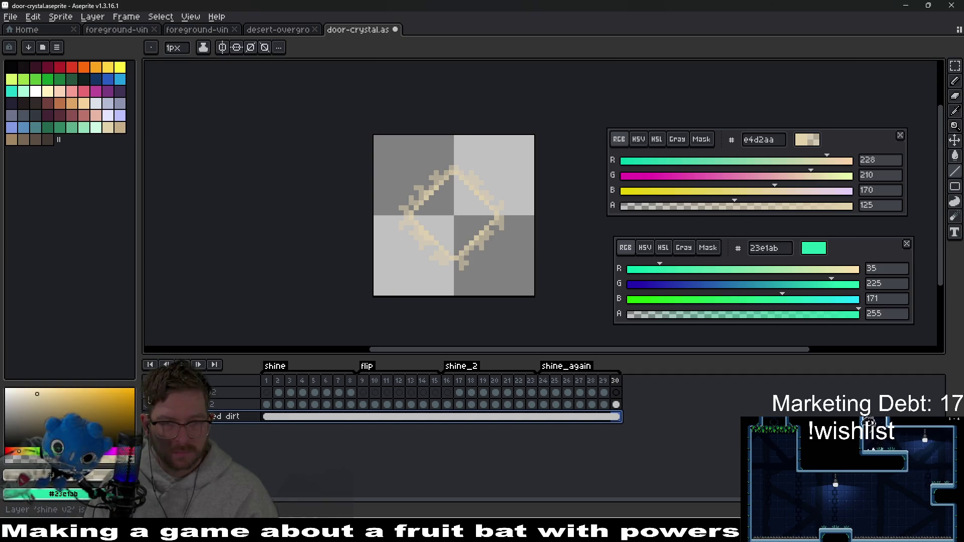
pyautogui.scroll(2, 429, 242)
# - Flood-fill inside the halo outline with beige, then undo the too-solid fill
pyautogui.press('g')
pyautogui.click(471, 219)
pyautogui.click(471, 210)
pyautogui.click(466, 202)
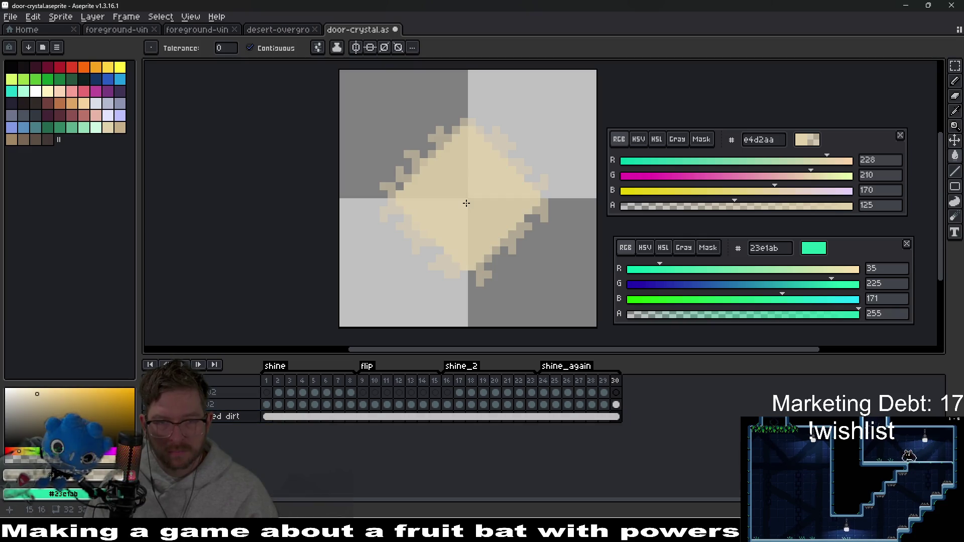
pyautogui.press('v')
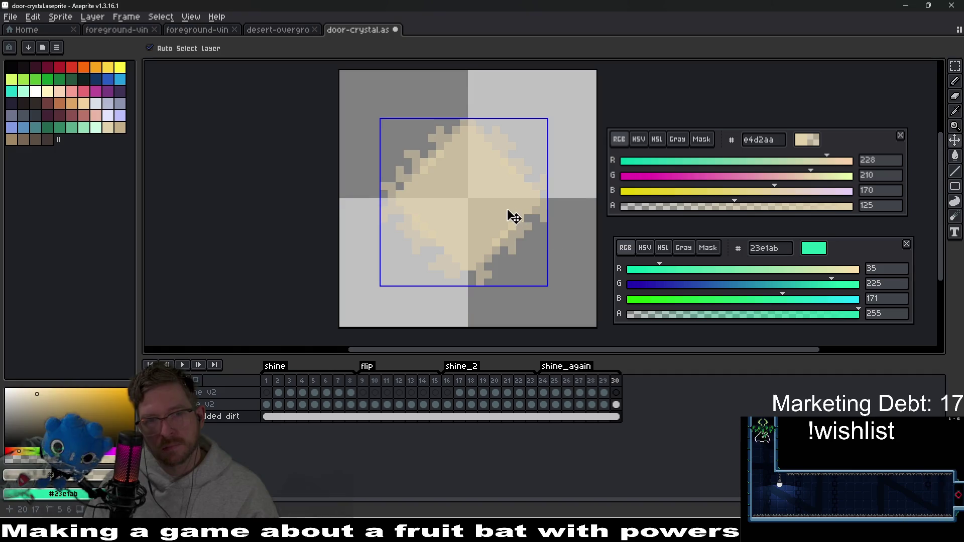
pyautogui.press('g')
pyautogui.hotkey('ctrl', 'z')
# - Fill the crystal's inner area with translucent beige e4d2aa and save the door-crystal sprite
pyautogui.scroll(3, 491, 200)
pyautogui.moveTo(491, 200); pyautogui.dragTo(432, 187)
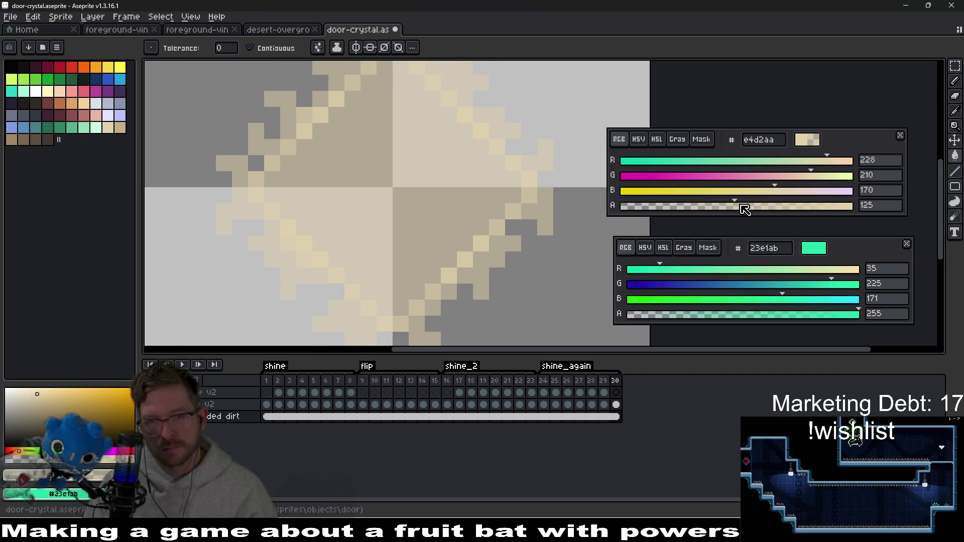
pyautogui.click(407, 196)
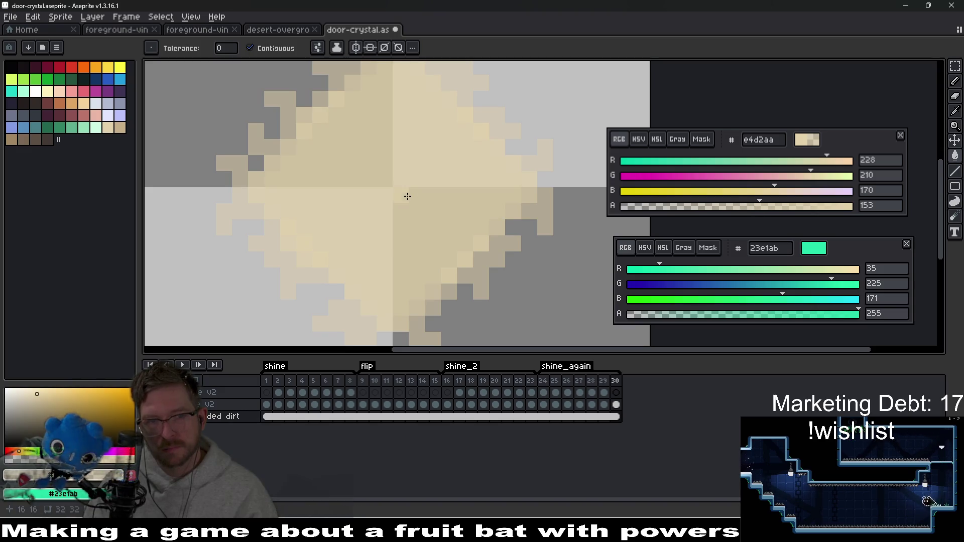
pyautogui.scroll(-3, 409, 196)
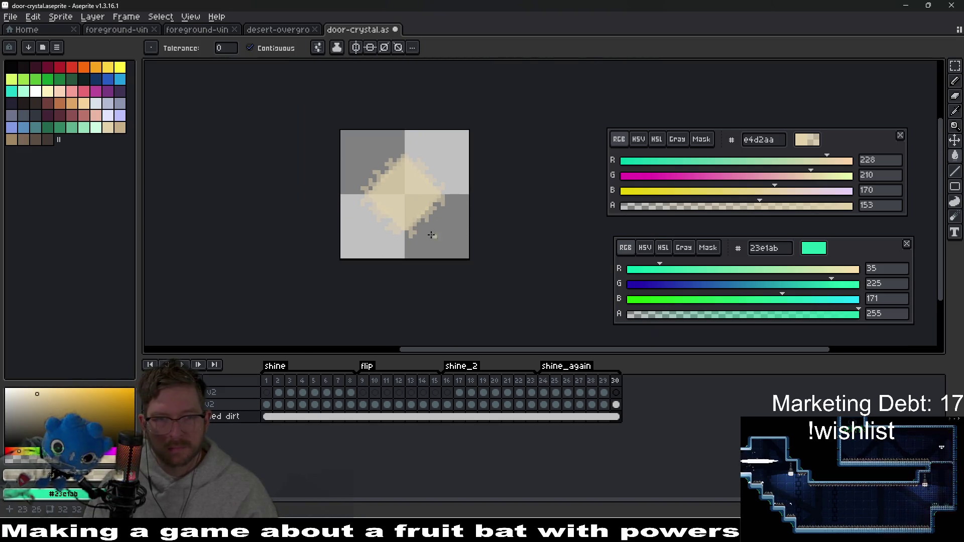
pyautogui.hscroll(-2, 436, 246)
pyautogui.hotkey('ctrl', 's')
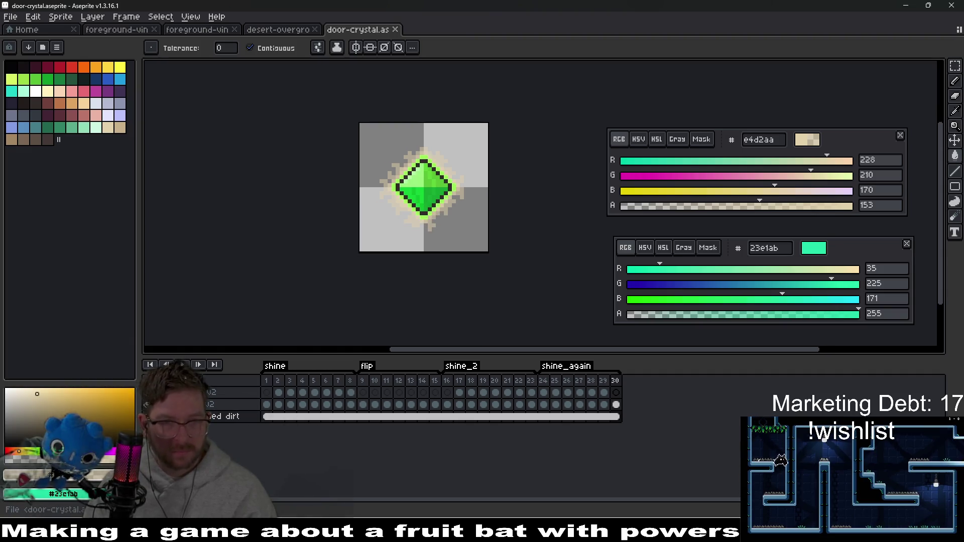
# - Preview the crystal animation, then go to frame 4 of the halo layer
pyautogui.click(181, 365)
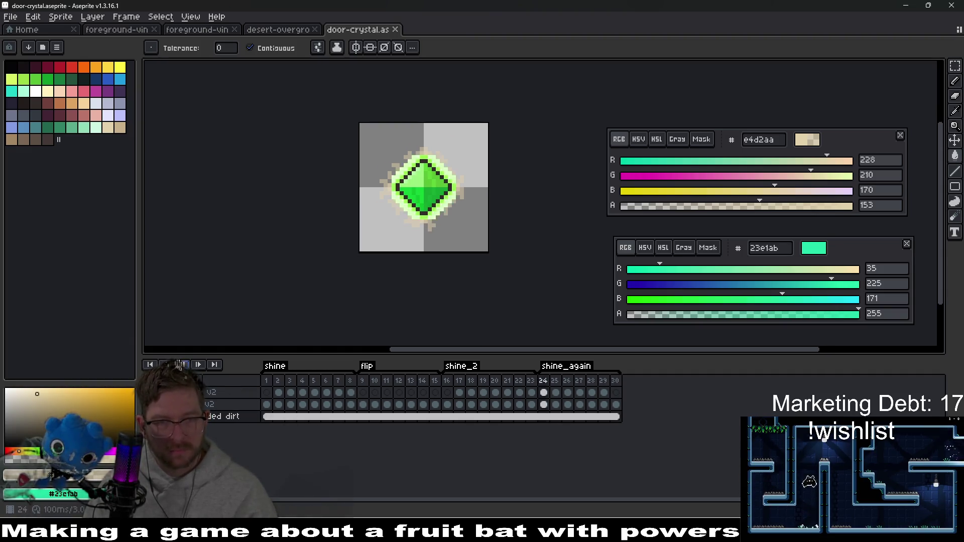
pyautogui.click(268, 377)
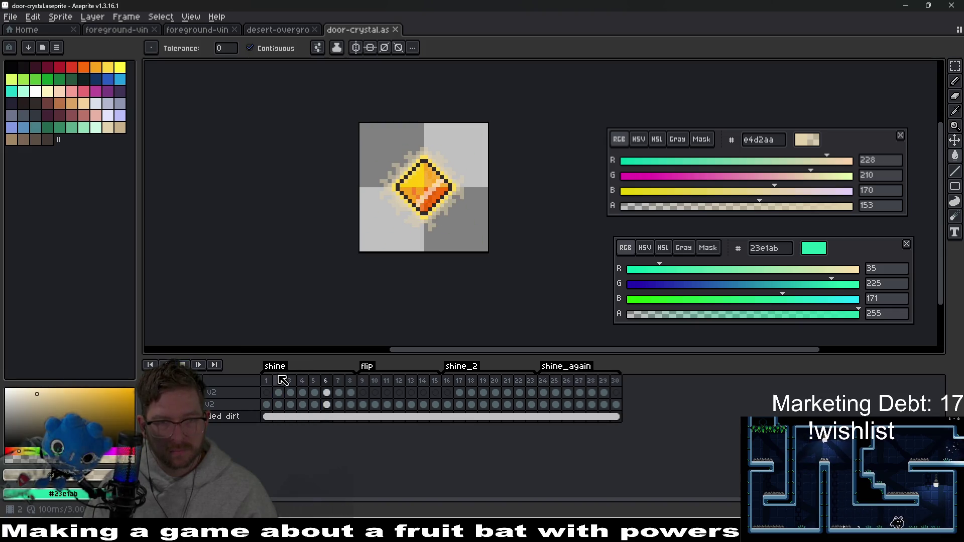
pyautogui.moveTo(380, 384); pyautogui.dragTo(439, 385)
pyautogui.click(185, 365)
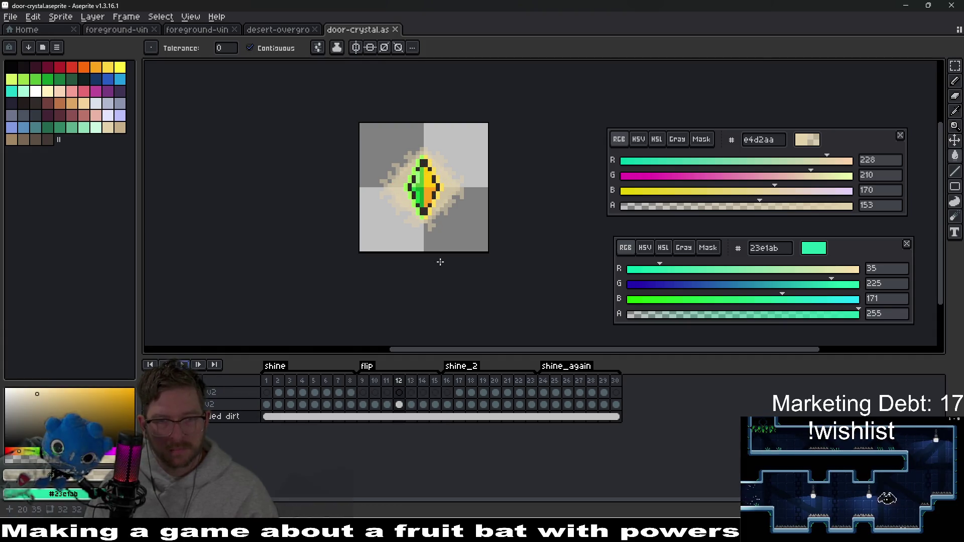
pyautogui.scroll(1, 440, 264)
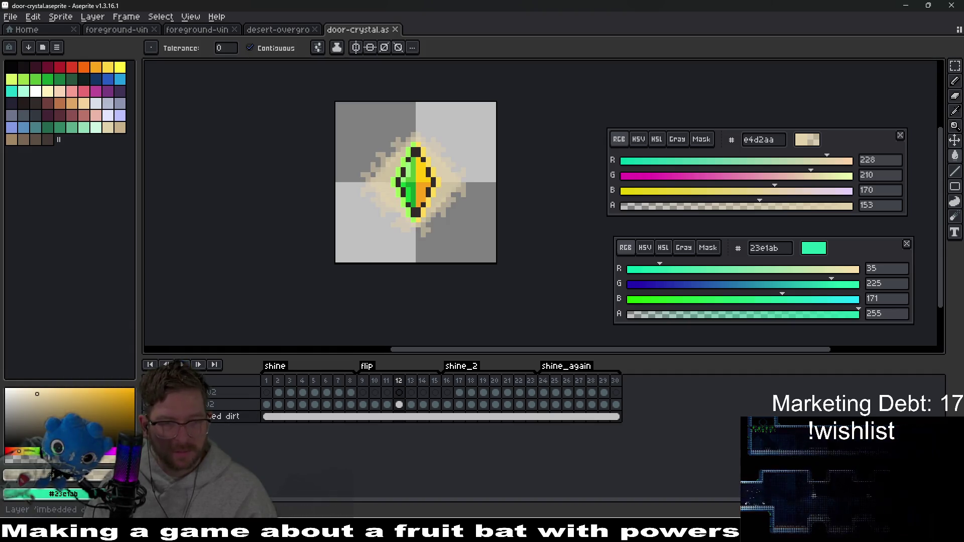
pyautogui.click(304, 417)
# - Fill the halo centre with a muted red at transparency 150, lightness adjusted to 53 in HSL
pyautogui.scroll(4, 416, 181)
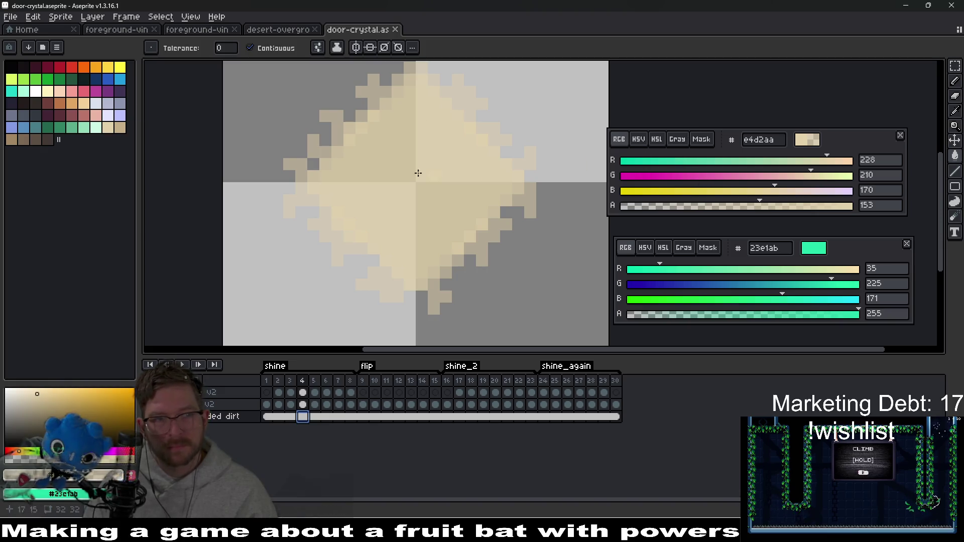
pyautogui.click(72, 115)
pyautogui.click(757, 205)
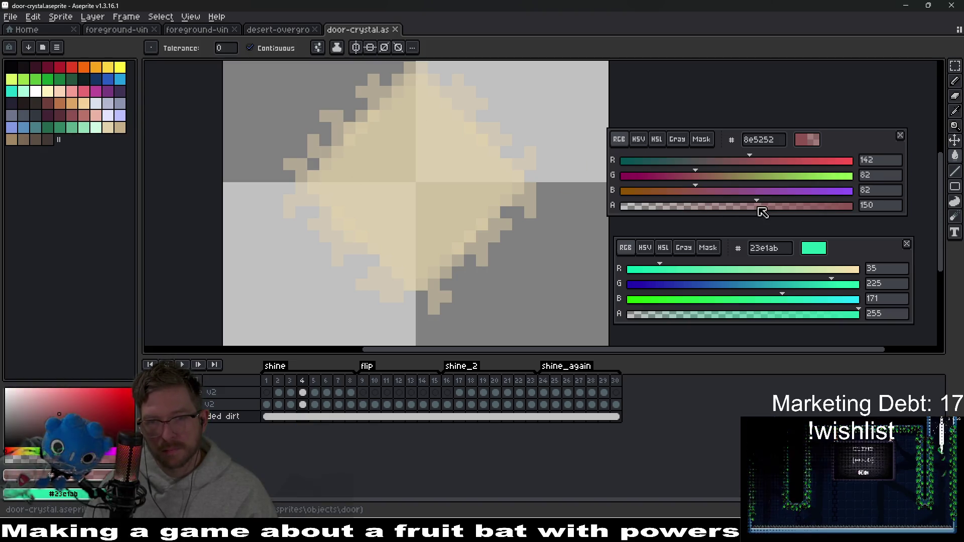
pyautogui.click(409, 200)
pyautogui.scroll(-6, 432, 186)
pyautogui.scroll(3, 442, 192)
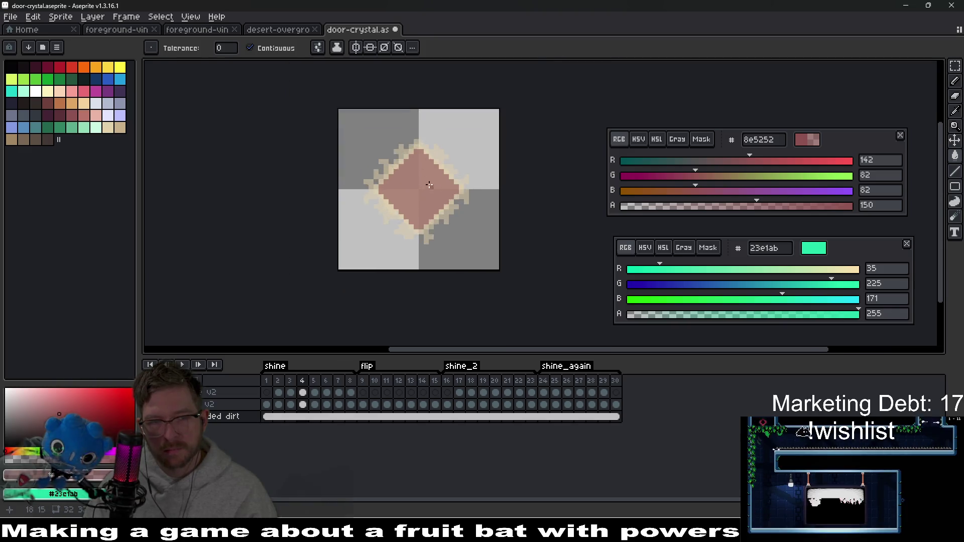
pyautogui.hotkey('ctrl', 'z')
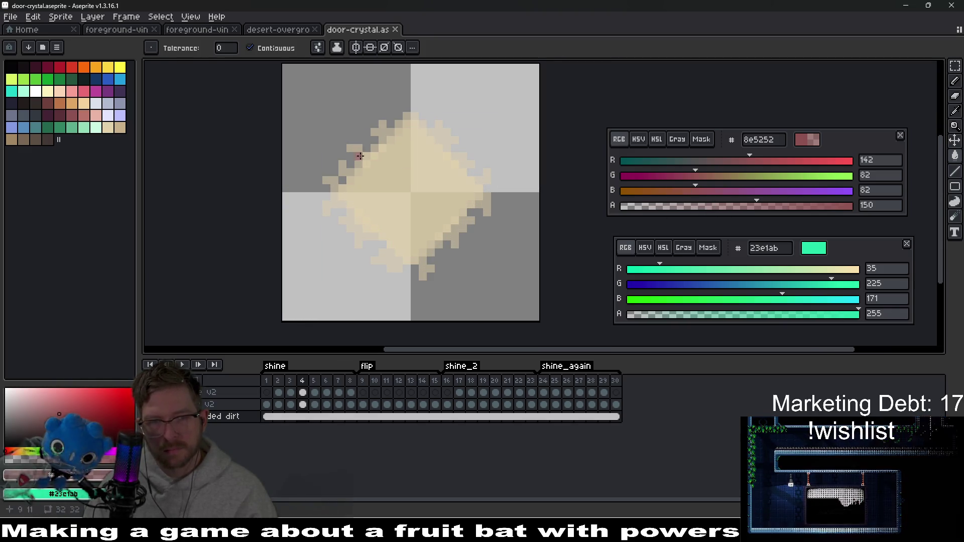
pyautogui.click(656, 139)
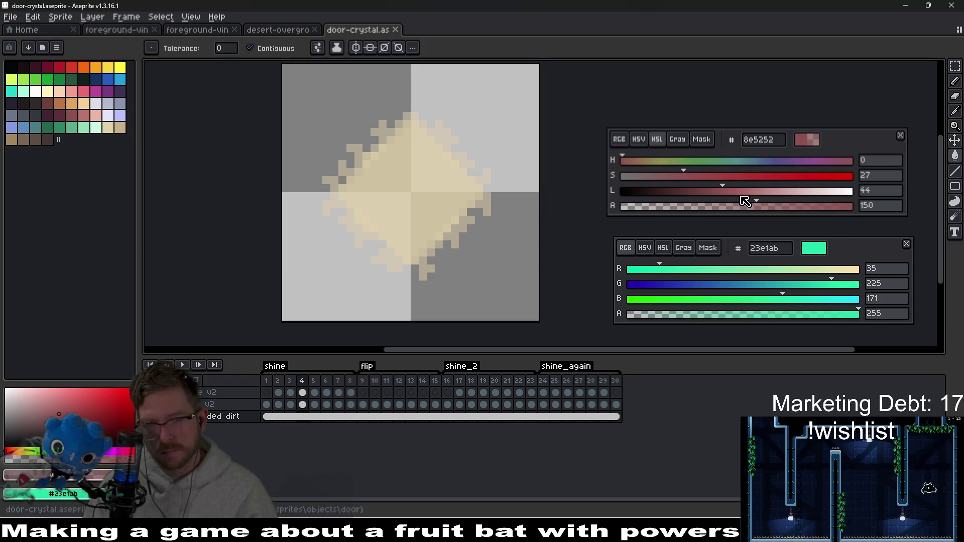
pyautogui.moveTo(741, 194); pyautogui.dragTo(777, 190)
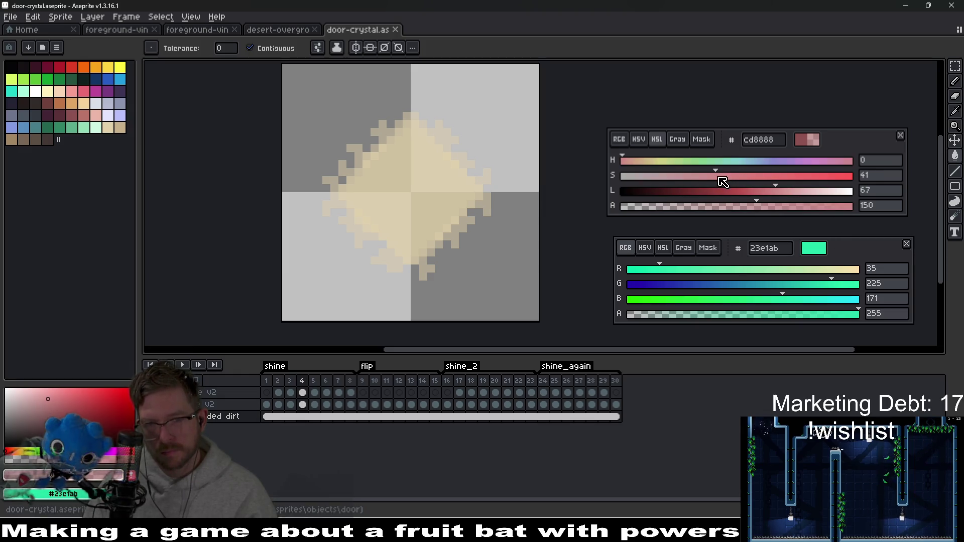
pyautogui.click(744, 192)
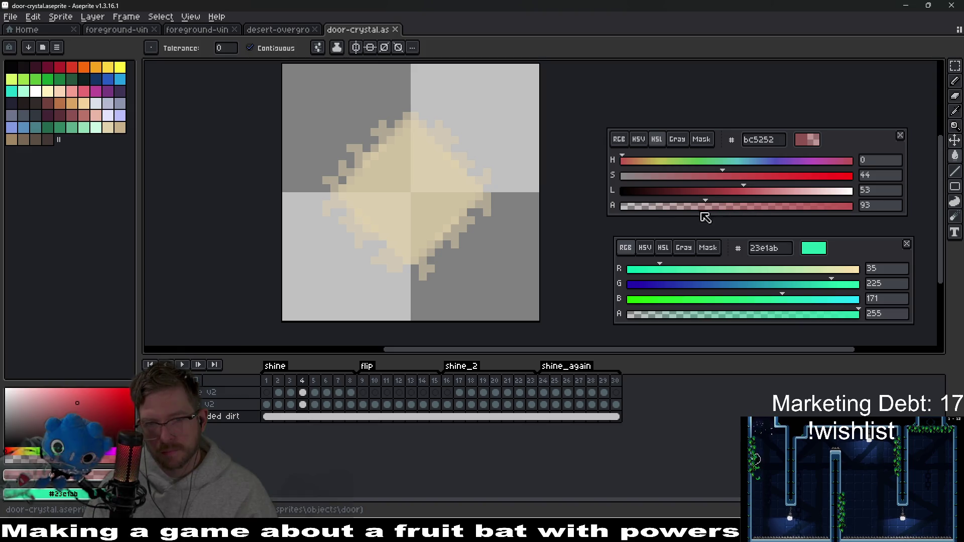
pyautogui.click(414, 211)
pyautogui.scroll(-5, 414, 212)
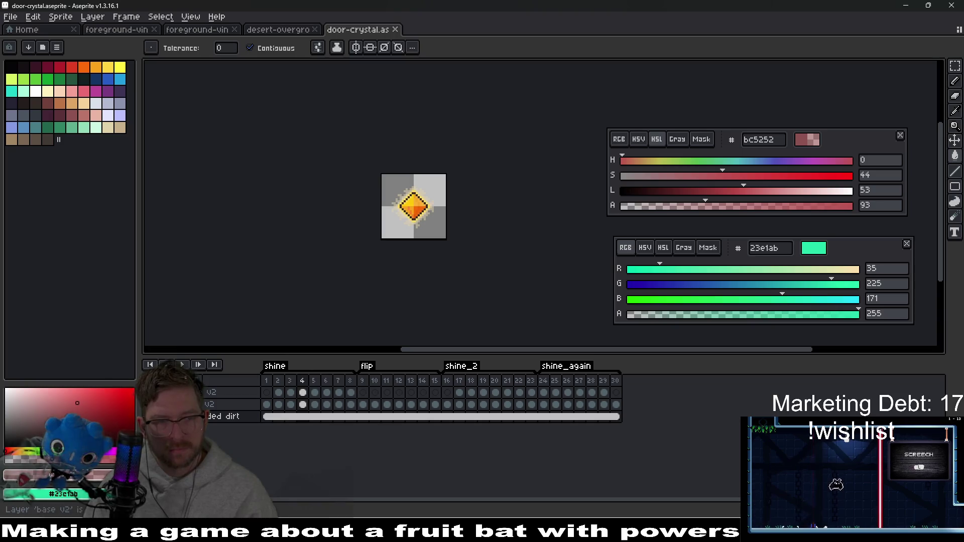
# - Export the crystal animation as the door-crystal-Sheet sprite sheet image
pyautogui.hotkey('ctrl', 'e')
pyautogui.press('Escape')
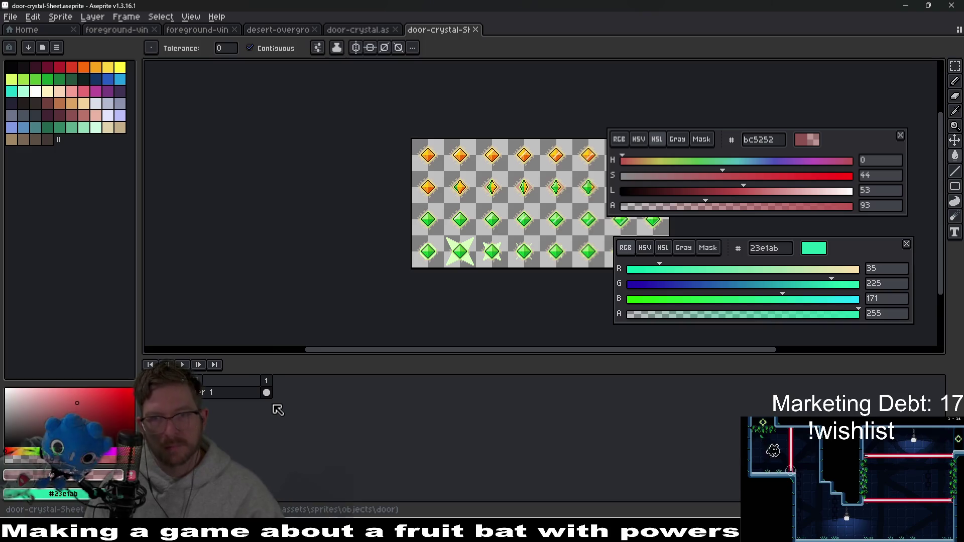
pyautogui.hotkey('ctrl', 'alt', 'shift', 's')
# - Confirm the sheet image export, then run the Level_3_5 scene in Godot
pyautogui.press('Return')
pyautogui.hotkey('alt', 'Tab')
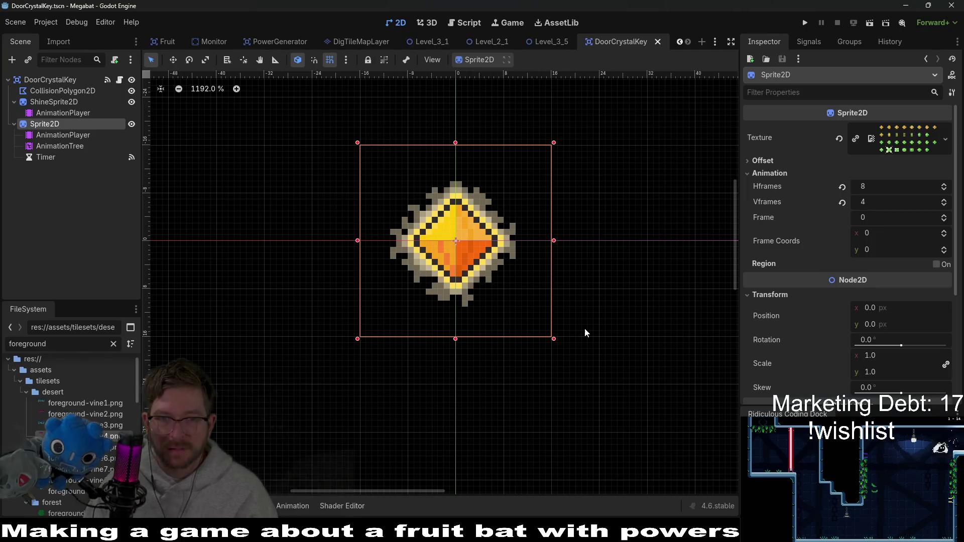
pyautogui.click(545, 41)
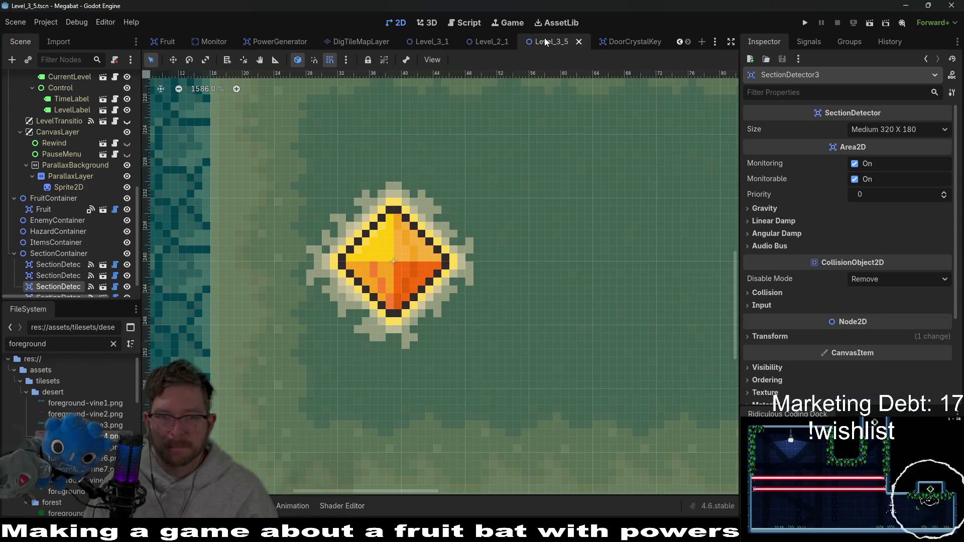
pyautogui.click(868, 25)
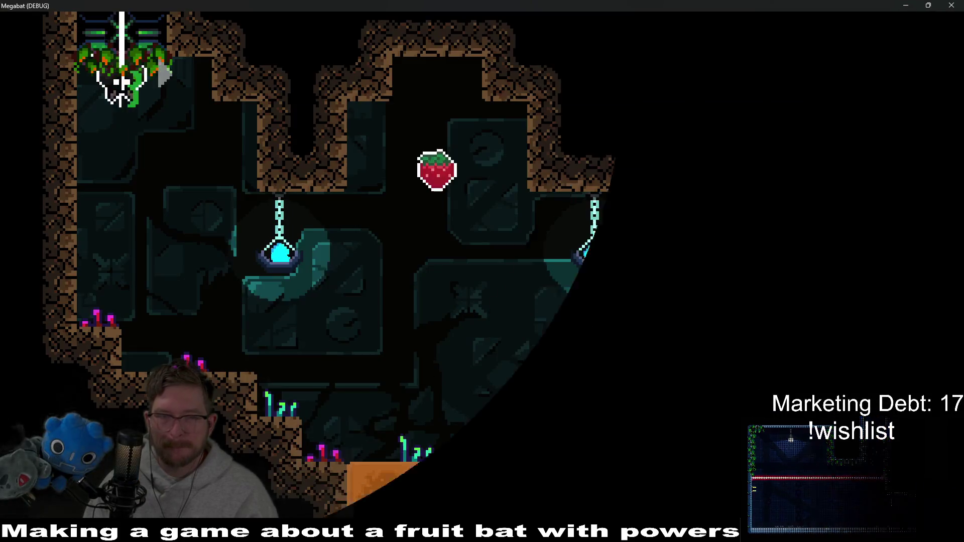
# - Fly the bat through the rooms to collect the upper and lower gems
pyautogui.press('Right')
pyautogui.press('Down')
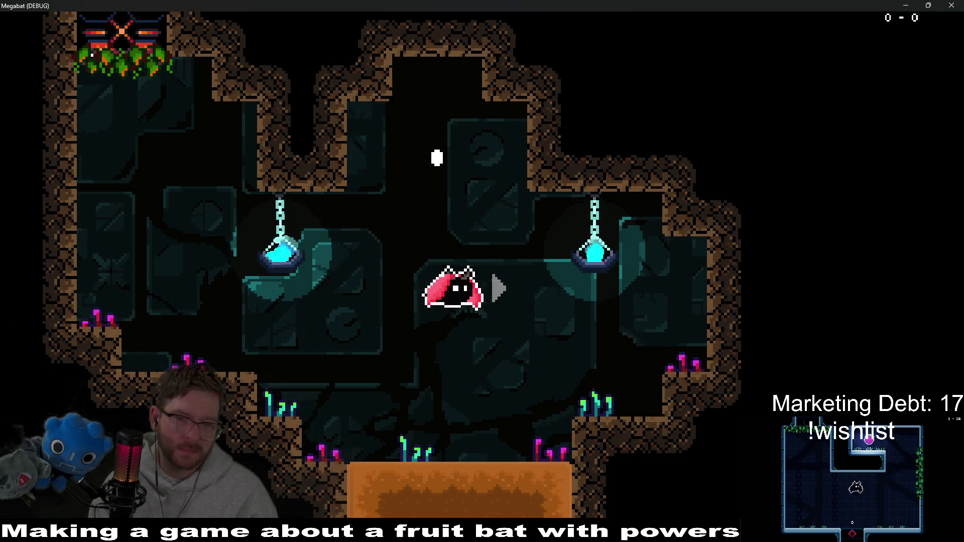
pyautogui.press('Right')
pyautogui.press('Left')
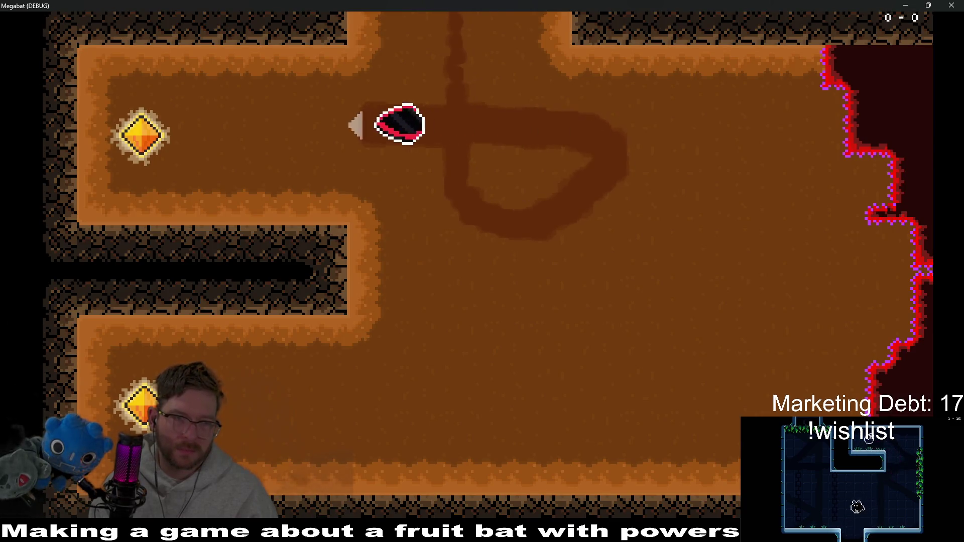
pyautogui.press('Right')
pyautogui.press('Down')
pyautogui.press('Left')
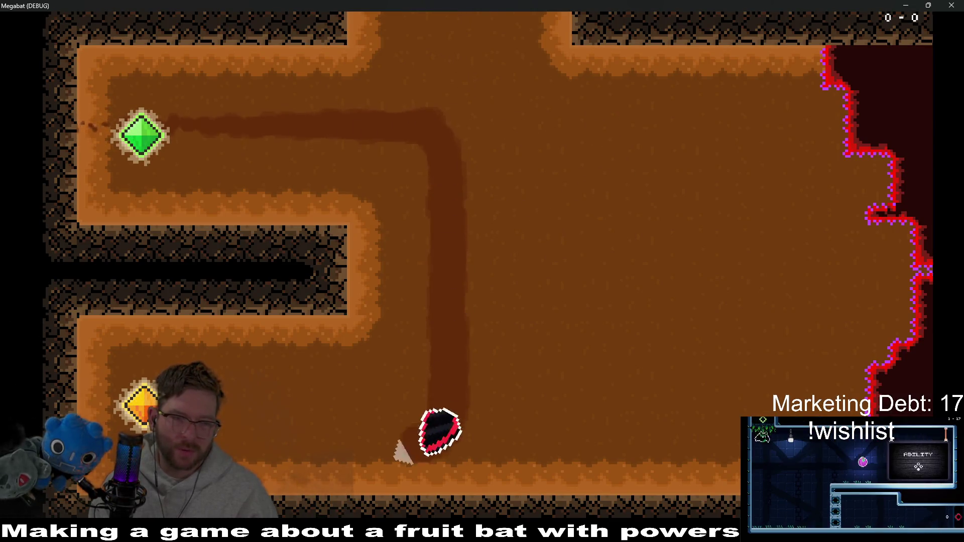
pyautogui.press('Right')
pyautogui.press('Up')
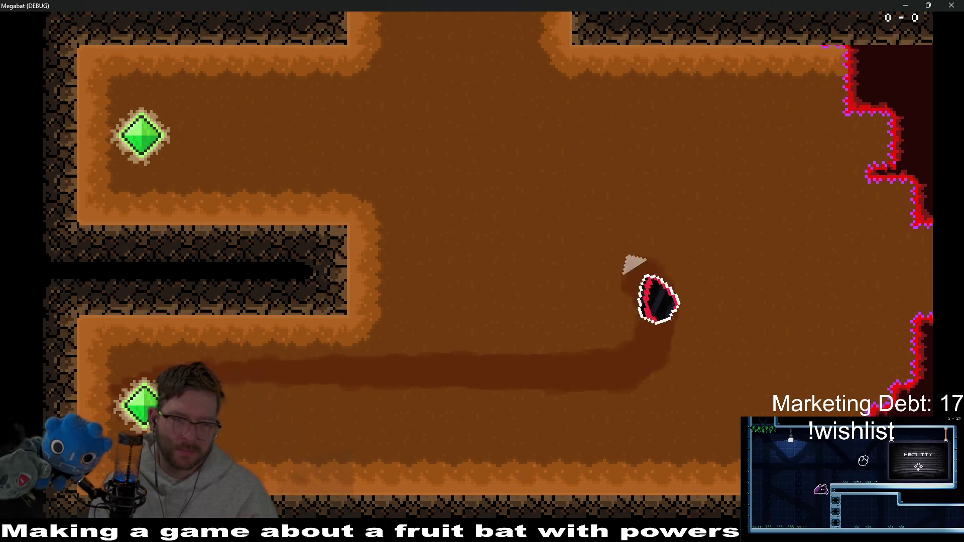
pyautogui.press('Left')
pyautogui.press('Down')
pyautogui.press('Left')
pyautogui.press('Right')
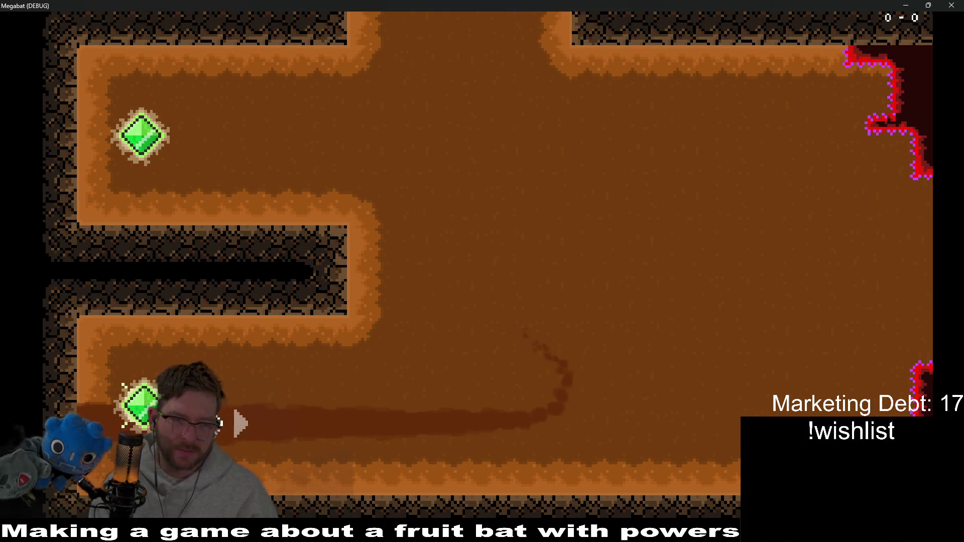
pyautogui.press('Up')
# - Fly back up the left channel to revisit both crystal gems, then close the game and return to Aseprite
pyautogui.press('Left')
pyautogui.press('Up')
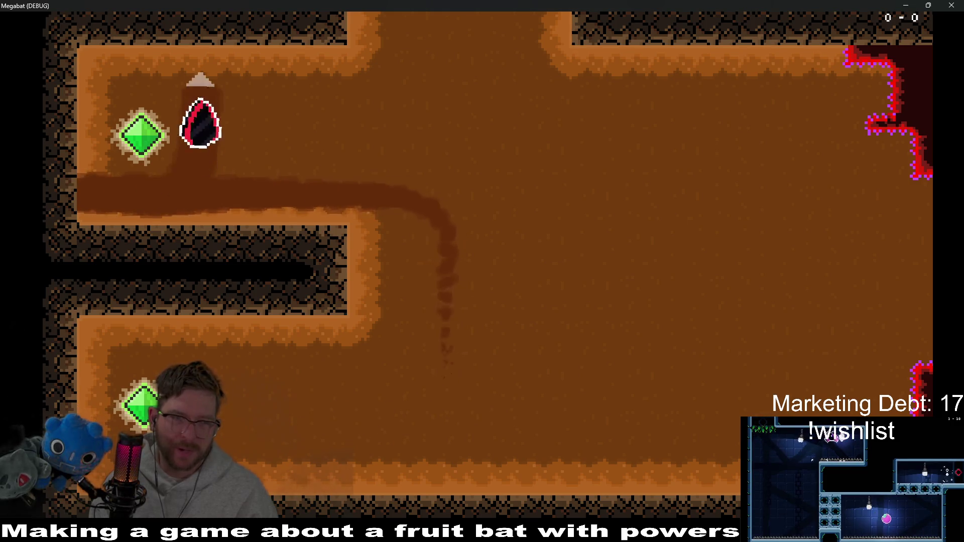
pyautogui.press('Left')
pyautogui.press('Up')
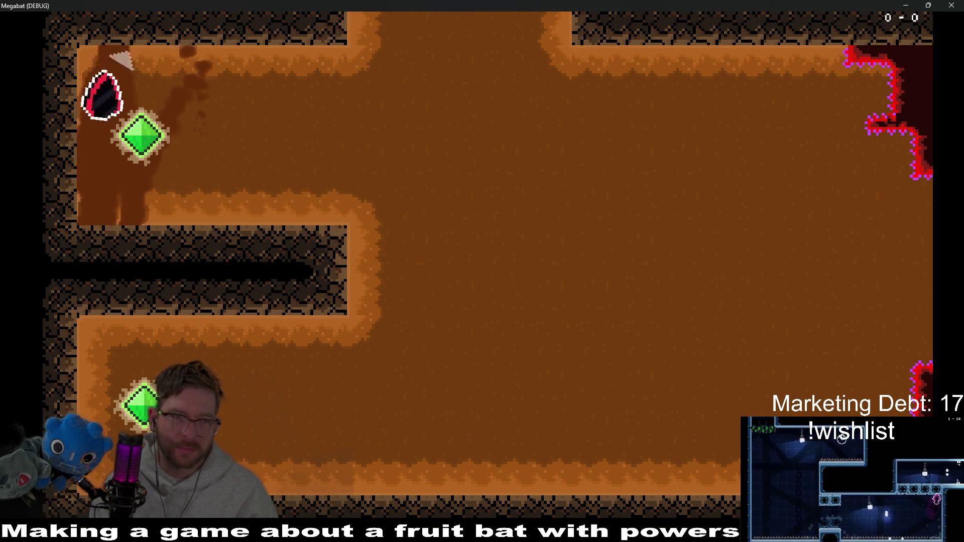
pyautogui.press('Right')
pyautogui.press('Left')
pyautogui.press('Right')
pyautogui.press('Left')
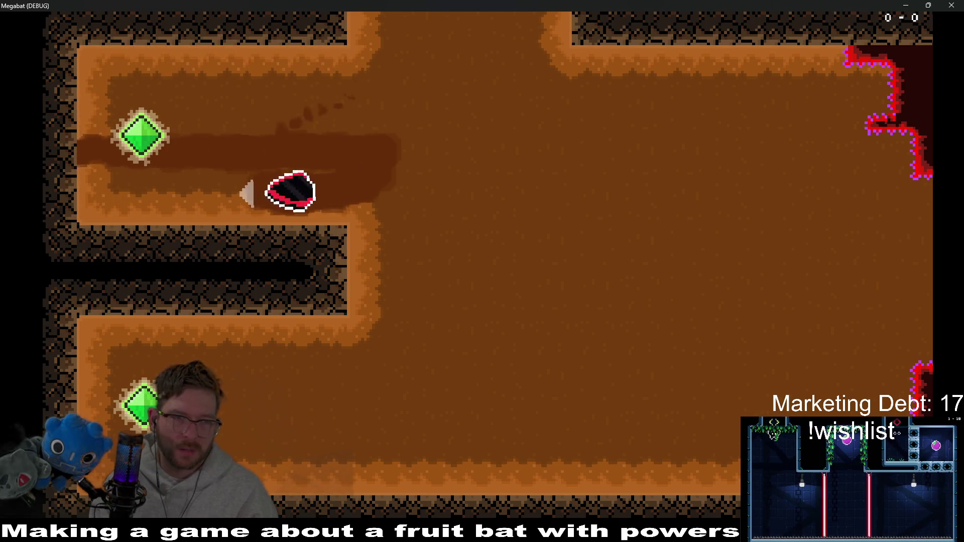
pyautogui.press('Right')
pyautogui.press('Down')
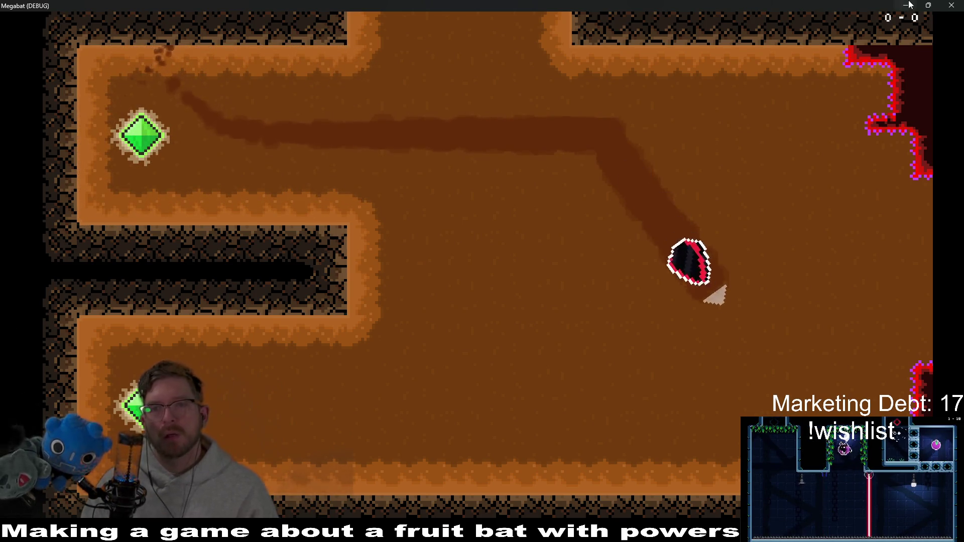
pyautogui.press('Left')
pyautogui.press('Right')
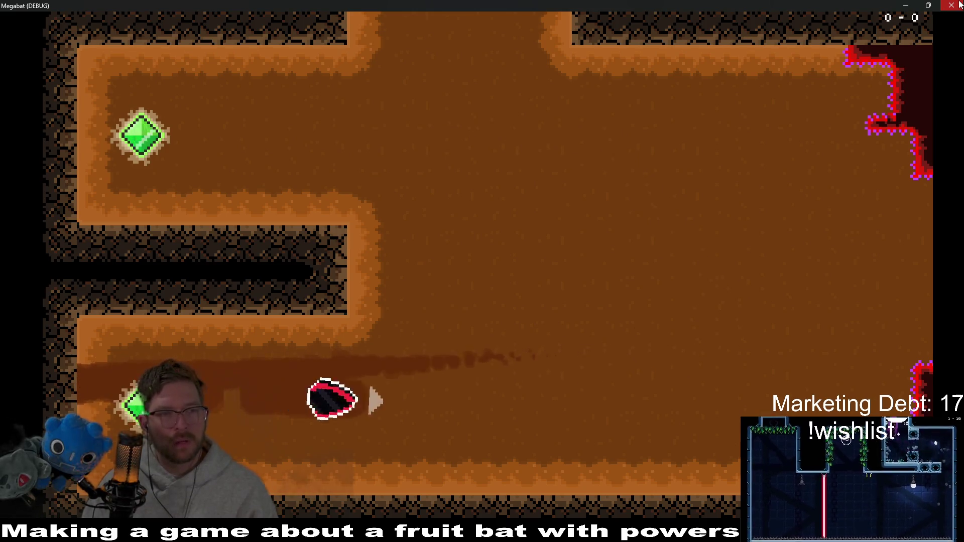
pyautogui.click(957, 5)
pyautogui.hotkey('alt', 'Tab')
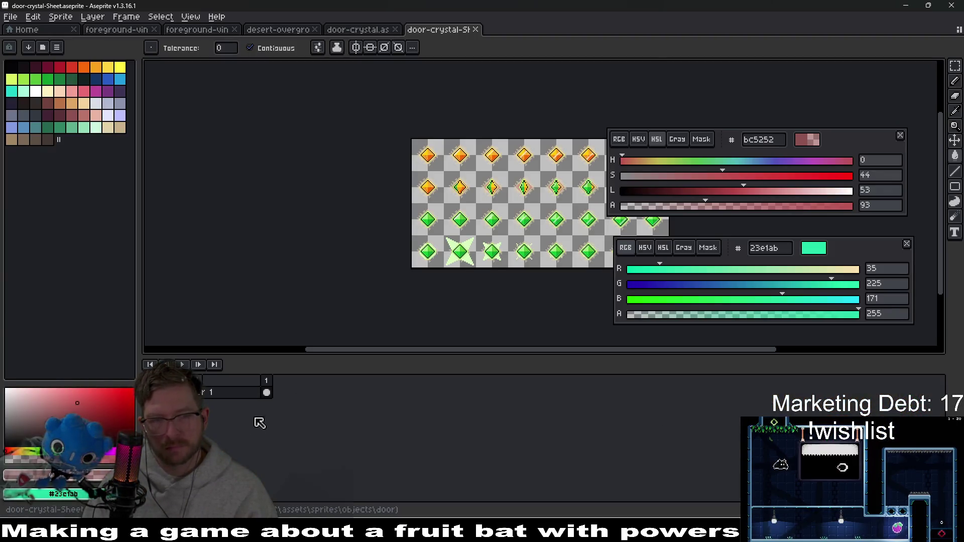
# - Close the exported sheet tab and delete the imbedded_dirt cels across frames 1–30
pyautogui.middleClick(444, 33)
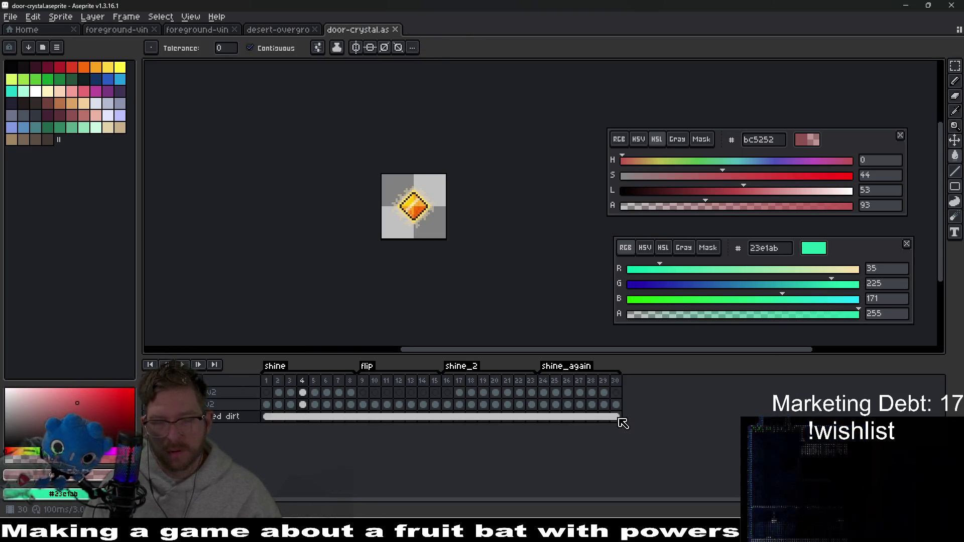
pyautogui.moveTo(619, 419)
pyautogui.mouseDown()
pyautogui.moveTo(331, 426)
pyautogui.moveTo(266, 418)
pyautogui.mouseUp()
pyautogui.press('Delete')
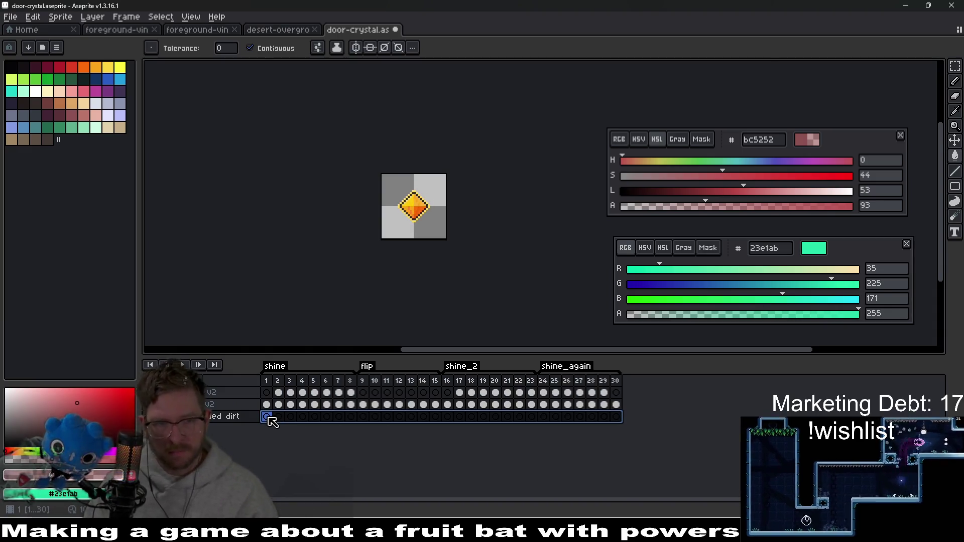
pyautogui.scroll(6, 403, 225)
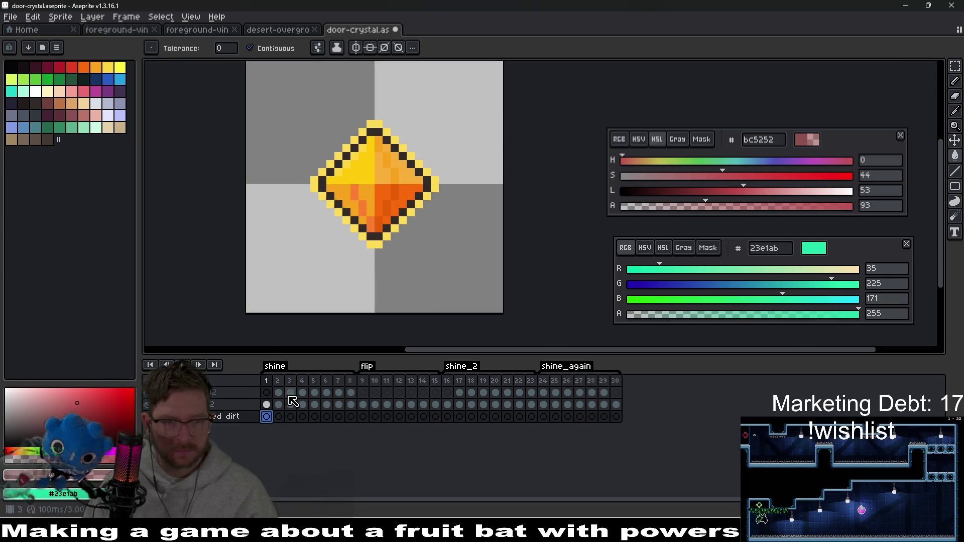
# - Pick white and, with the Pencil, draw a 1px halo along the crystal's lower-left edge
pyautogui.click(41, 93)
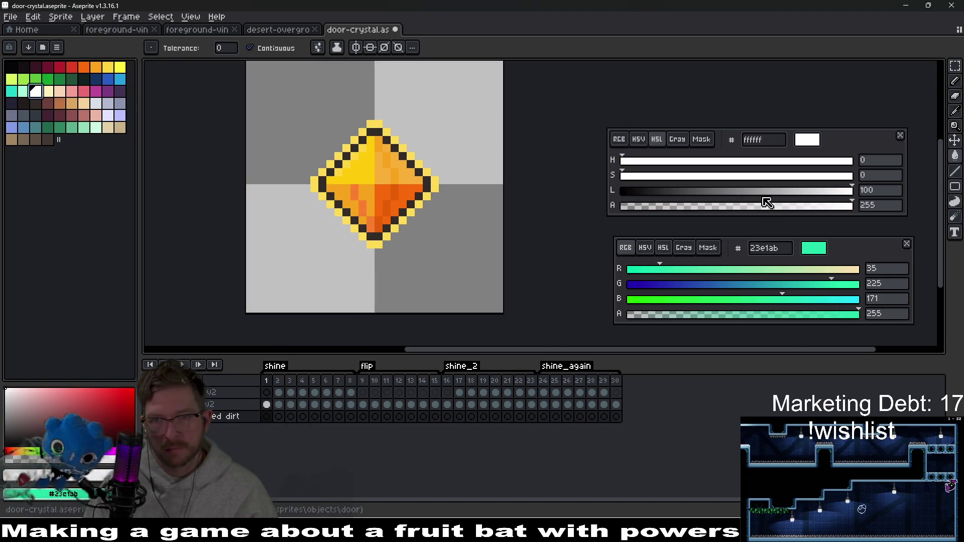
pyautogui.scroll(3, 417, 214)
pyautogui.press('b')
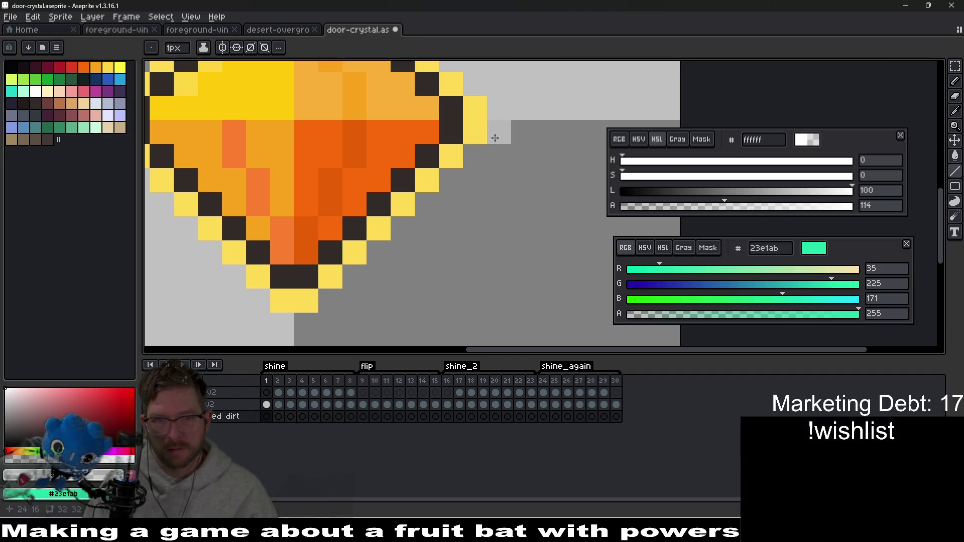
pyautogui.keyDown('shift'); pyautogui.click(310, 326); pyautogui.keyUp('shift')
pyautogui.moveTo(311, 325); pyautogui.dragTo(458, 295)
pyautogui.click(431, 294)
pyautogui.keyDown('shift'); pyautogui.click(252, 118); pyautogui.keyUp('shift')
# - Extend the white halo line up to the top tip and down the upper-right edge
pyautogui.moveTo(266, 98); pyautogui.dragTo(232, 238)
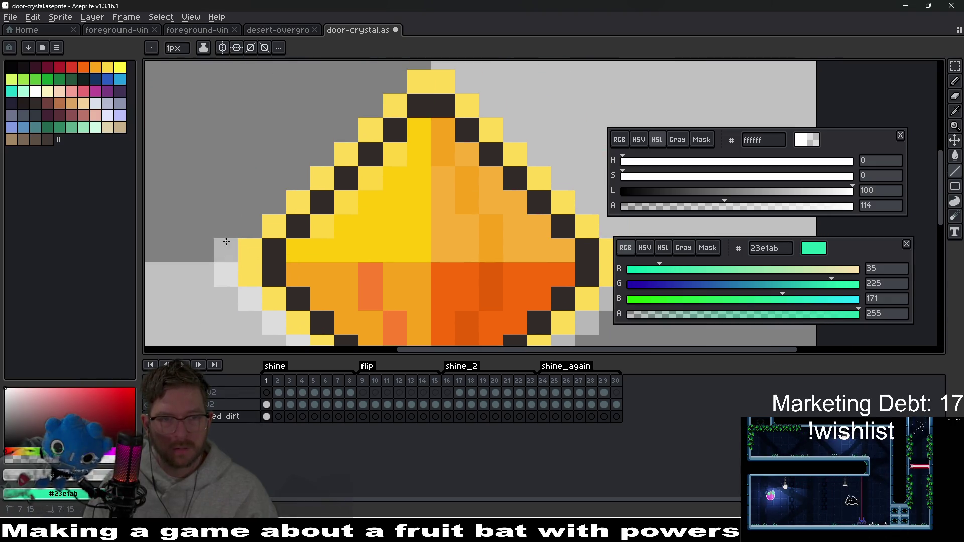
pyautogui.keyDown('shift'); pyautogui.click(415, 64); pyautogui.keyUp('shift')
pyautogui.moveTo(440, 79); pyautogui.dragTo(594, 215)
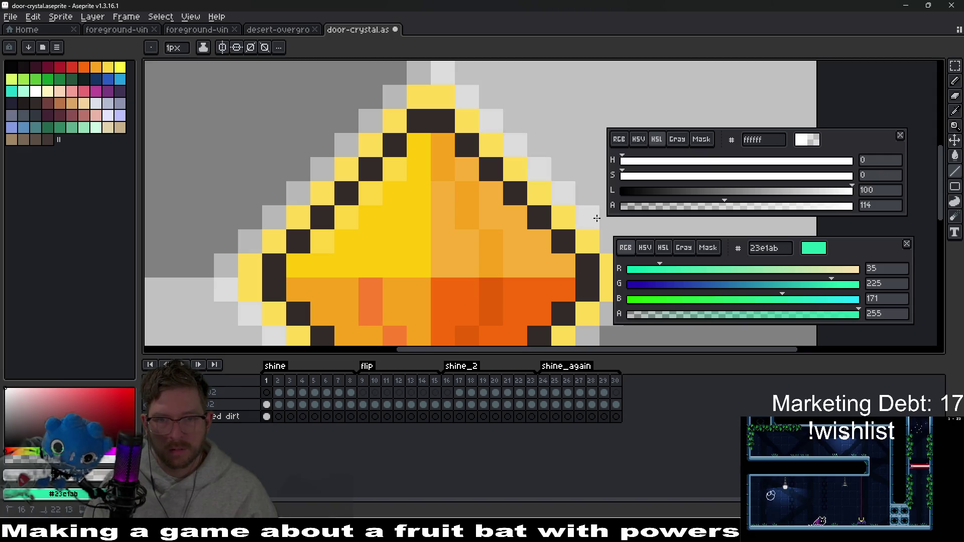
pyautogui.scroll(-2, 469, 179)
pyautogui.scroll(2, 529, 199)
# - With the crystal layer hidden, test-fill the halo, undo the fill, and save the sprite
pyautogui.click(147, 405)
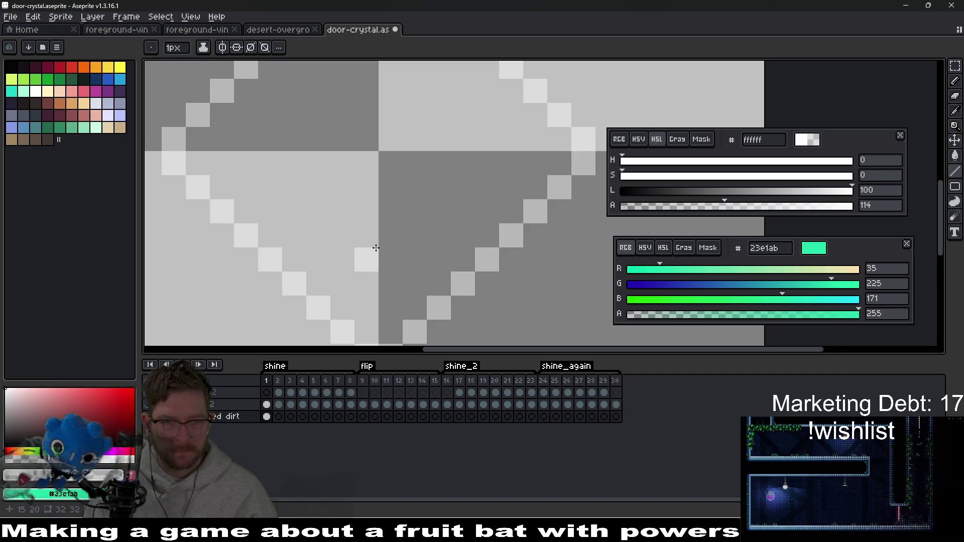
pyautogui.press('g')
pyautogui.click(410, 217)
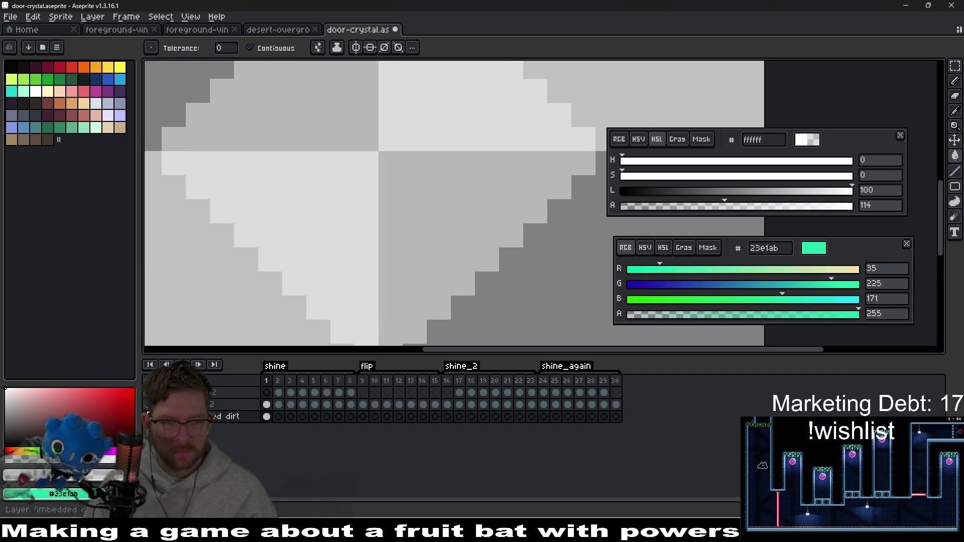
pyautogui.click(147, 405)
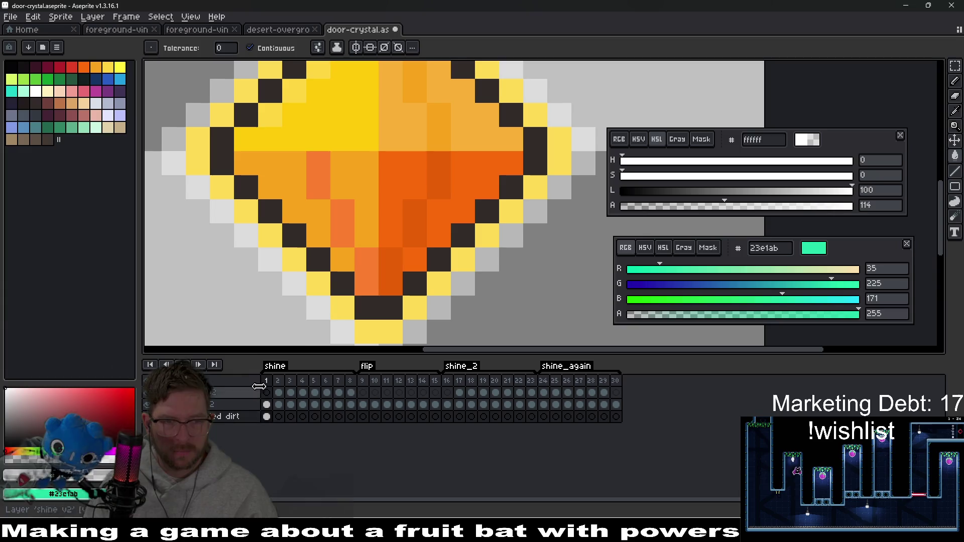
pyautogui.scroll(-3, 350, 257)
pyautogui.scroll(2, 367, 257)
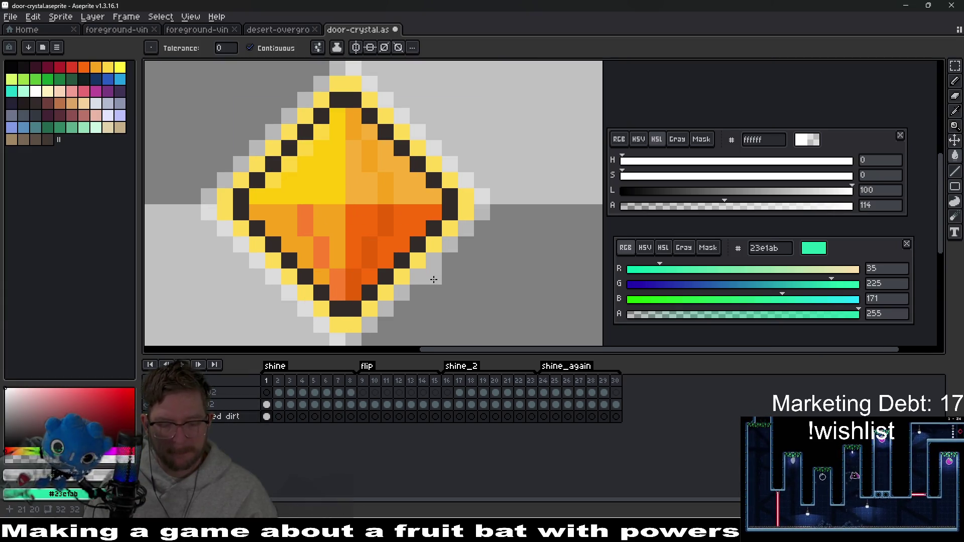
pyautogui.moveTo(434, 279); pyautogui.dragTo(446, 264)
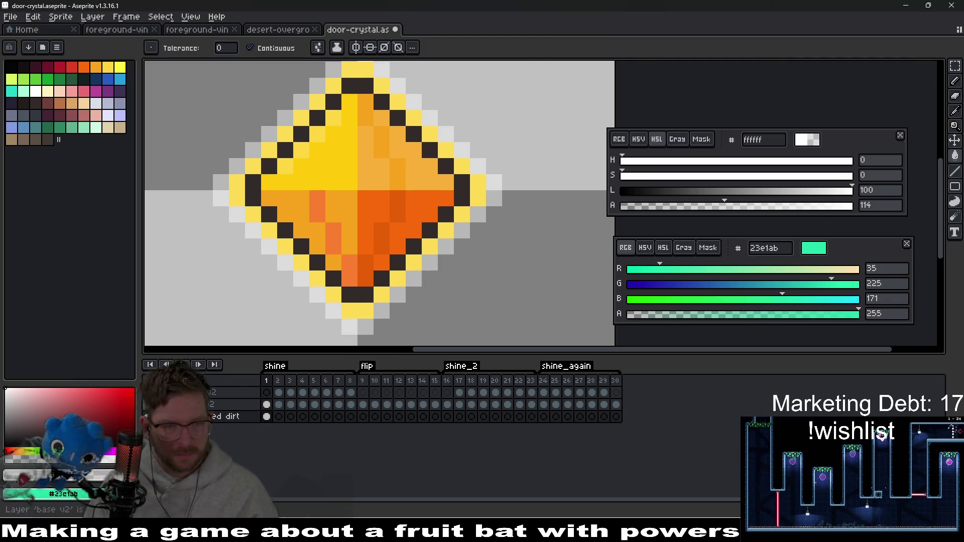
pyautogui.hotkey('ctrl', 'z')
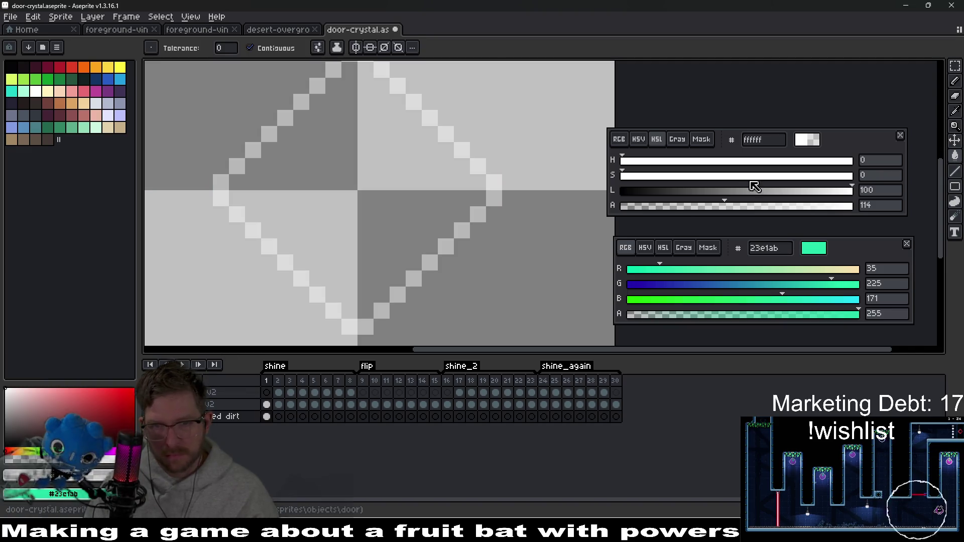
pyautogui.click(388, 182)
pyautogui.hotkey('ctrl', 'z')
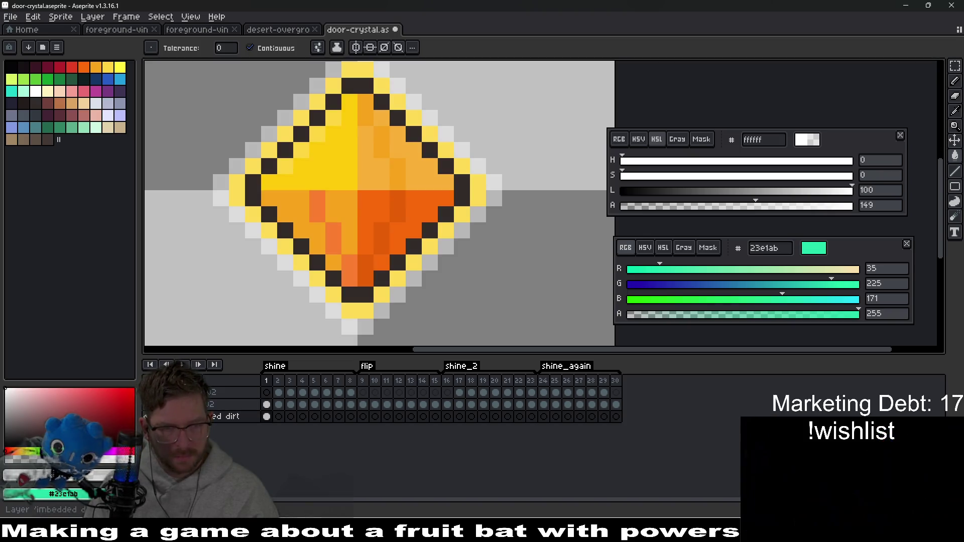
pyautogui.scroll(-3, 318, 208)
pyautogui.hotkey('ctrl', 's')
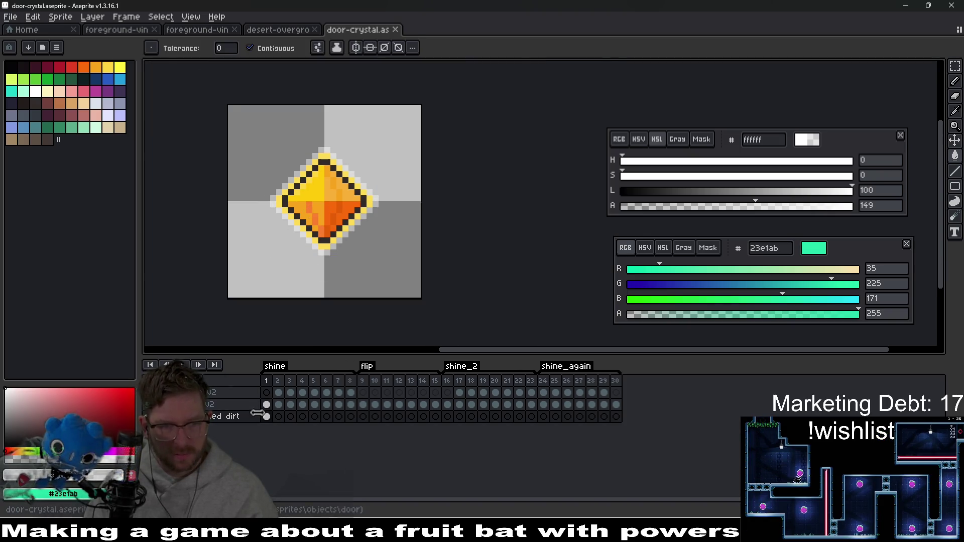
pyautogui.moveTo(271, 417); pyautogui.dragTo(605, 416)
# - Link the halo layer's cels so the halo appears on all 30 frames
pyautogui.rightClick(619, 421)
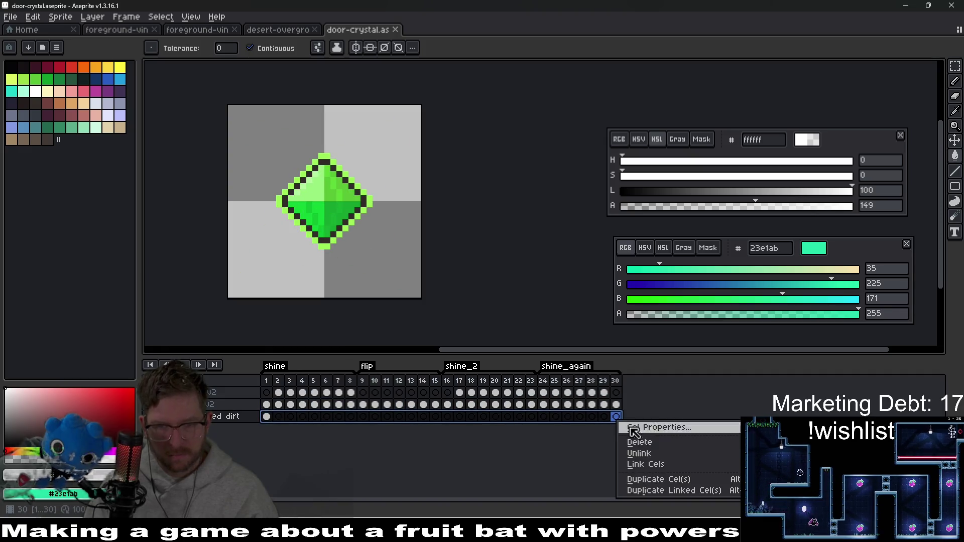
pyautogui.click(648, 463)
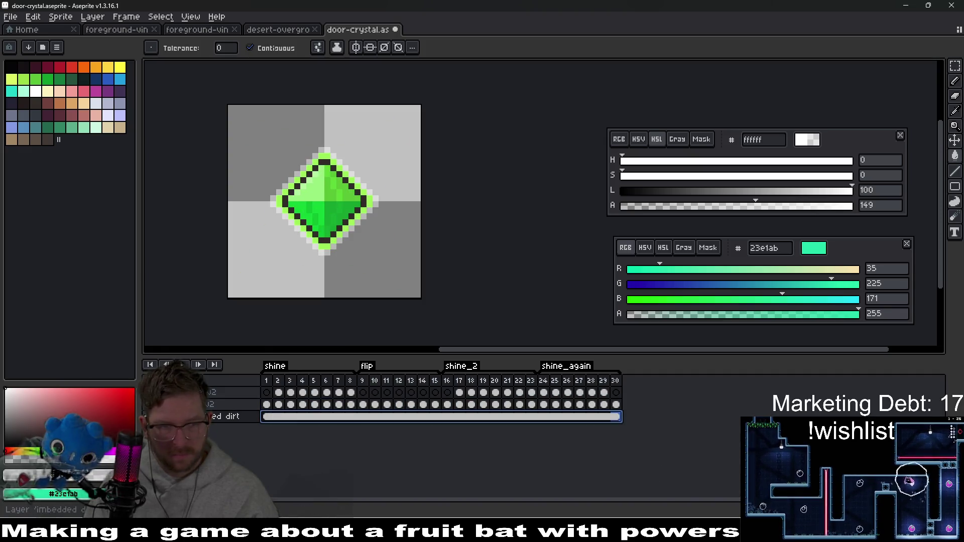
pyautogui.hotkey('ctrl', 'e')
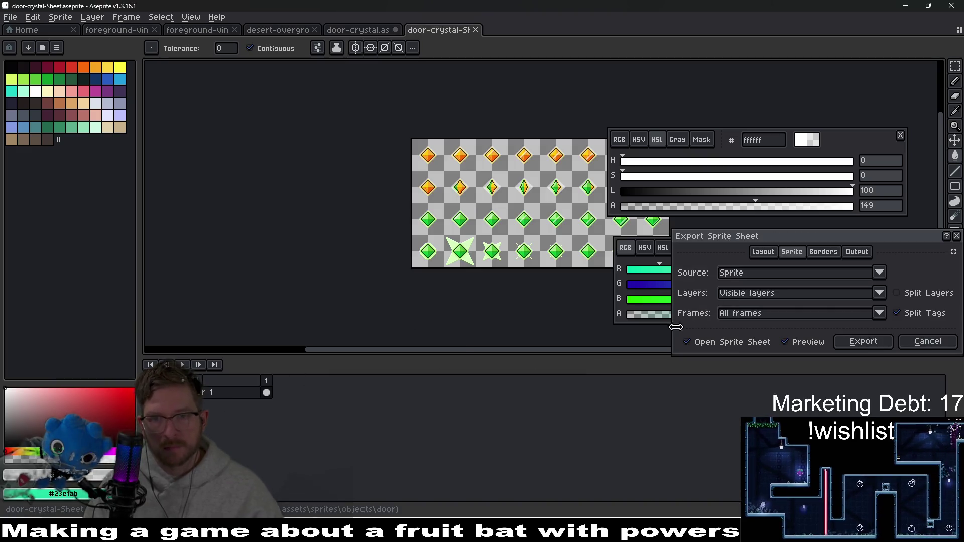
# - Export the door-crystal-Sheet sprite sheet and run the current scene in Godot
pyautogui.click(871, 343)
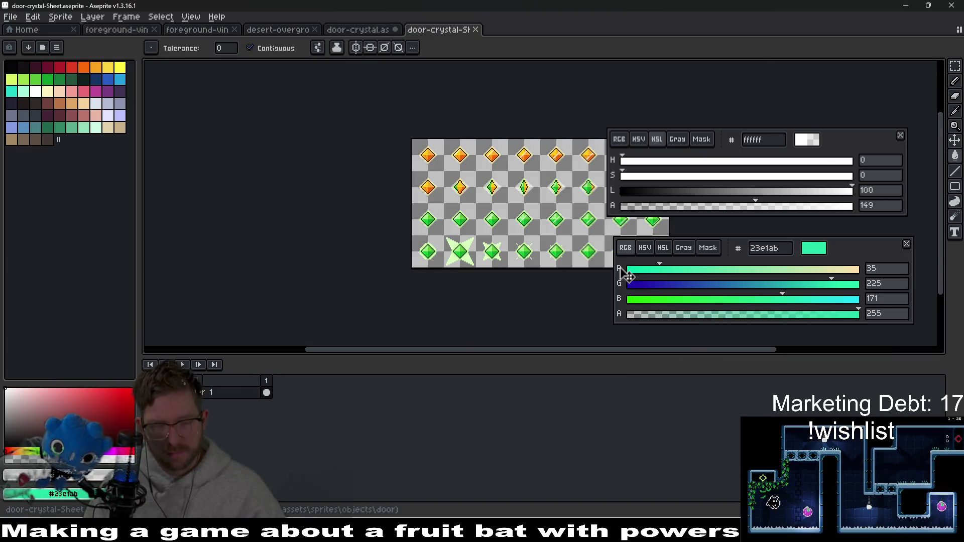
pyautogui.hotkey('ctrl', 'shift', 'e')
pyautogui.press('Return')
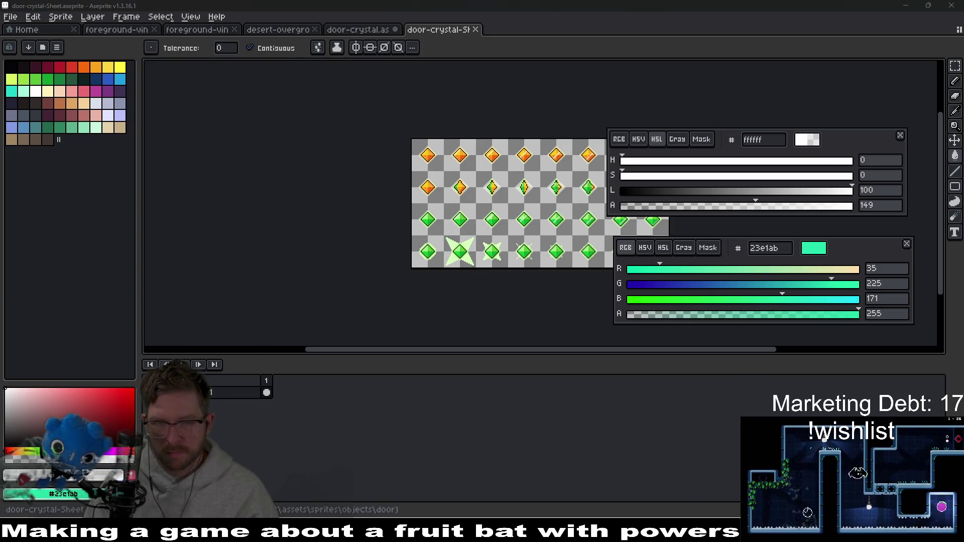
pyautogui.hotkey('alt', 'Tab')
pyautogui.click(869, 26)
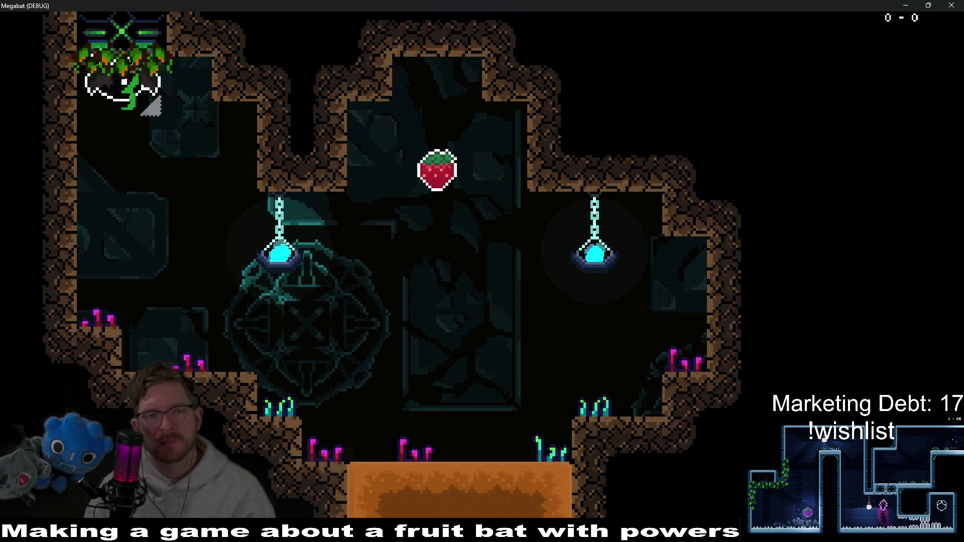
# - Steer the bat with the arrow keys into the upper and lower crystals, then quit with F8
pyautogui.press('Down')
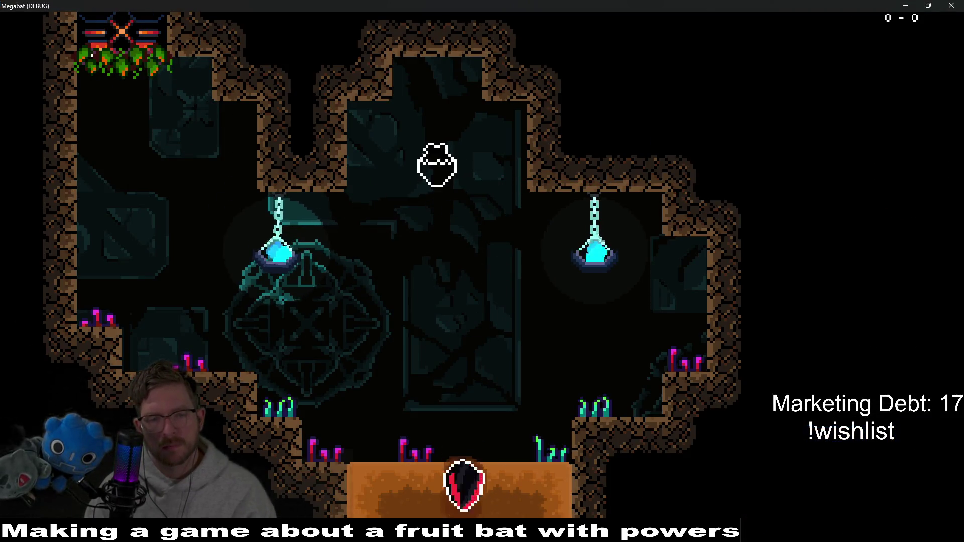
pyautogui.press('Right')
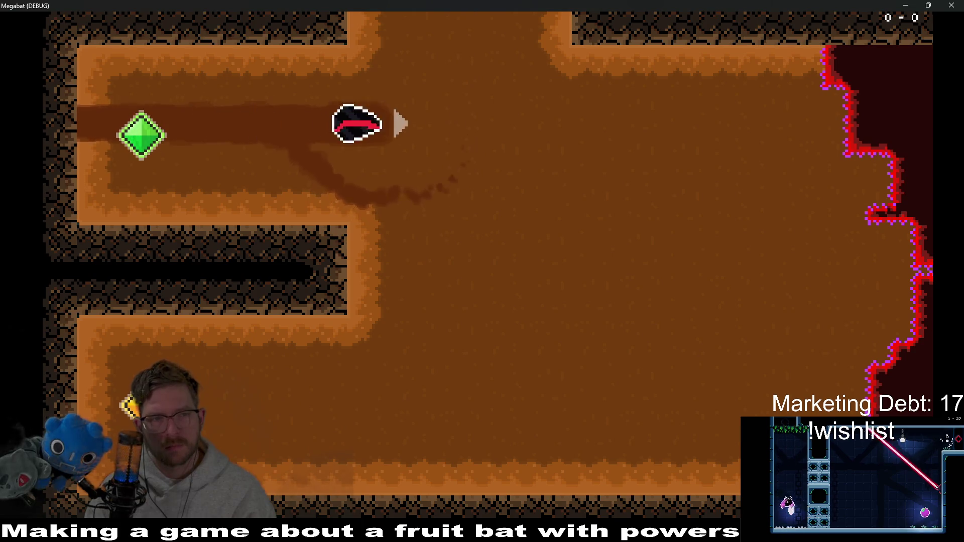
pyautogui.press('Down')
pyautogui.press('Left')
pyautogui.press('Right')
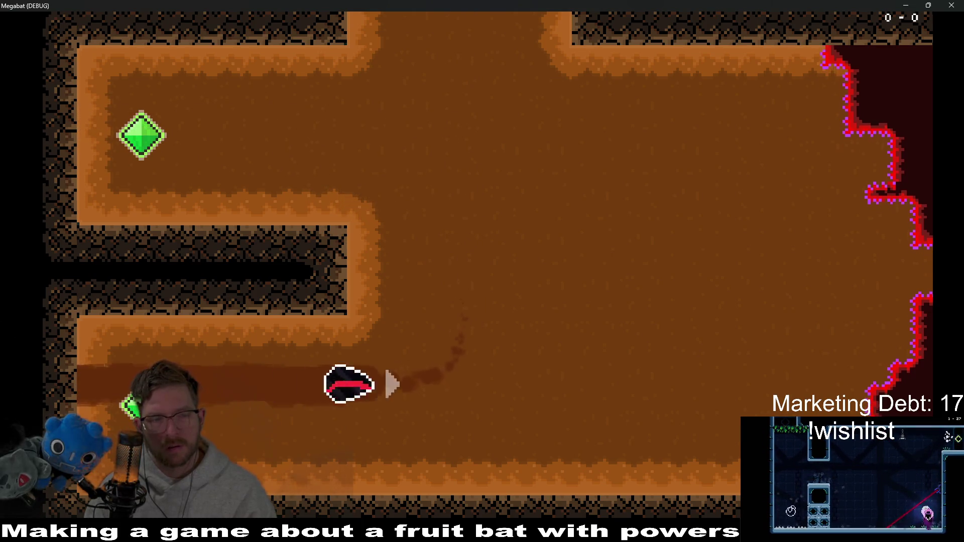
pyautogui.press('Up')
pyautogui.press('Left')
pyautogui.press('Right')
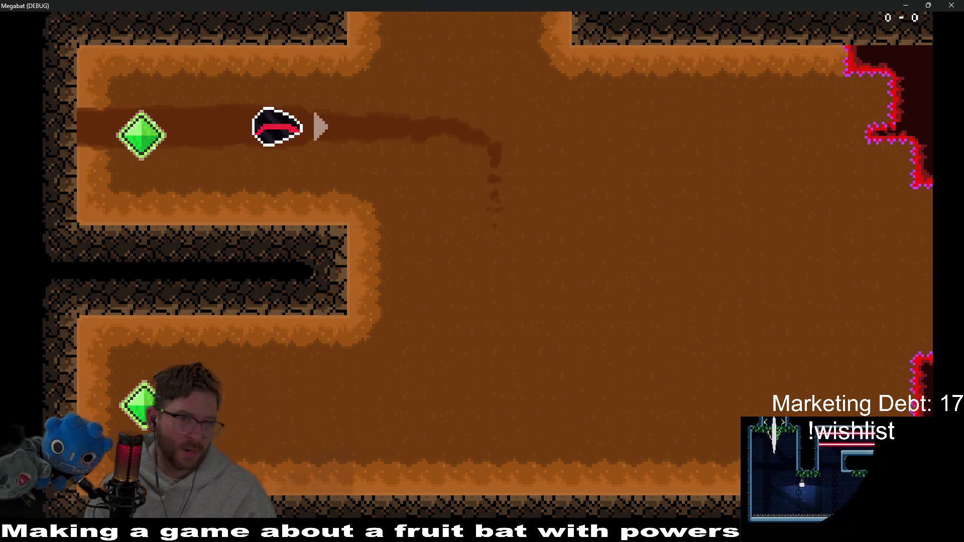
pyautogui.press('Down')
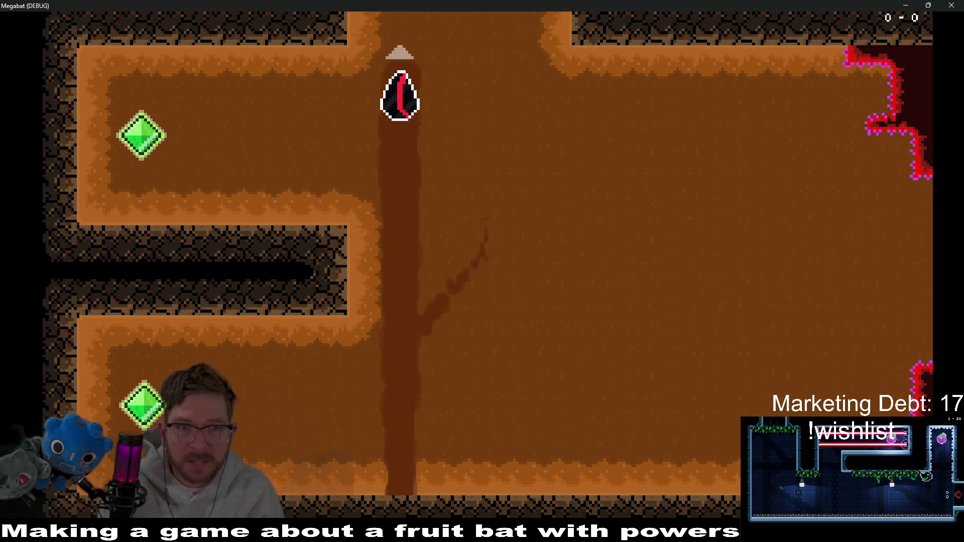
pyautogui.press('Down')
pyautogui.hotkey('Up', 'Left')
pyautogui.press('Down')
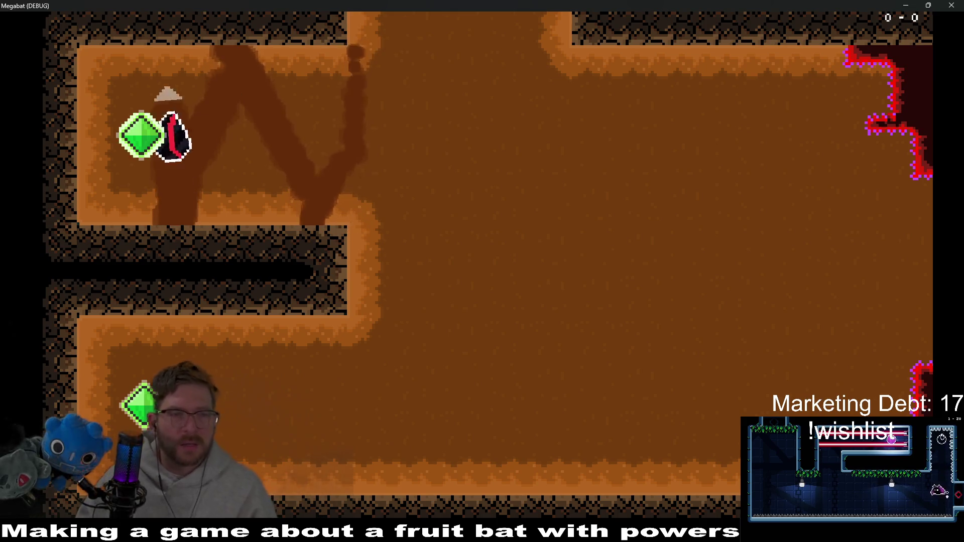
pyautogui.press('Up')
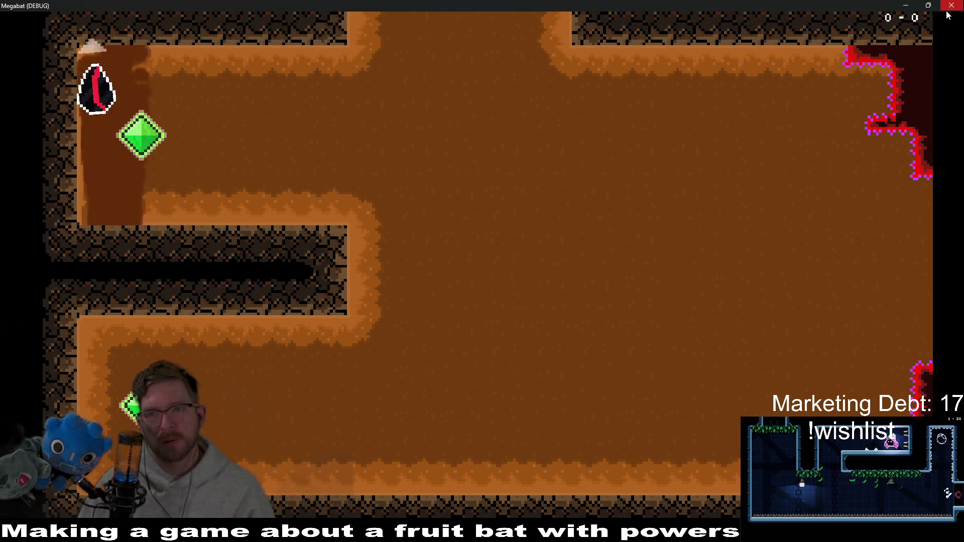
pyautogui.press('F8')
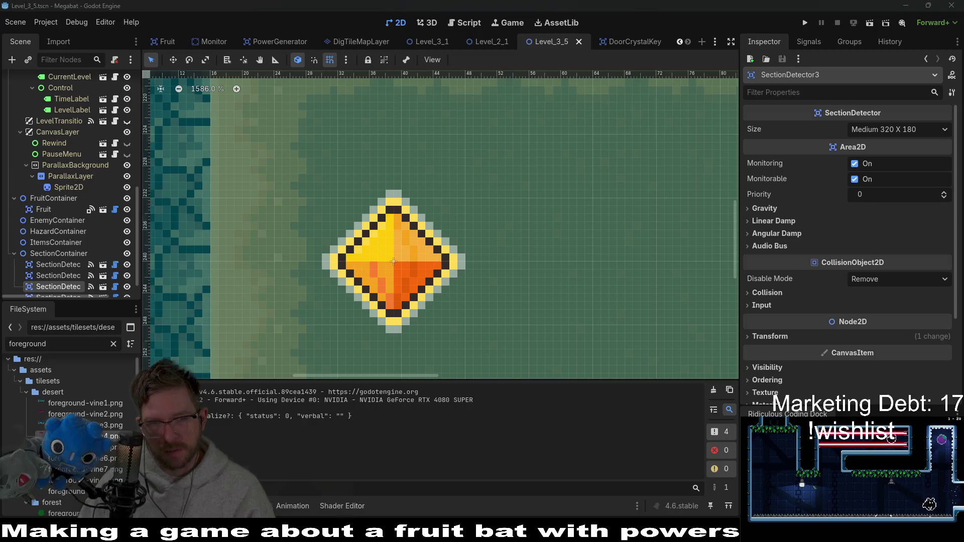
# - Back in Aseprite, close the exported sheet preview and hide the crystal layer
pyautogui.hotkey('alt', 'Tab')
pyautogui.click(446, 30)
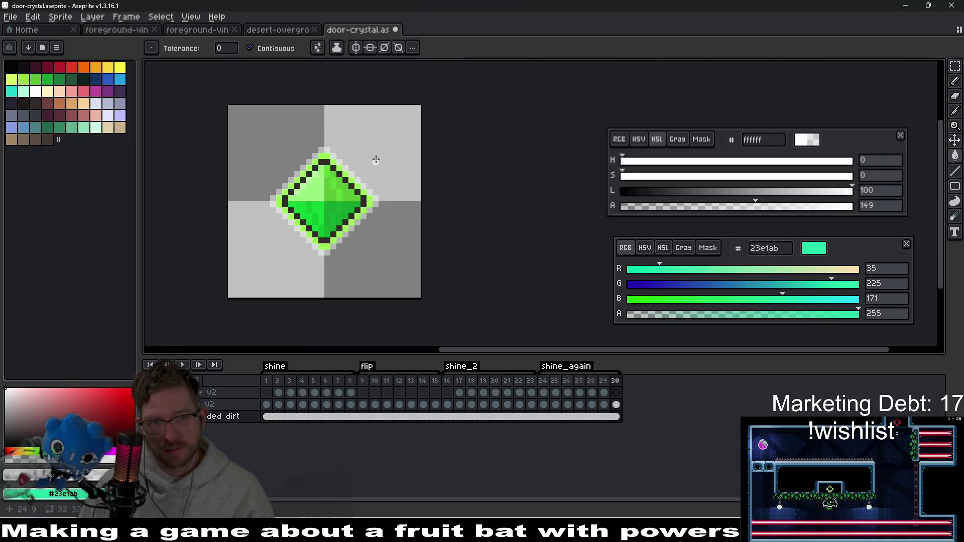
pyautogui.scroll(3, 375, 159)
pyautogui.scroll(-1, 452, 197)
pyautogui.scroll(-1, 398, 254)
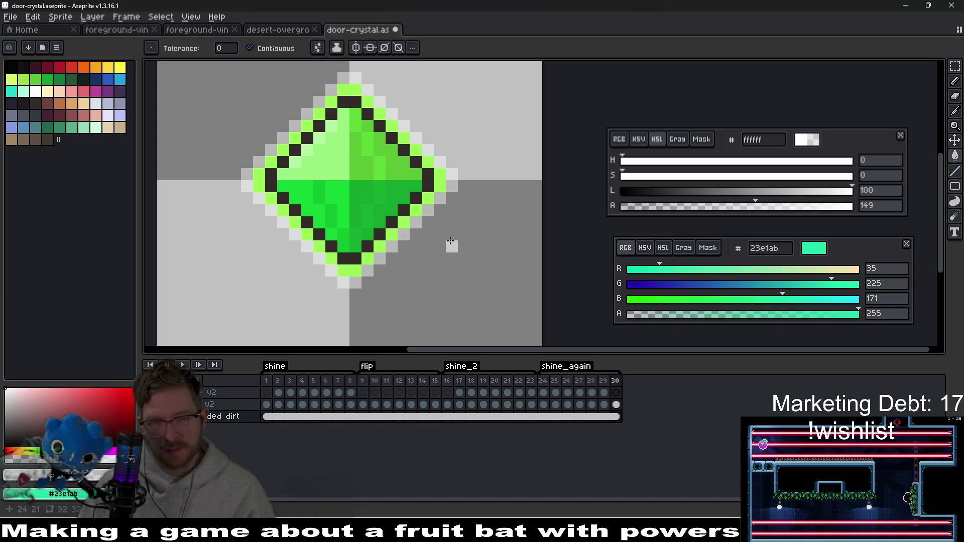
pyautogui.click(151, 404)
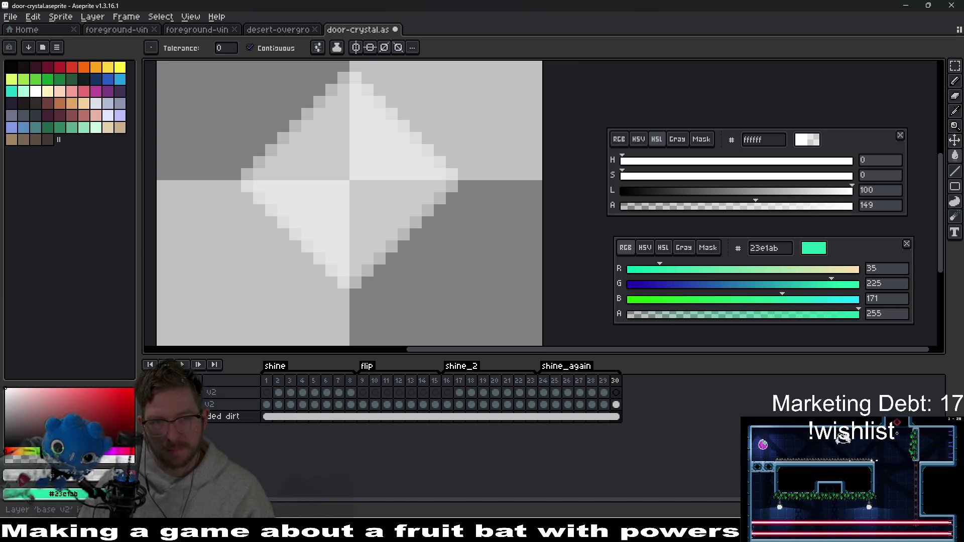
pyautogui.scroll(2, 424, 229)
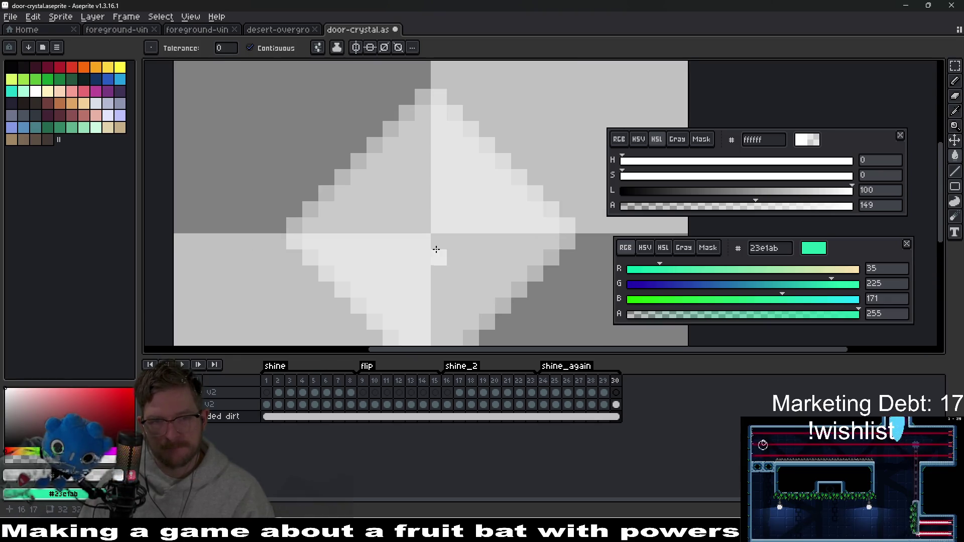
# - Lower the halo colour's lightness to grey and darken the halo's lower-right edge pixels
pyautogui.moveTo(819, 193)
pyautogui.mouseDown()
pyautogui.moveTo(712, 204)
pyautogui.moveTo(728, 203)
pyautogui.mouseUp()
pyautogui.click(453, 267)
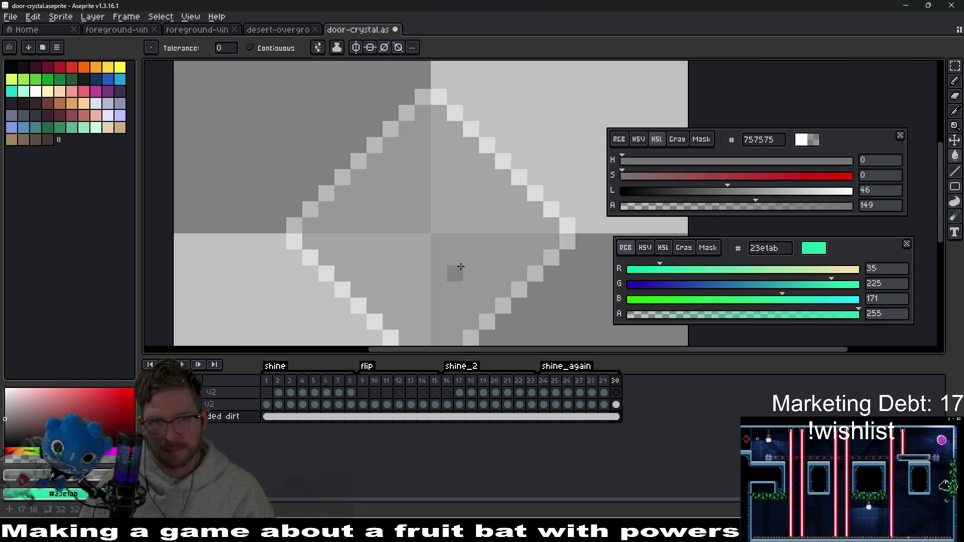
pyautogui.hotkey('ctrl', 'z')
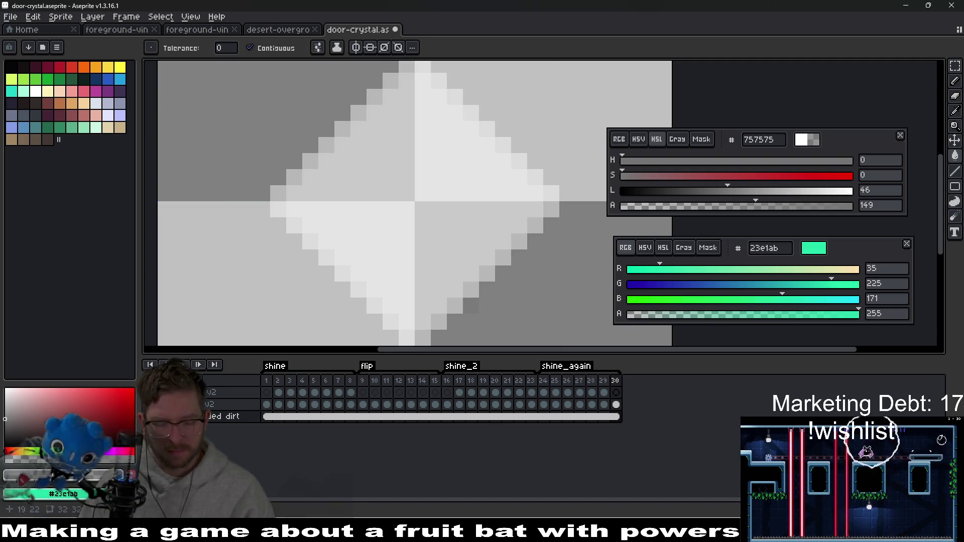
pyautogui.press('b')
pyautogui.moveTo(535, 225)
pyautogui.mouseDown()
pyautogui.moveTo(435, 329)
pyautogui.moveTo(404, 337)
pyautogui.moveTo(334, 254)
pyautogui.moveTo(279, 215)
pyautogui.moveTo(406, 70)
pyautogui.moveTo(501, 129)
pyautogui.moveTo(553, 189)
pyautogui.mouseUp()
# - Fill the outlined halo interior with the darker grey and save the sprite
pyautogui.press('g')
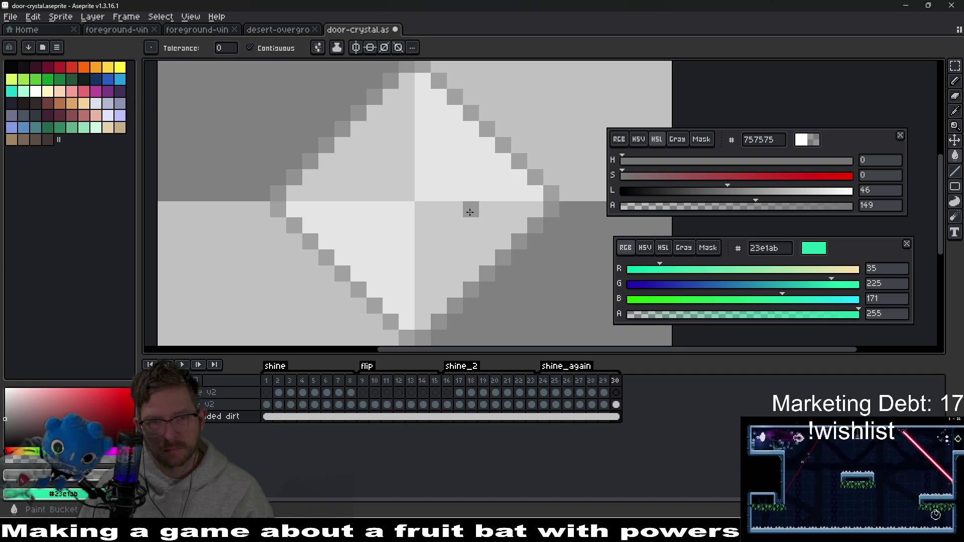
pyautogui.click(469, 210)
pyautogui.scroll(-3, 469, 213)
pyautogui.hotkey('ctrl', 's')
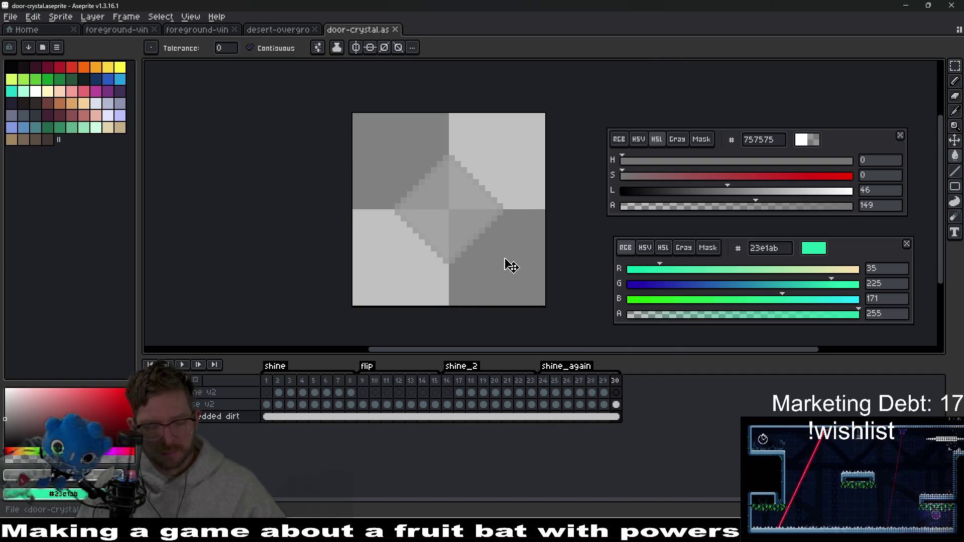
pyautogui.hotkey('ctrl', 'e')
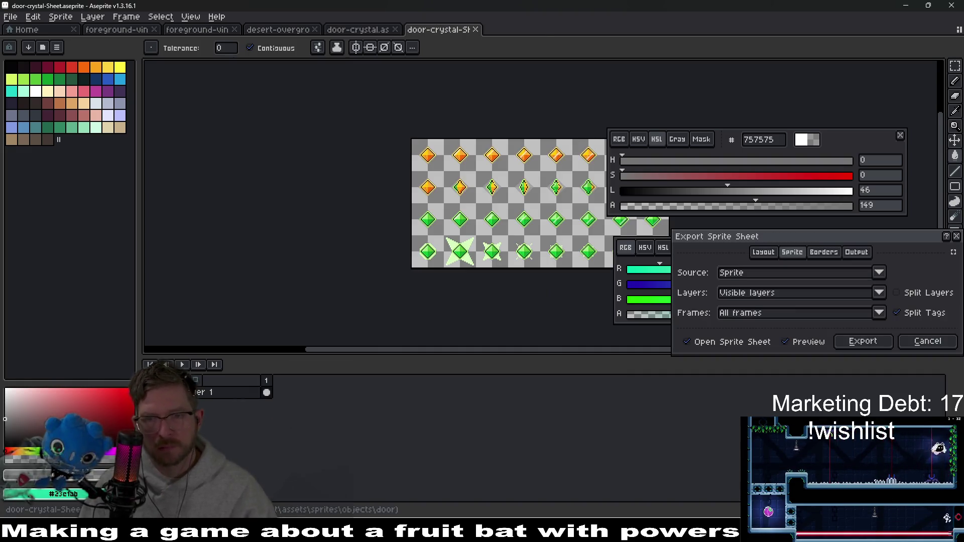
# - Export the grey-haloed crystal sheet, overwriting the file, and run the level from Godot
pyautogui.press('Return')
pyautogui.hotkey('ctrl', 'alt', 'shift', 's')
pyautogui.press('Return')
pyautogui.hotkey('alt', 'Tab')
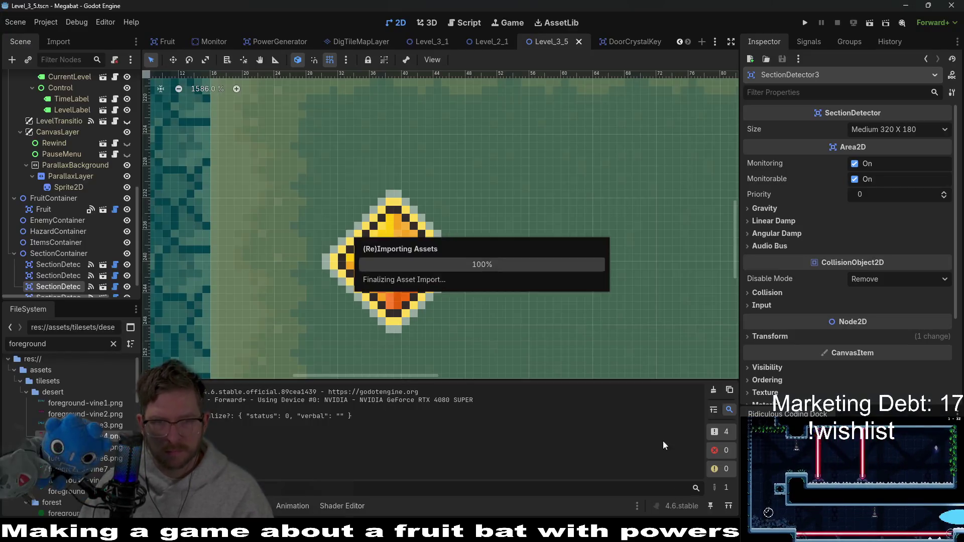
pyautogui.click(874, 26)
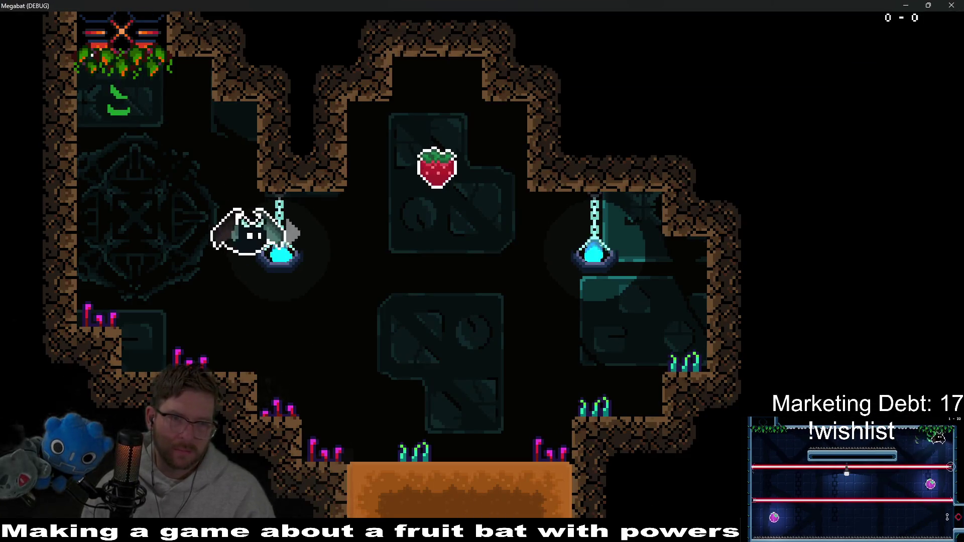
# - Fly the bat into the next room, touching the upper and lower crystals
pyautogui.press('Right')
pyautogui.press('Left')
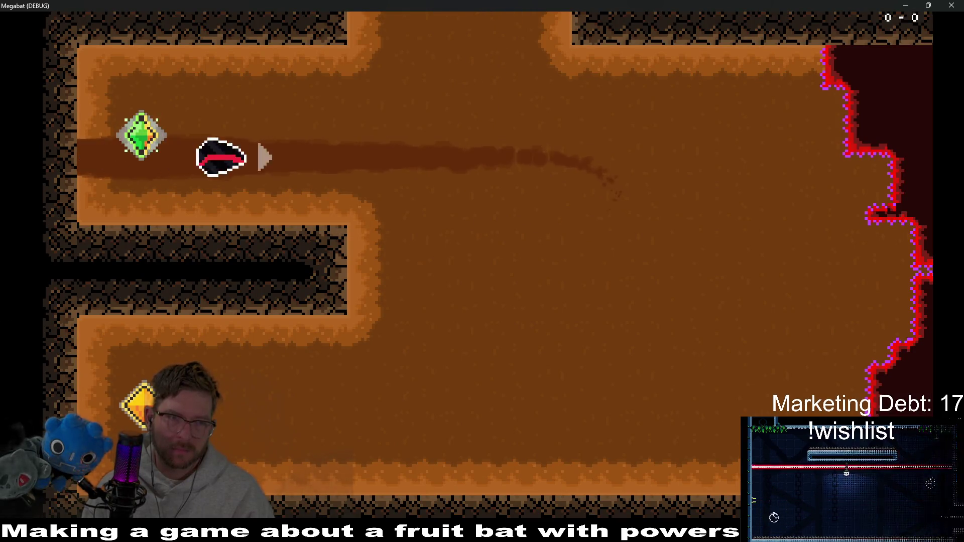
pyautogui.press('Left')
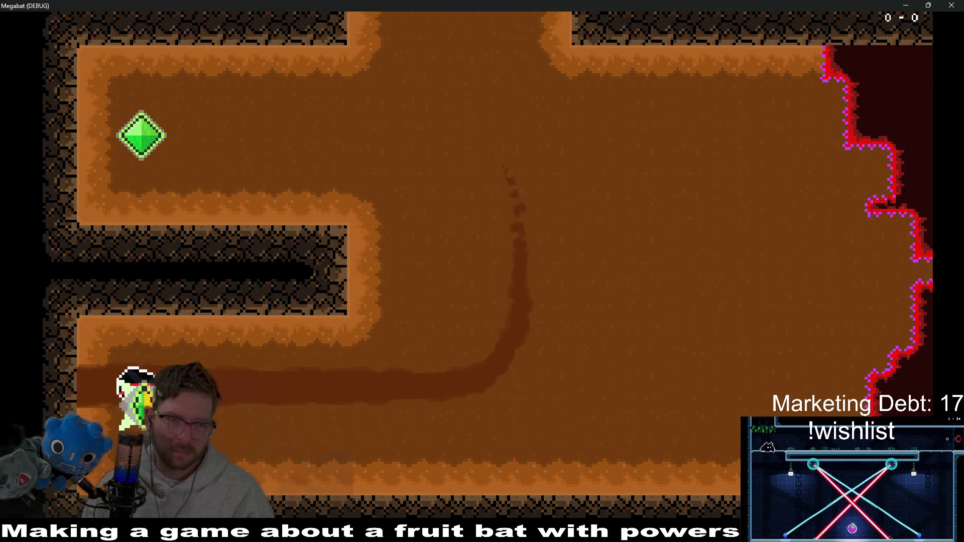
pyautogui.press('Left')
pyautogui.press('Right')
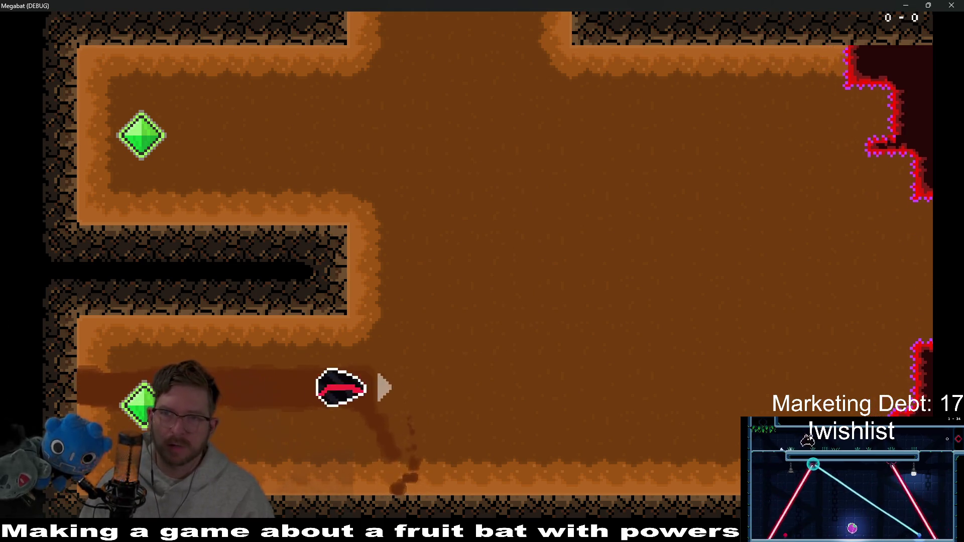
# - Quit the game with F8 and return to Aseprite, closing the exported sheet tab
pyautogui.press('F8')
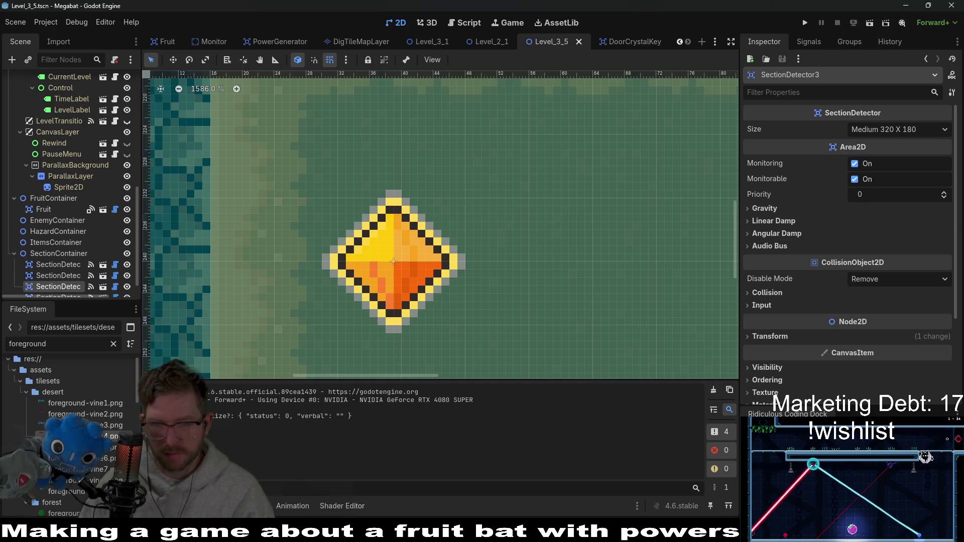
pyautogui.hotkey('alt', 'Tab')
pyautogui.middleClick(431, 30)
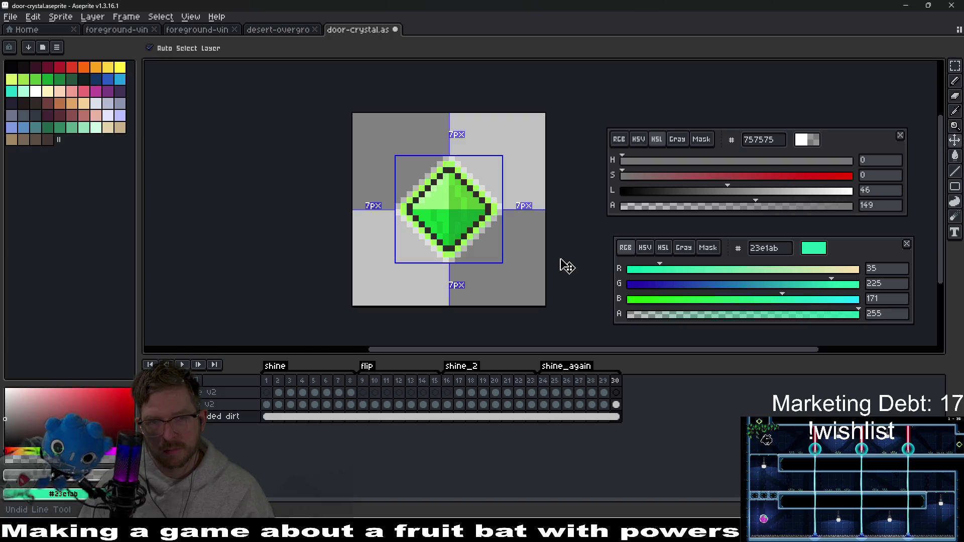
# - Sample the halo's translucent white with the Eyedropper and switch to the Pencil
pyautogui.press('g')
pyautogui.scroll(5, 506, 263)
pyautogui.press('i')
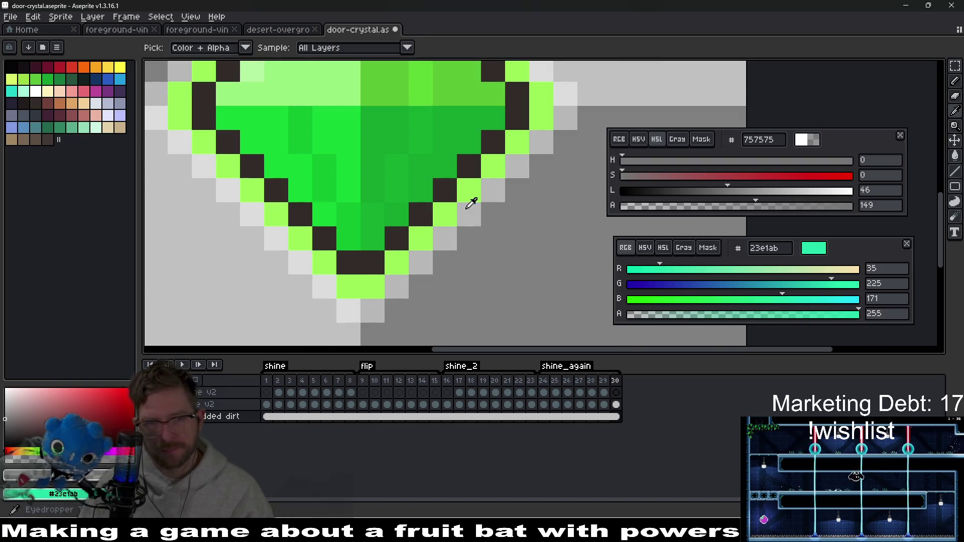
pyautogui.click(470, 205)
pyautogui.press('b')
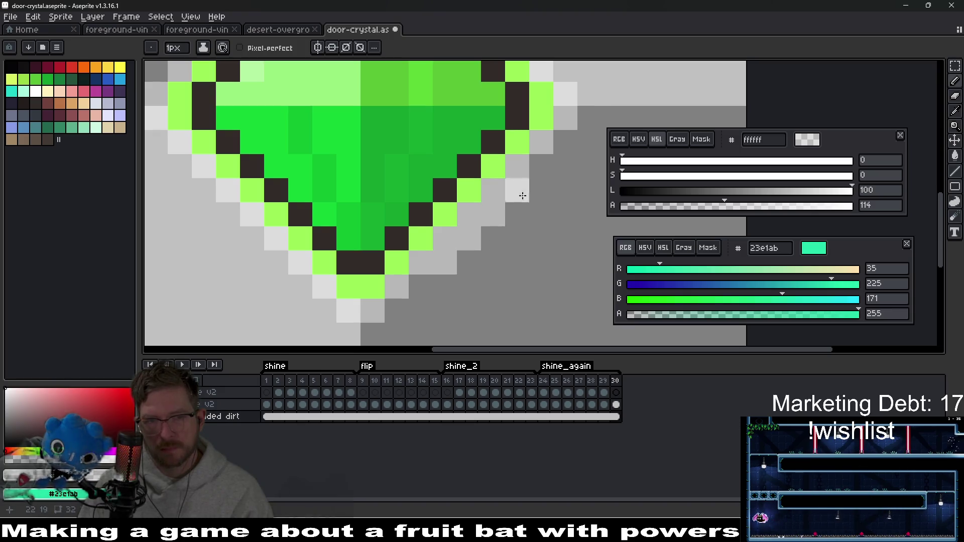
# - Add halo pixels beside the crystal's upper edge and near its top
pyautogui.scroll(-2, 543, 187)
pyautogui.scroll(2, 451, 165)
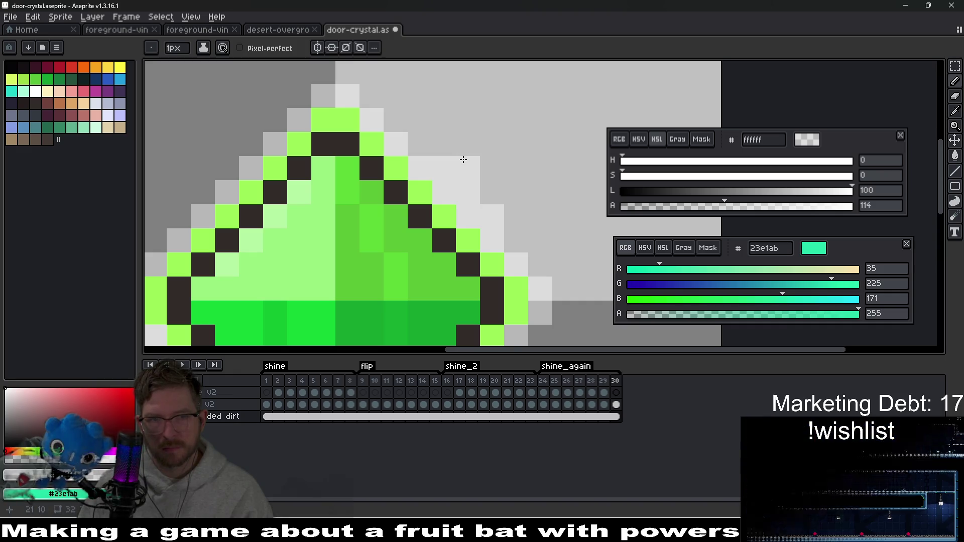
pyautogui.moveTo(422, 154); pyautogui.dragTo(474, 132)
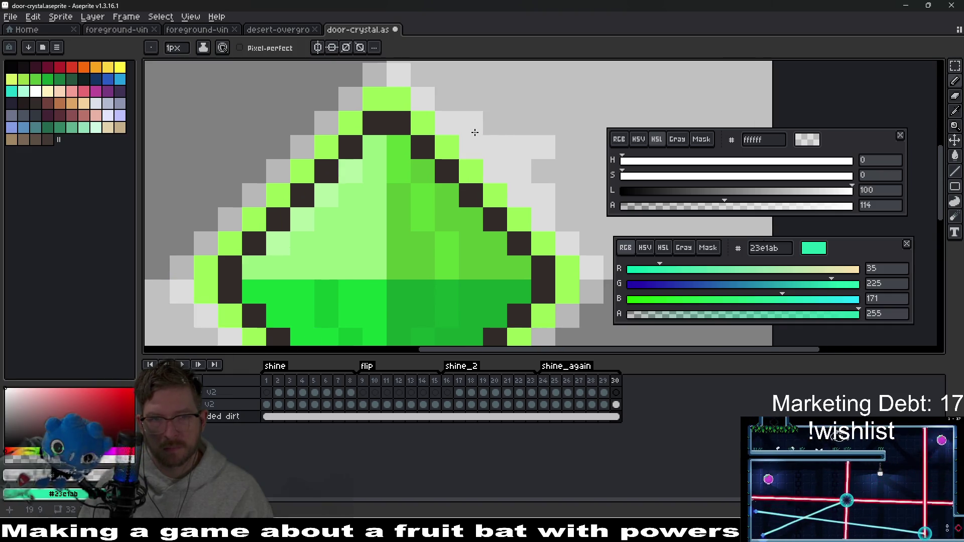
pyautogui.hscroll(-3, 510, 125)
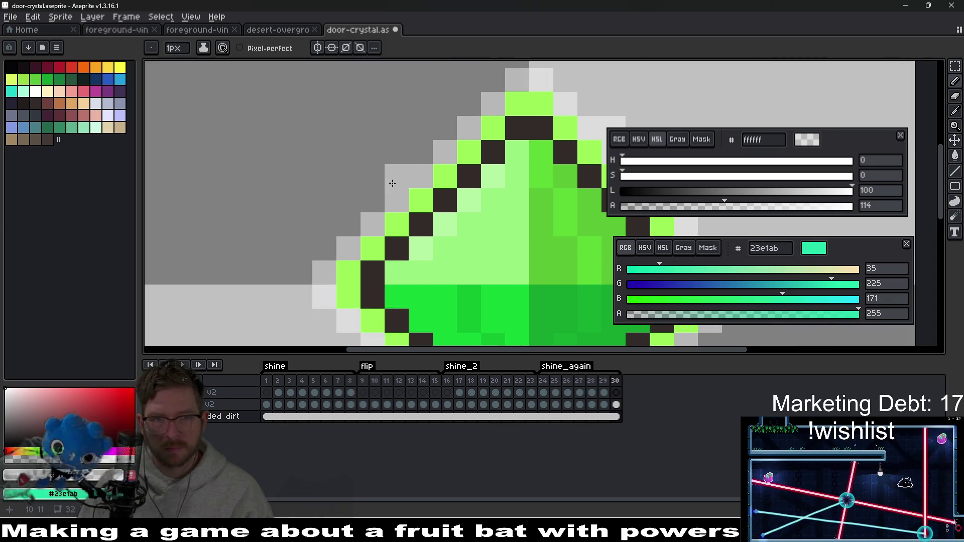
pyautogui.moveTo(349, 227)
pyautogui.mouseDown()
pyautogui.moveTo(394, 188)
pyautogui.moveTo(372, 281)
pyautogui.mouseUp()
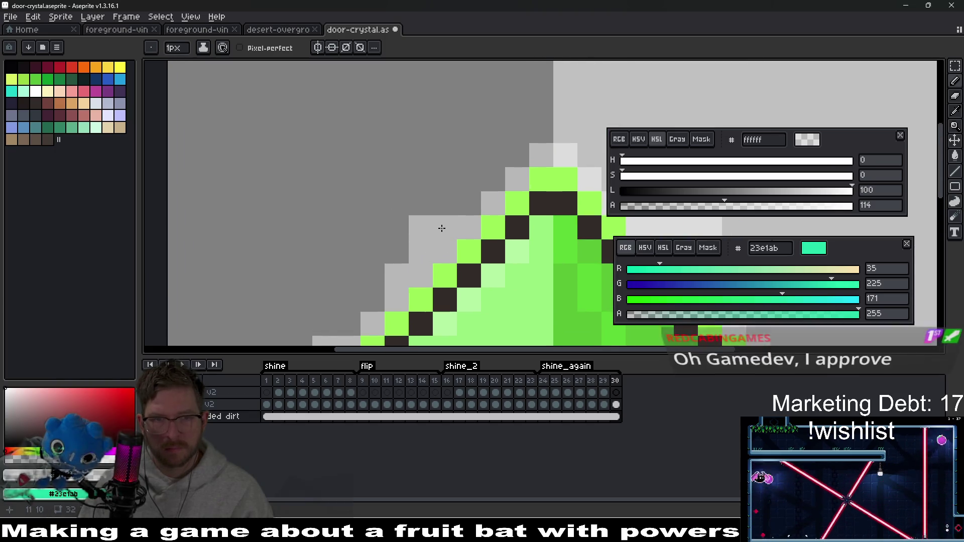
pyautogui.click(444, 203)
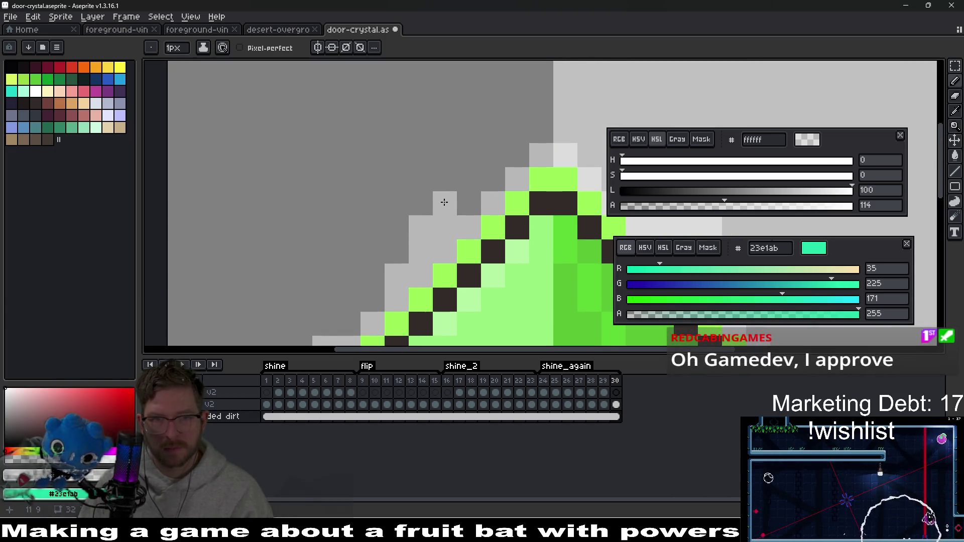
pyautogui.hscroll(5, 482, 191)
pyautogui.scroll(2, 447, 134)
pyautogui.moveTo(439, 182); pyautogui.dragTo(437, 161)
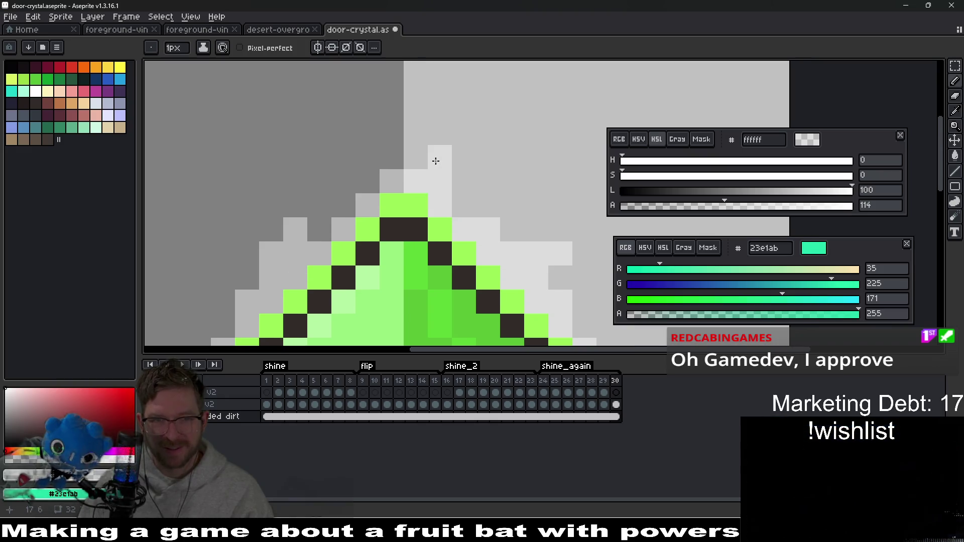
pyautogui.scroll(-4, 495, 232)
pyautogui.scroll(4, 541, 274)
# - Paint extra halo pixels along the crystal's lower-left edge, undoing a misplaced one
pyautogui.click(455, 207)
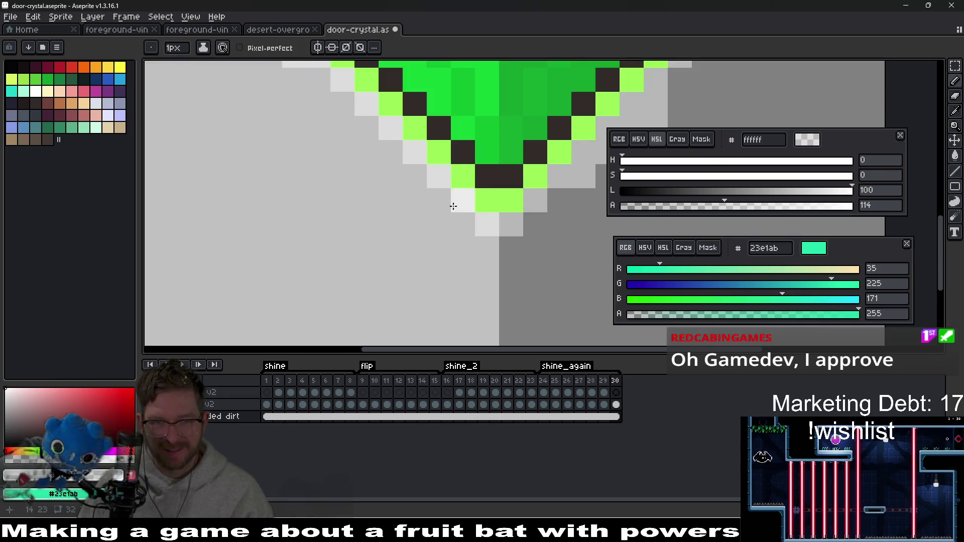
pyautogui.hotkey('ctrl', 'z')
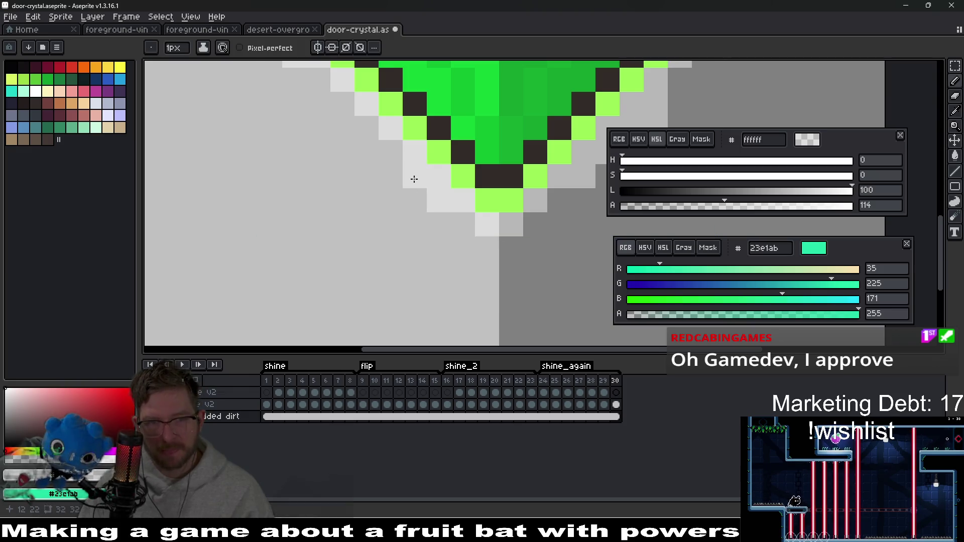
pyautogui.moveTo(413, 176); pyautogui.dragTo(378, 150)
pyautogui.click(366, 128)
pyautogui.click(390, 177)
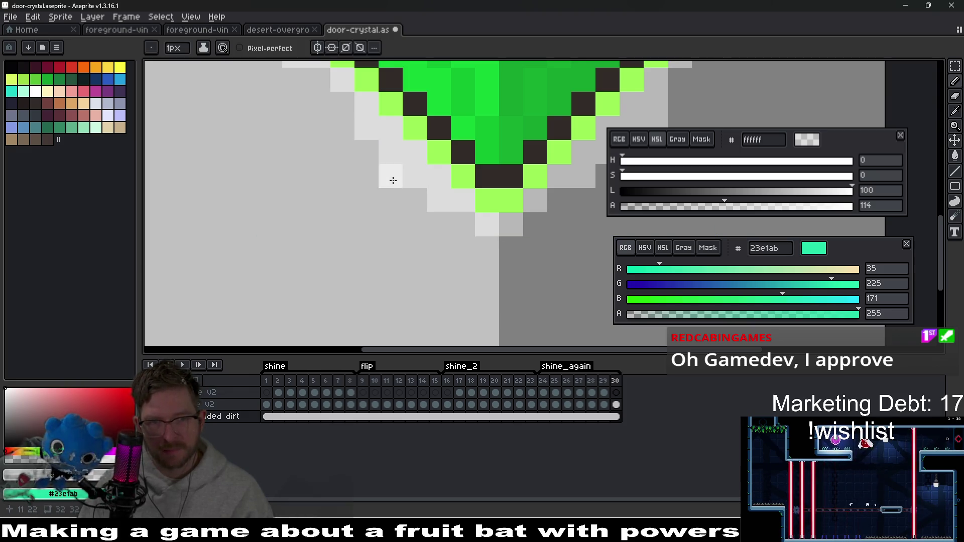
pyautogui.scroll(-4, 455, 234)
pyautogui.scroll(4, 449, 213)
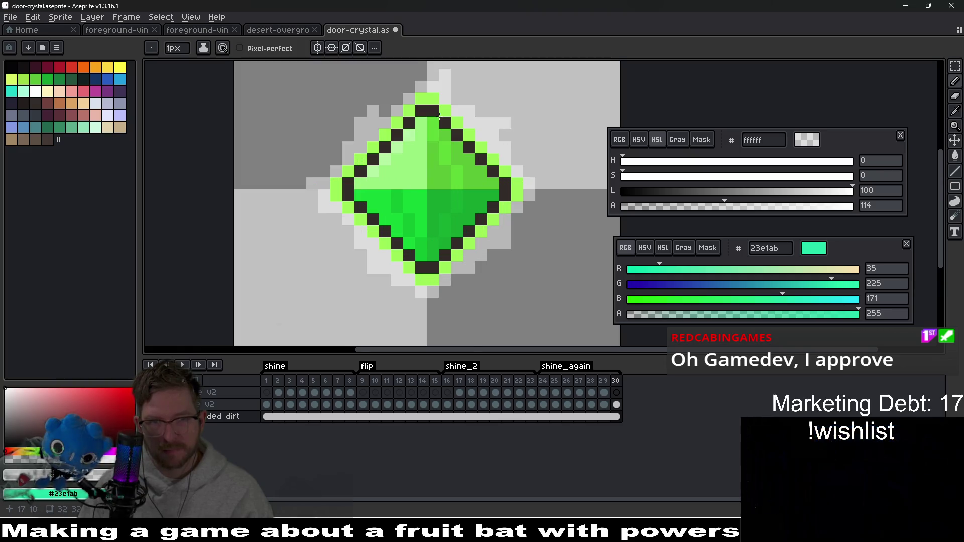
pyautogui.scroll(3, 440, 116)
# - Erase stray halo pixels, return to the Pencil, and zoom around to review the halo
pyautogui.press('e')
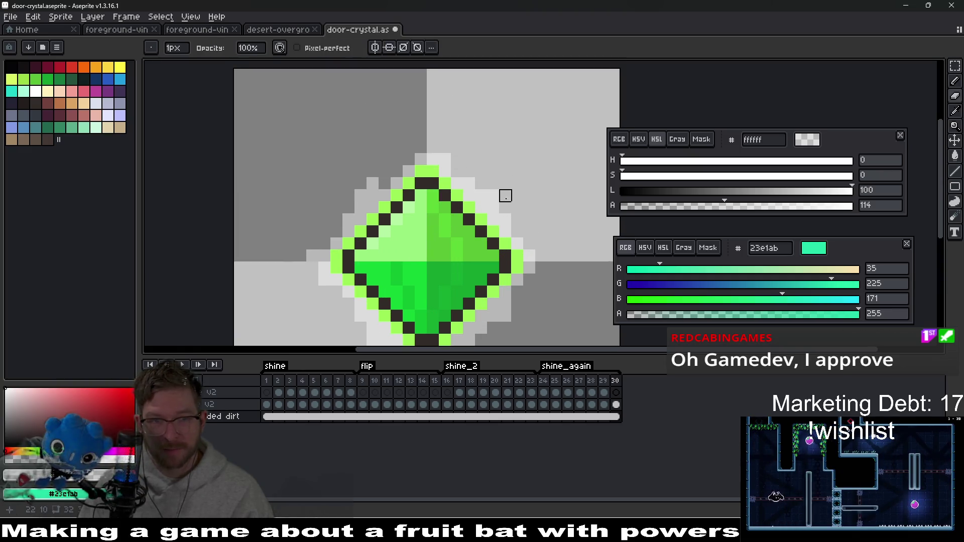
pyautogui.press('b')
pyautogui.scroll(2, 478, 178)
pyautogui.scroll(-4, 437, 170)
pyautogui.scroll(4, 479, 189)
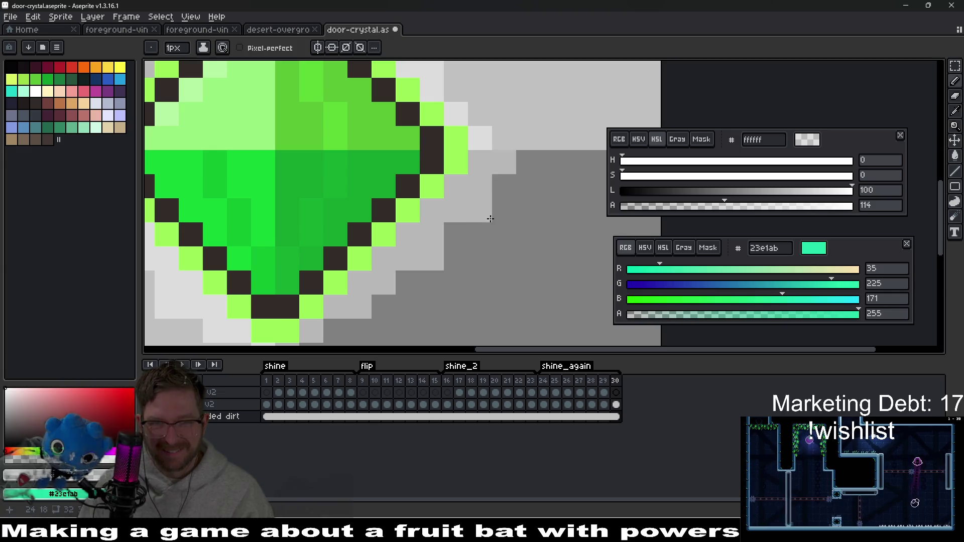
pyautogui.scroll(-6, 491, 219)
pyautogui.scroll(4, 475, 202)
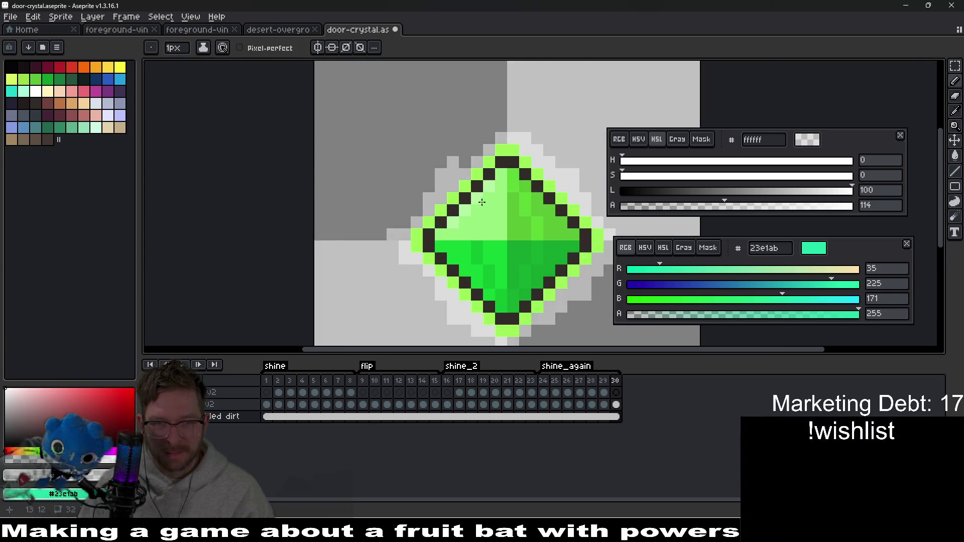
pyautogui.scroll(3, 476, 202)
pyautogui.scroll(-1, 482, 191)
pyautogui.scroll(-1, 489, 210)
pyautogui.scroll(-2, 489, 211)
# - Save door-crystal, export the widened-halo sprite sheet, and switch to Godot to reimport it
pyautogui.press('v')
pyautogui.hotkey('ctrl', 's')
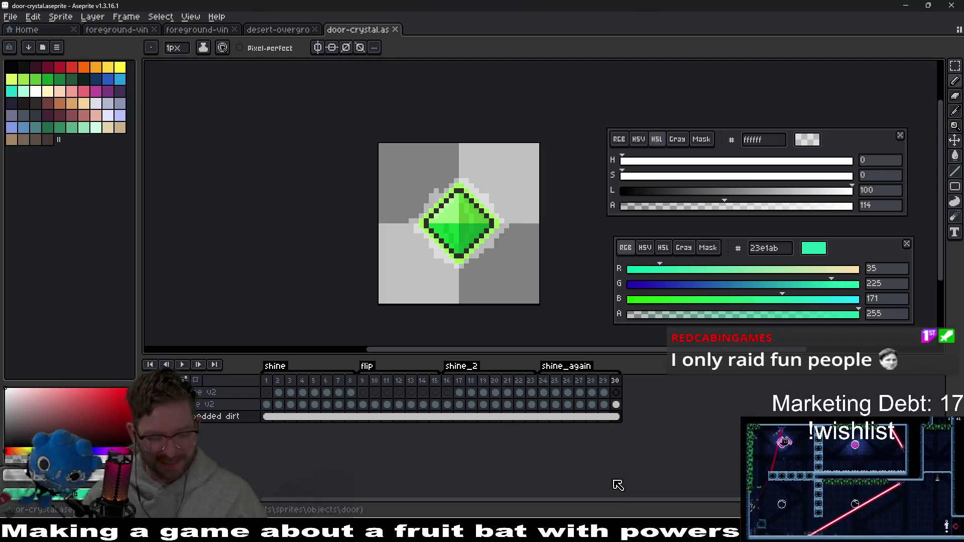
pyautogui.hotkey('ctrl', 'e')
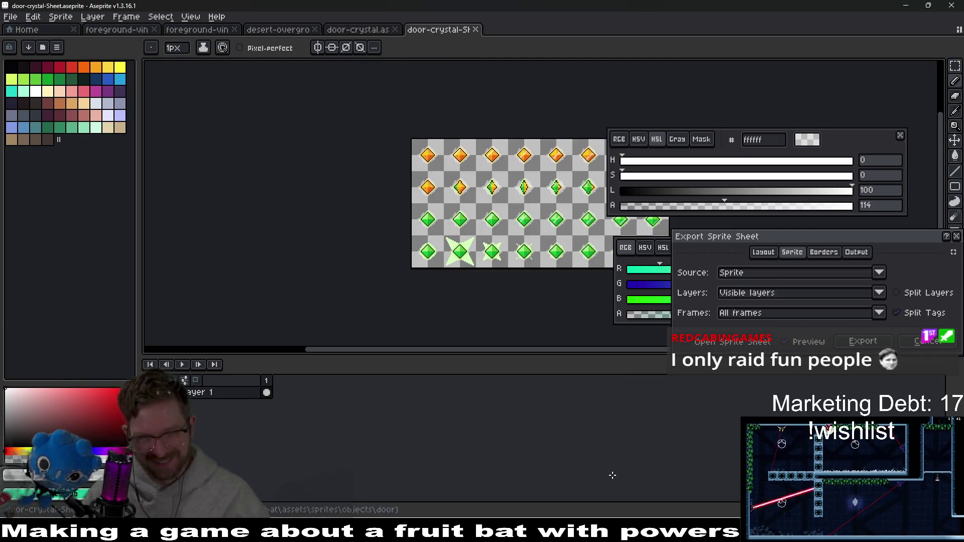
pyautogui.press('Return')
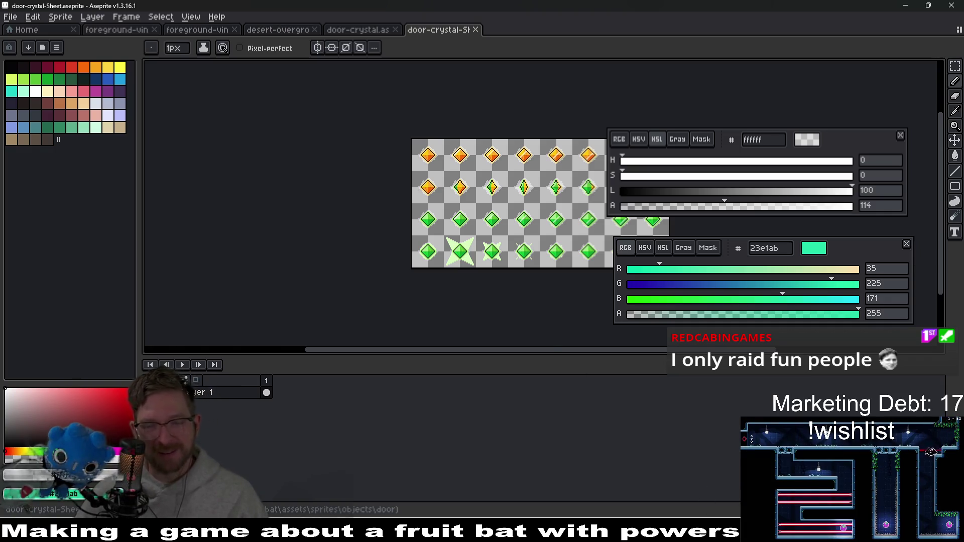
pyautogui.hotkey('alt', 'Tab')
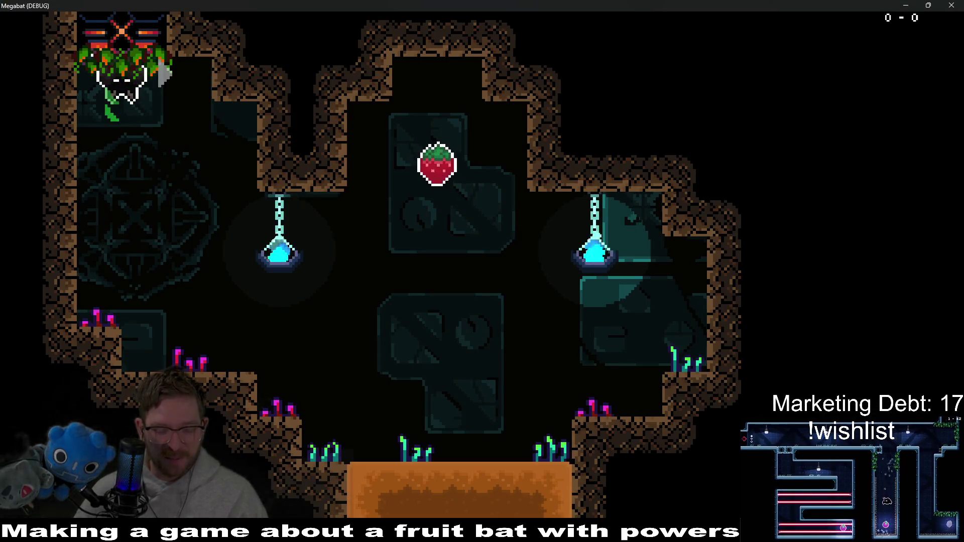
# - Grab the strawberry, then fly the bat through the orange room into the top-left crystal
pyautogui.press('Right')
pyautogui.press('x')
pyautogui.press('Down')
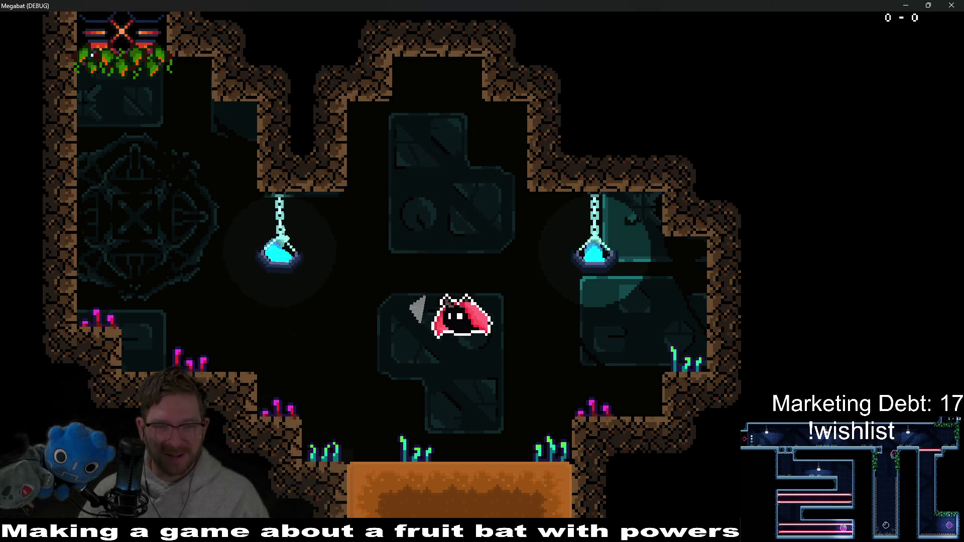
pyautogui.press('Left')
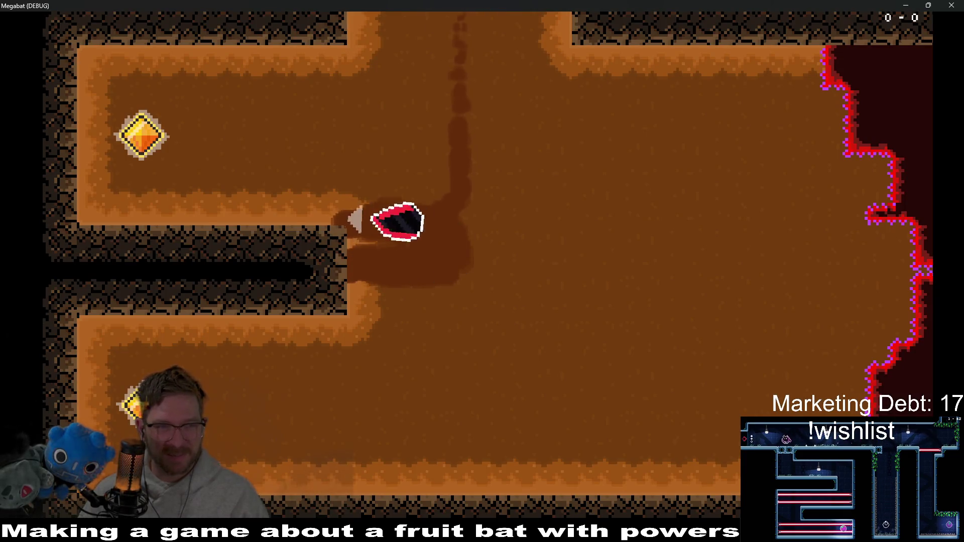
pyautogui.press('Right')
pyautogui.press('Up')
pyautogui.press('Left')
pyautogui.press('Down')
pyautogui.press('Left')
pyautogui.press('Up')
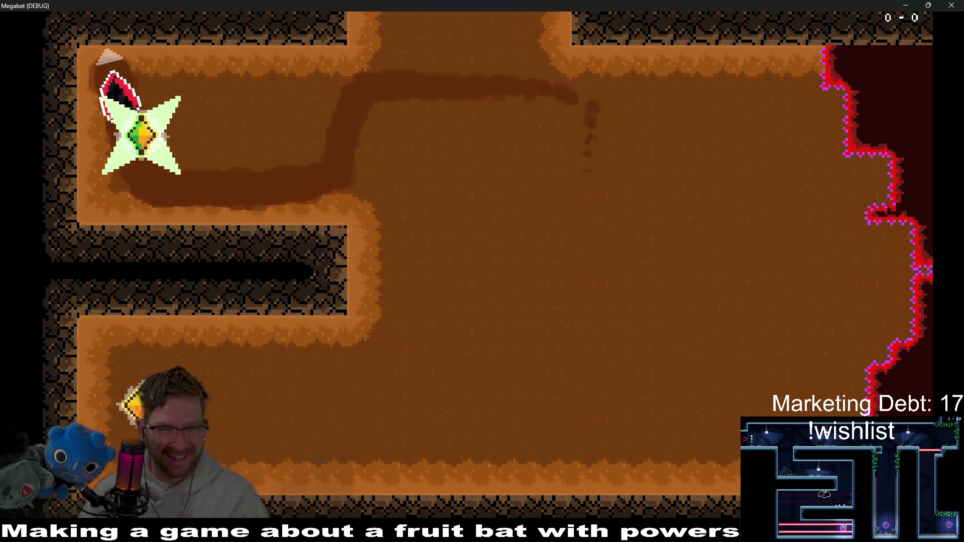
pyautogui.press('Down')
# - Swing back past the green crystal into the lower crystal, then close the game and return to Aseprite
pyautogui.press('Right')
pyautogui.press('Up')
pyautogui.press('Left')
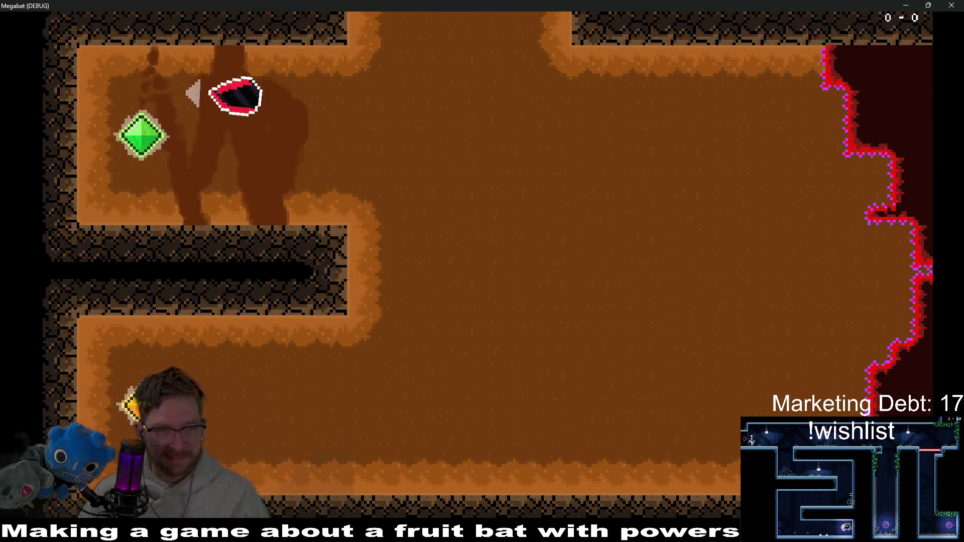
pyautogui.press('Down')
pyautogui.press('Up')
pyautogui.press('Left')
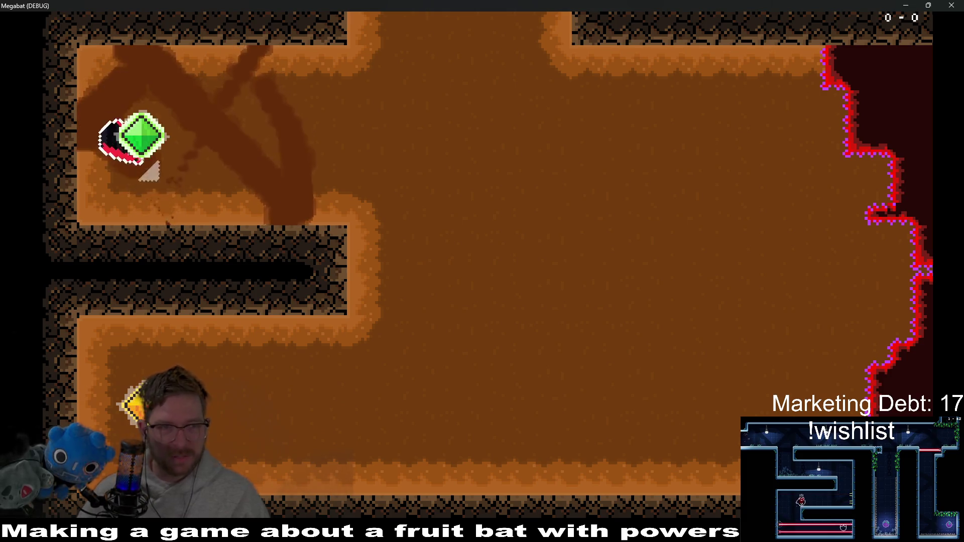
pyautogui.press('Right')
pyautogui.press('Down')
pyautogui.press('Left')
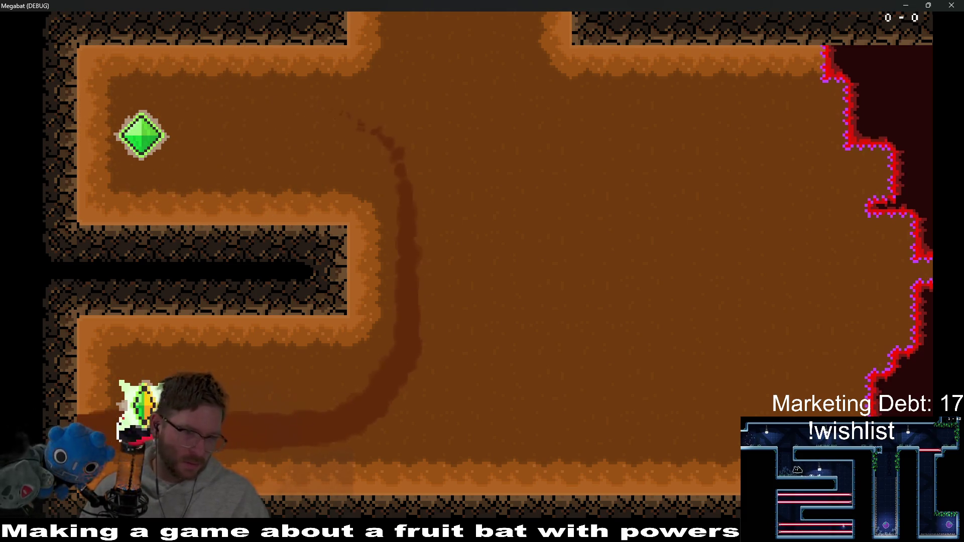
pyautogui.press('Right')
pyautogui.press('F8')
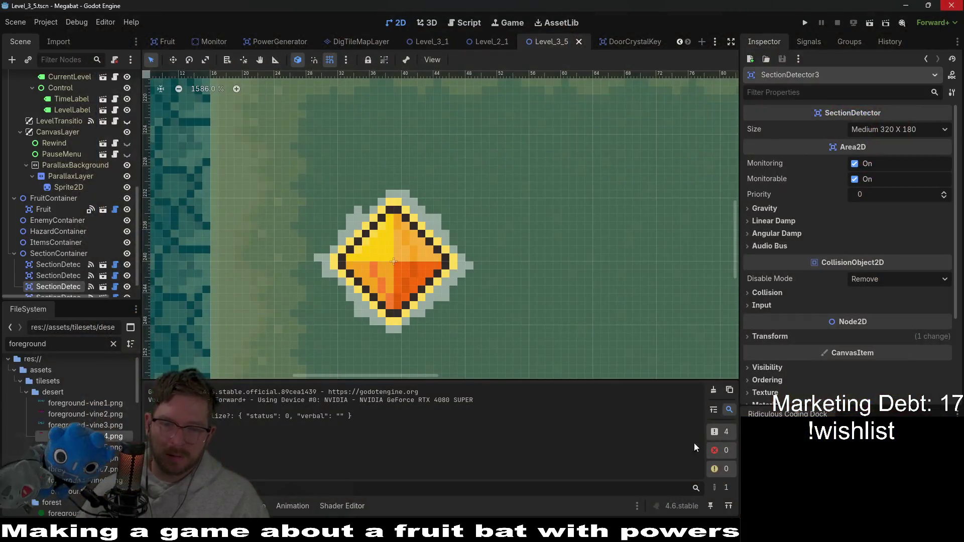
pyautogui.hotkey('alt', 'Tab')
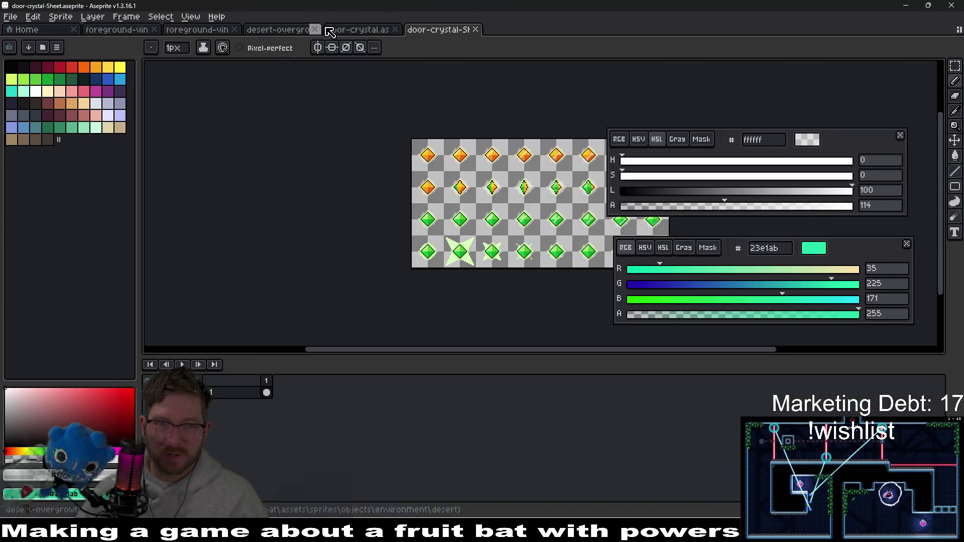
# - In door-crystal, clear the old light halo from every frame of the halo layer
pyautogui.click(376, 30)
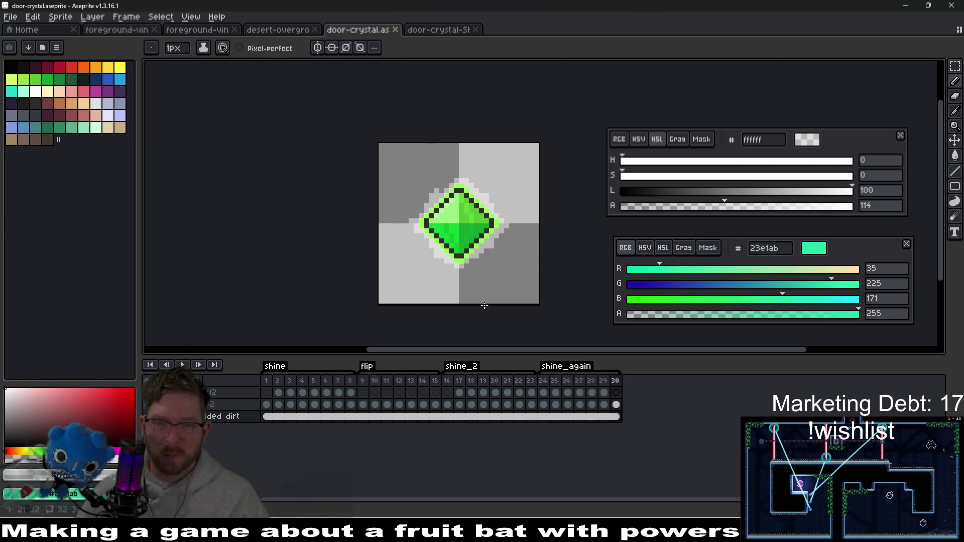
pyautogui.scroll(2, 486, 302)
pyautogui.moveTo(264, 417); pyautogui.dragTo(622, 418)
pyautogui.press('Delete')
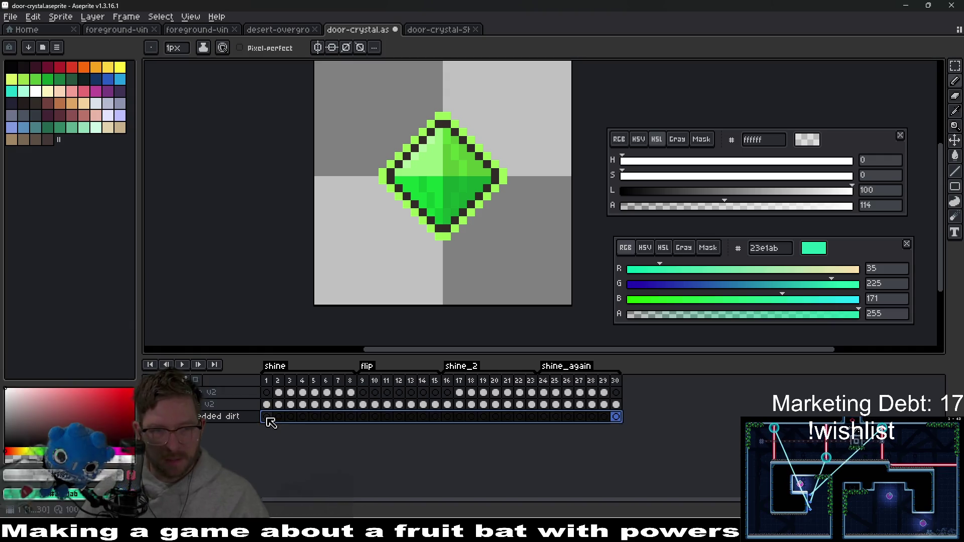
# - On frame 1, outline the crystal with translucent black lines and fill the halo dark grey
pyautogui.click(267, 417)
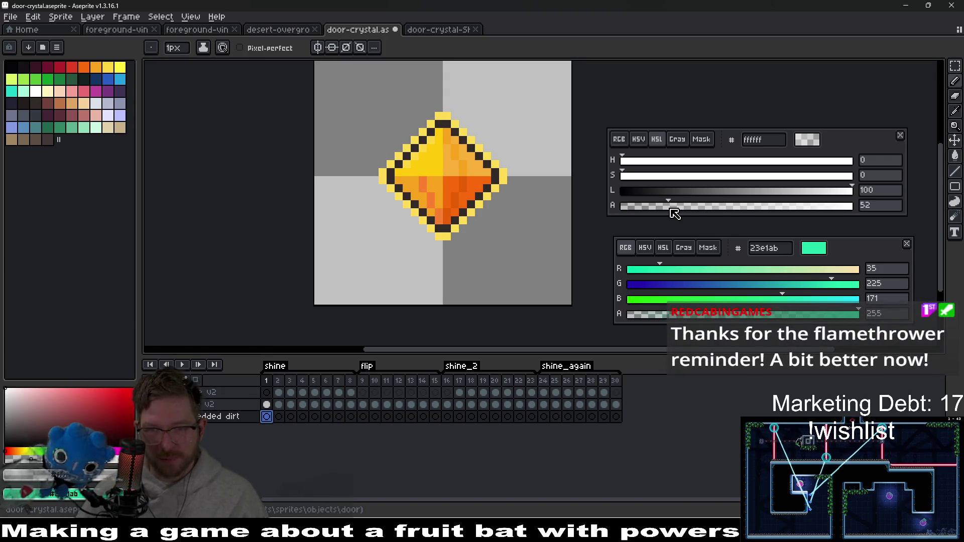
pyautogui.scroll(3, 452, 223)
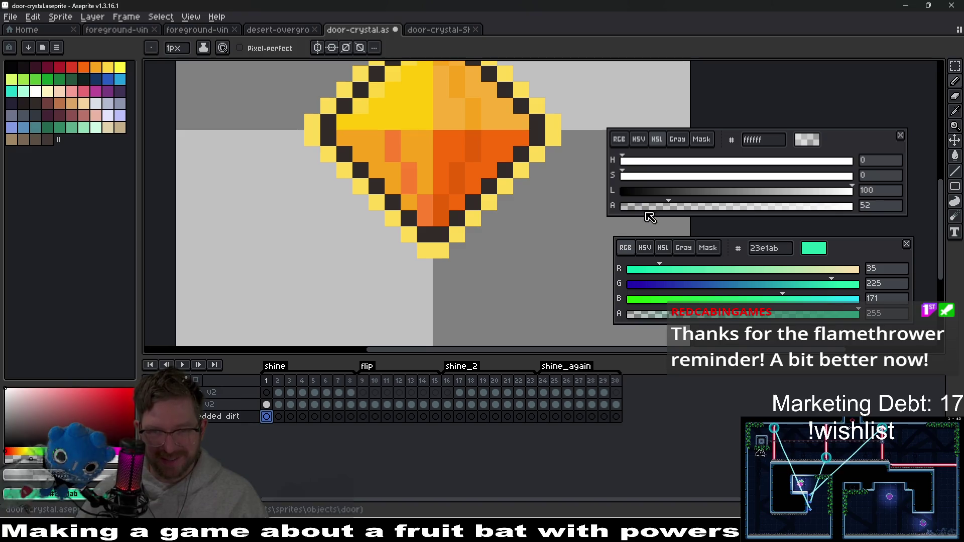
pyautogui.press('l')
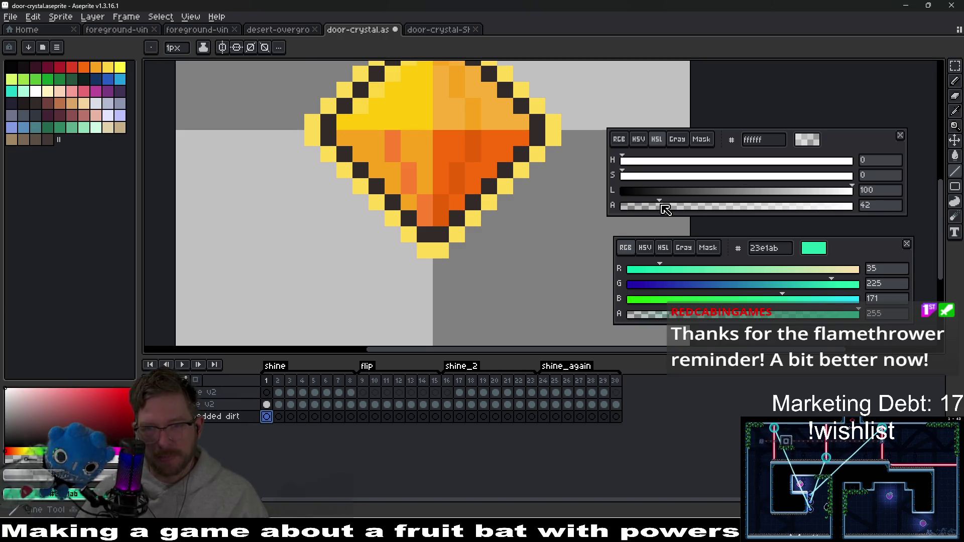
pyautogui.moveTo(836, 193); pyautogui.dragTo(564, 186)
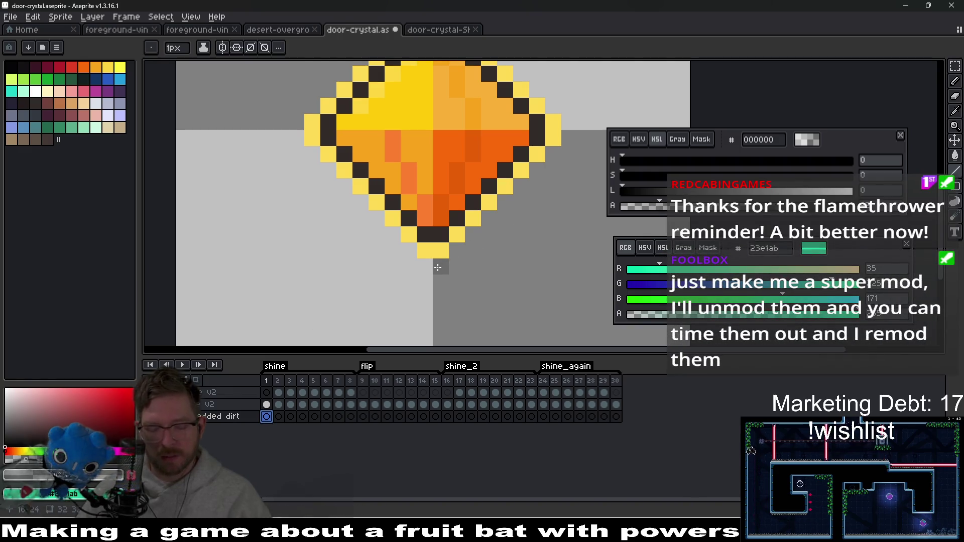
pyautogui.moveTo(438, 267)
pyautogui.mouseDown()
pyautogui.moveTo(577, 143)
pyautogui.moveTo(569, 132)
pyautogui.mouseUp()
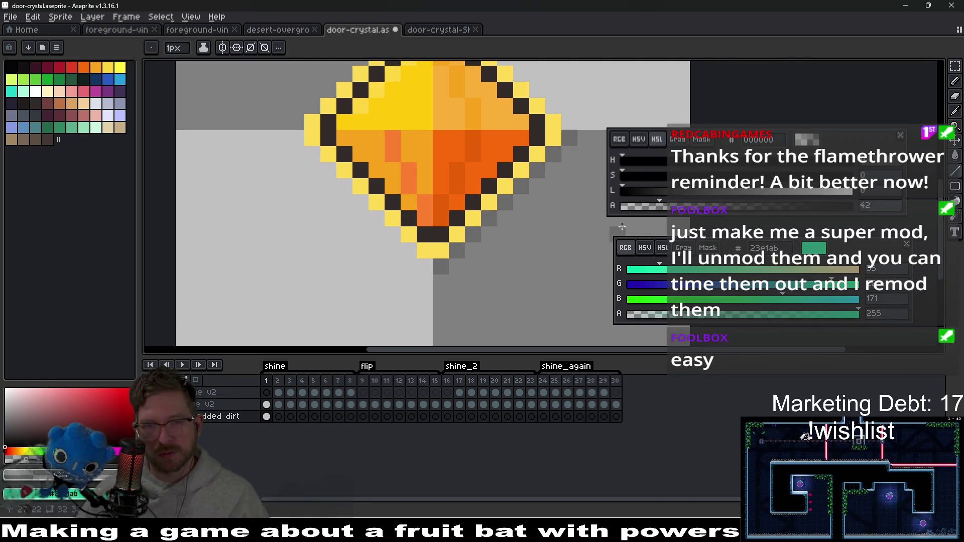
pyautogui.moveTo(419, 271)
pyautogui.mouseDown()
pyautogui.moveTo(291, 150)
pyautogui.moveTo(290, 134)
pyautogui.moveTo(231, 232)
pyautogui.moveTo(391, 102)
pyautogui.moveTo(406, 100)
pyautogui.moveTo(535, 231)
pyautogui.mouseUp()
pyautogui.press('Delete')
pyautogui.press('g')
pyautogui.click(412, 267)
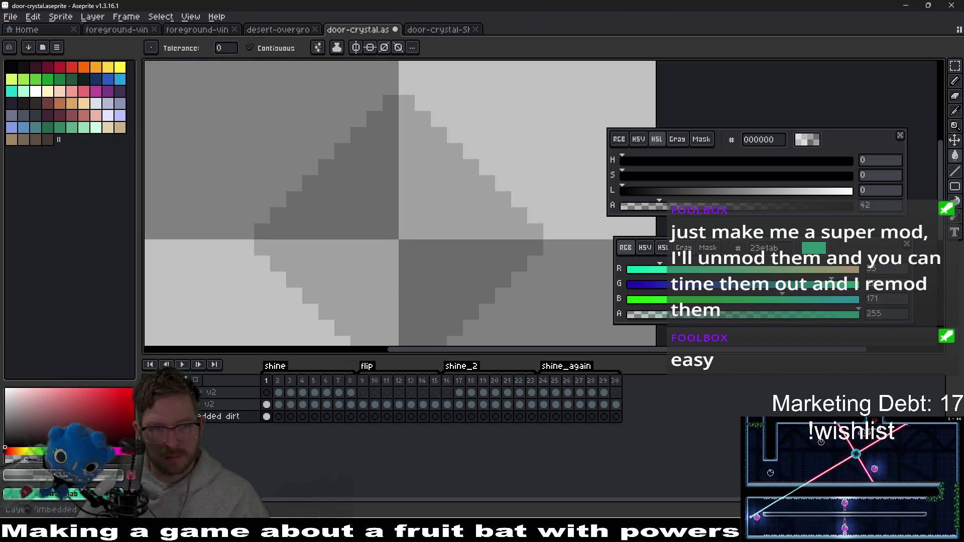
pyautogui.hotkey('ctrl', 'z')
pyautogui.press('v')
# - Save the crystal file and link the halo cels across all frames
pyautogui.hotkey('ctrl', 's')
pyautogui.moveTo(269, 415)
pyautogui.mouseDown()
pyautogui.moveTo(548, 406)
pyautogui.moveTo(628, 421)
pyautogui.mouseUp()
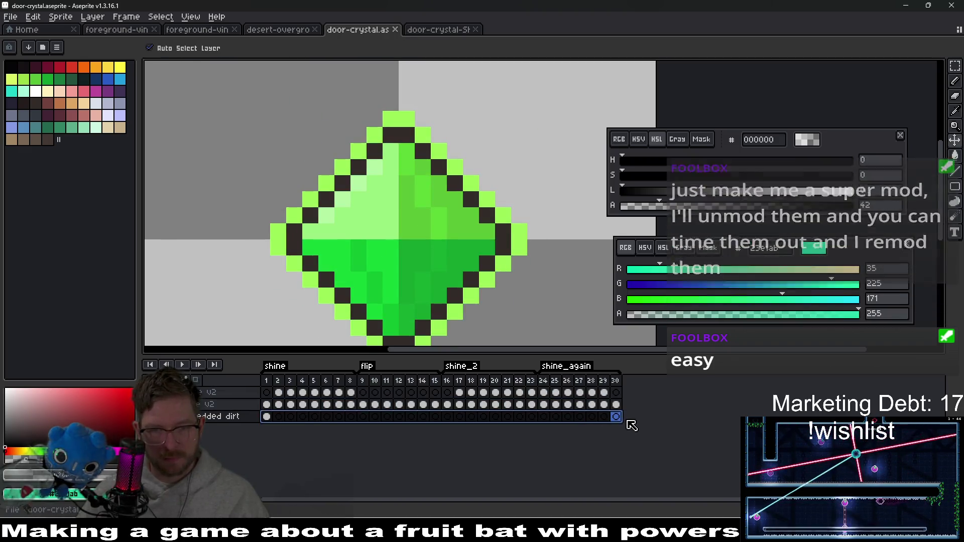
pyautogui.rightClick(617, 416)
pyautogui.click(651, 463)
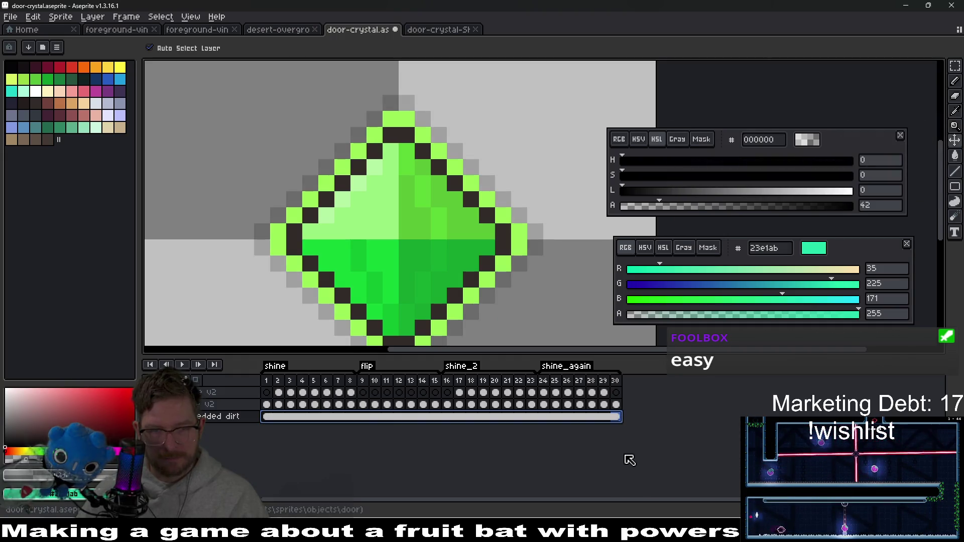
pyautogui.hotkey('ctrl', 'e')
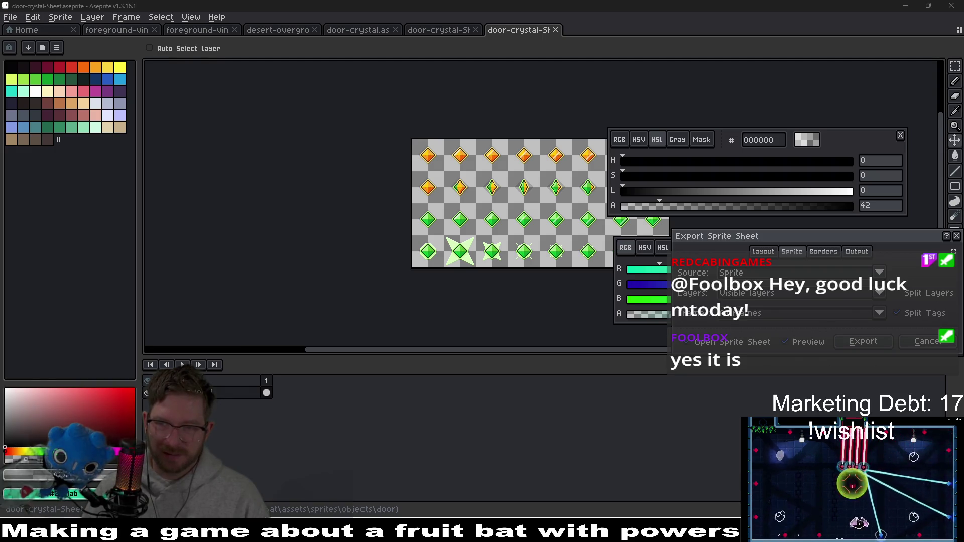
# - Keep the sprite sheet export at Sprite, Visible layers, All frames and go to Godot
pyautogui.press('w')
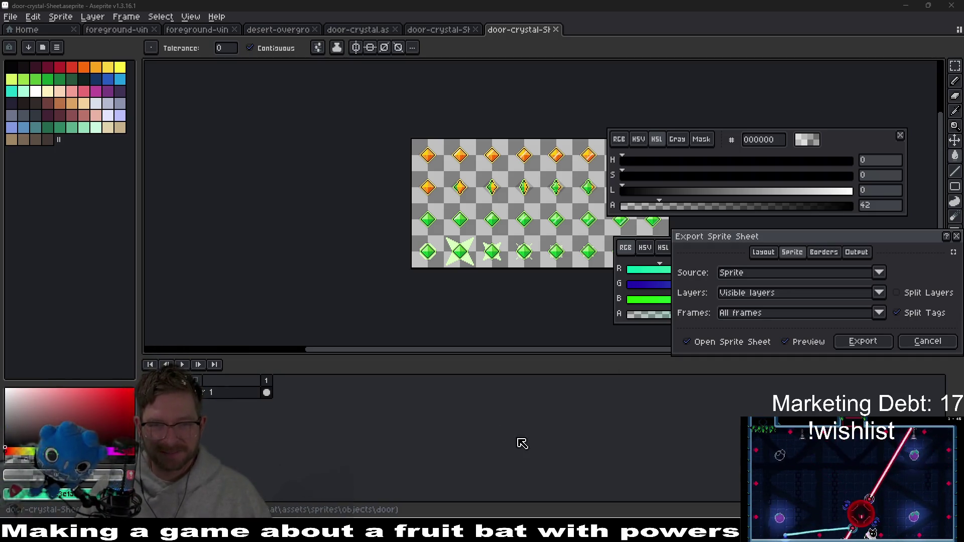
pyautogui.hotkey('alt', 'Tab')
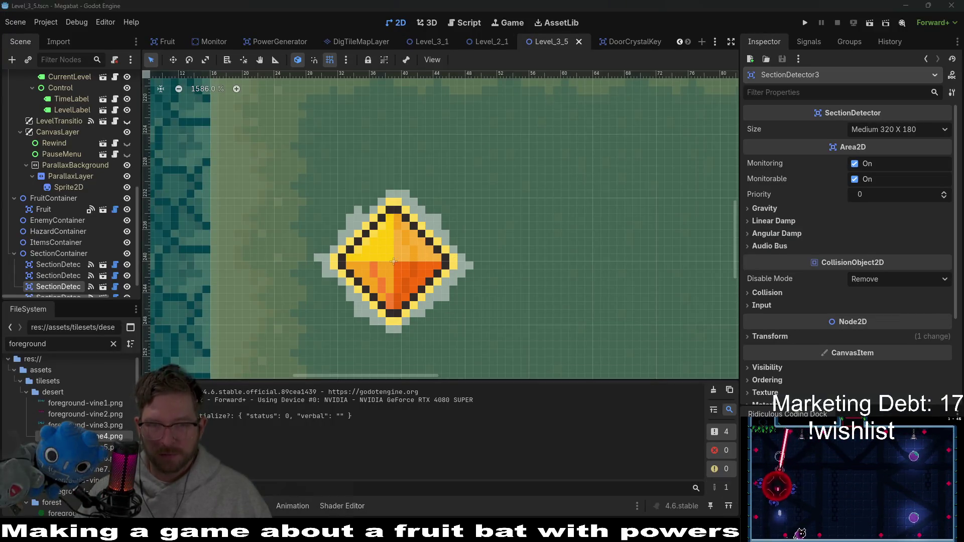
# - Export the door-crystal sprite sheet from Aseprite, then return to Godot
pyautogui.hotkey('alt', 'Tab')
pyautogui.click(863, 342)
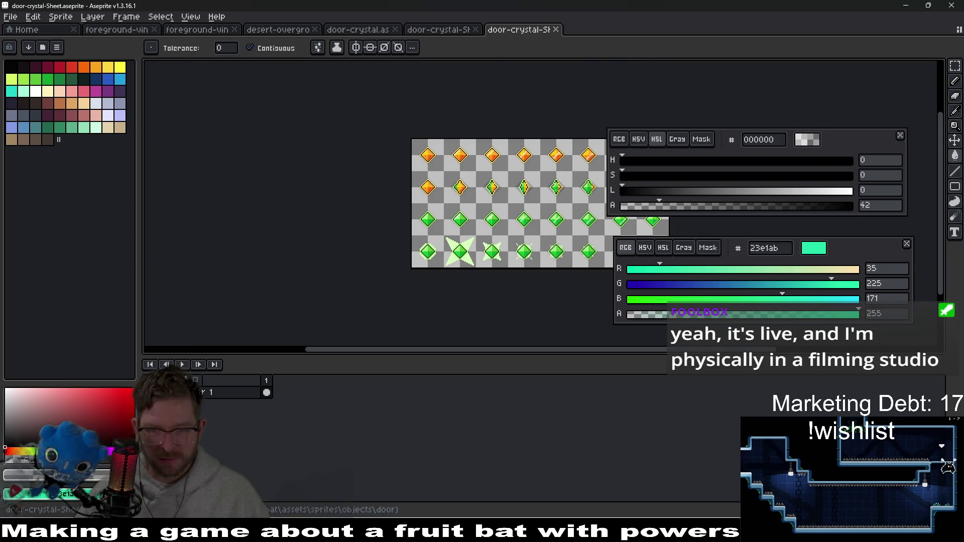
pyautogui.hotkey('alt', 'Tab')
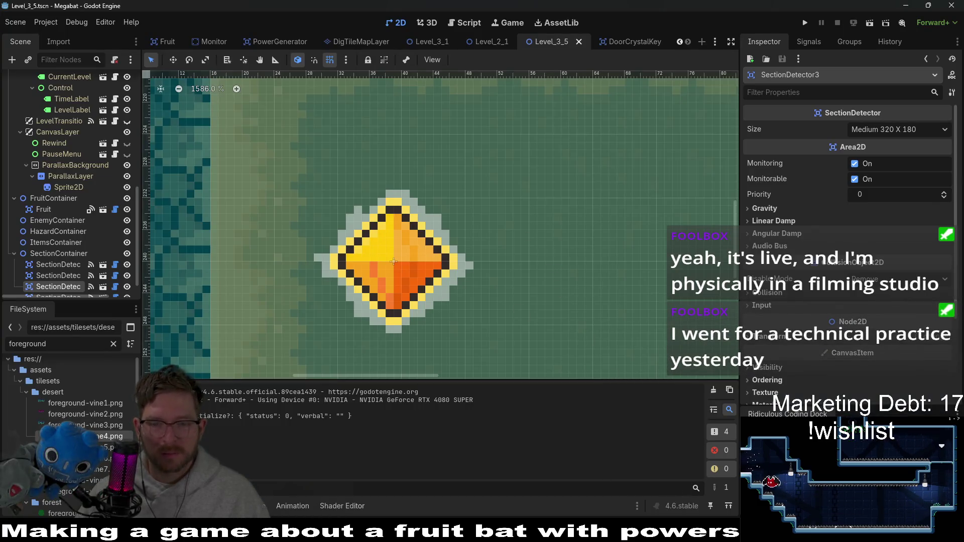
# - Re-export the sheet from Aseprite, overwriting door-crystal-Sheet.png
pyautogui.hotkey('alt', 'Tab')
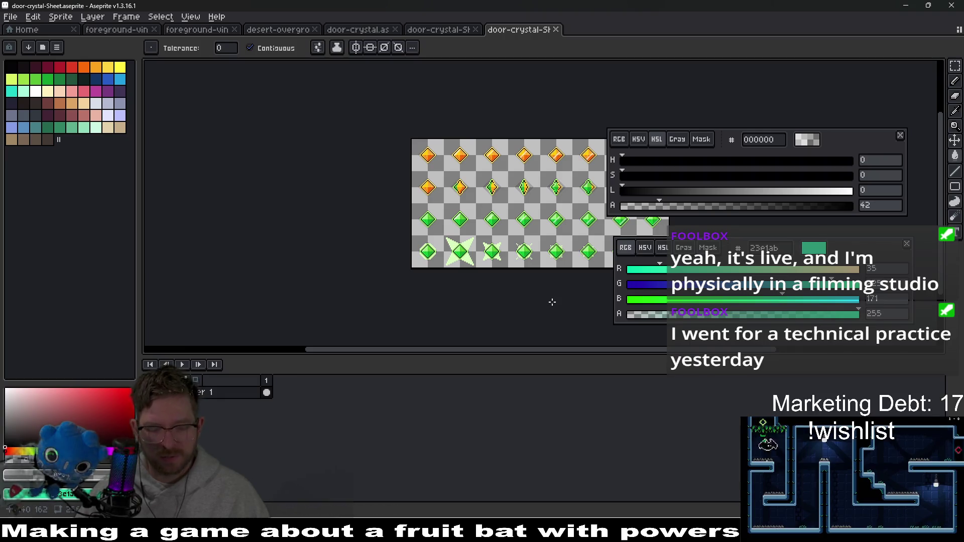
pyautogui.hotkey('ctrl', 'alt', 'shift', 's')
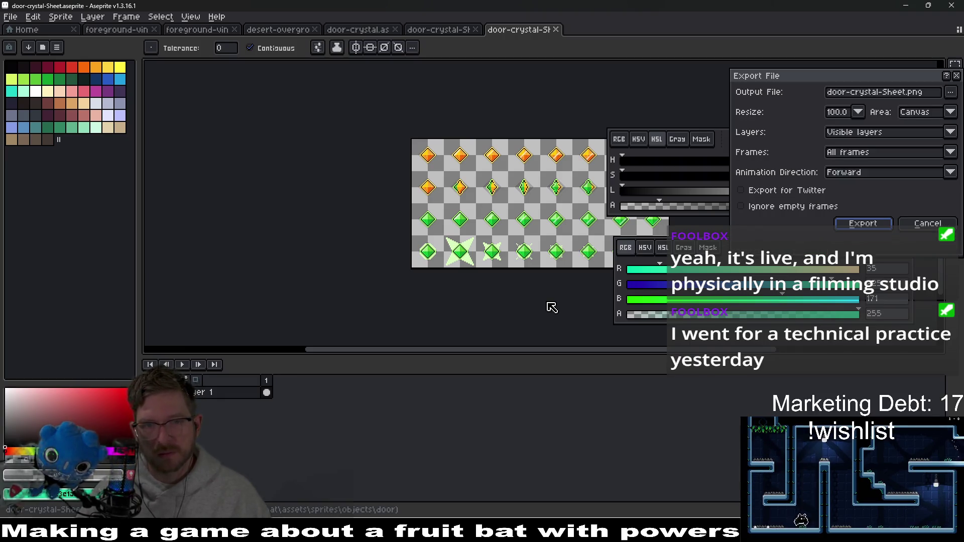
pyautogui.press('Return')
pyautogui.press('Return')
pyautogui.hotkey('alt', 'Tab')
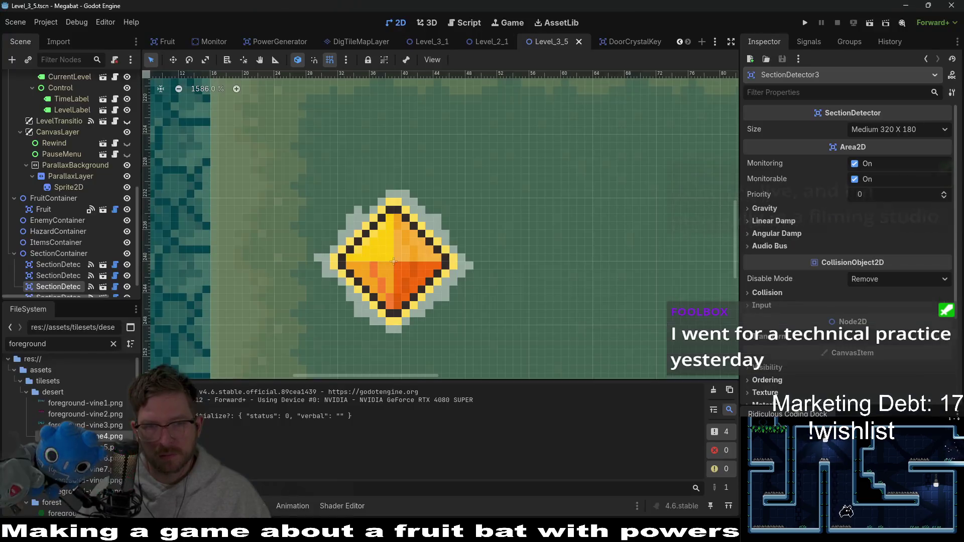
# - Play-test the level, flying the bat into the orange room's crystal, then stop with F8
pyautogui.click(870, 23)
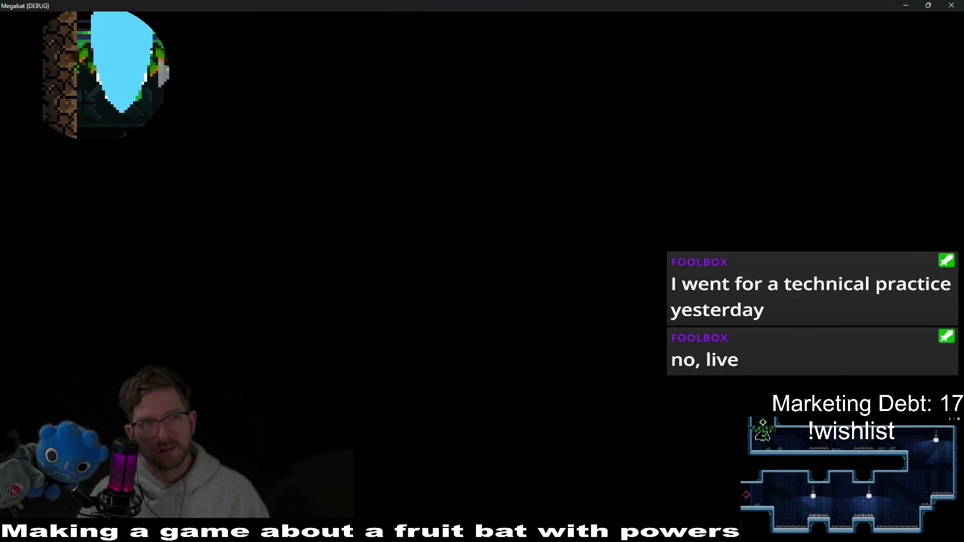
pyautogui.press('Down')
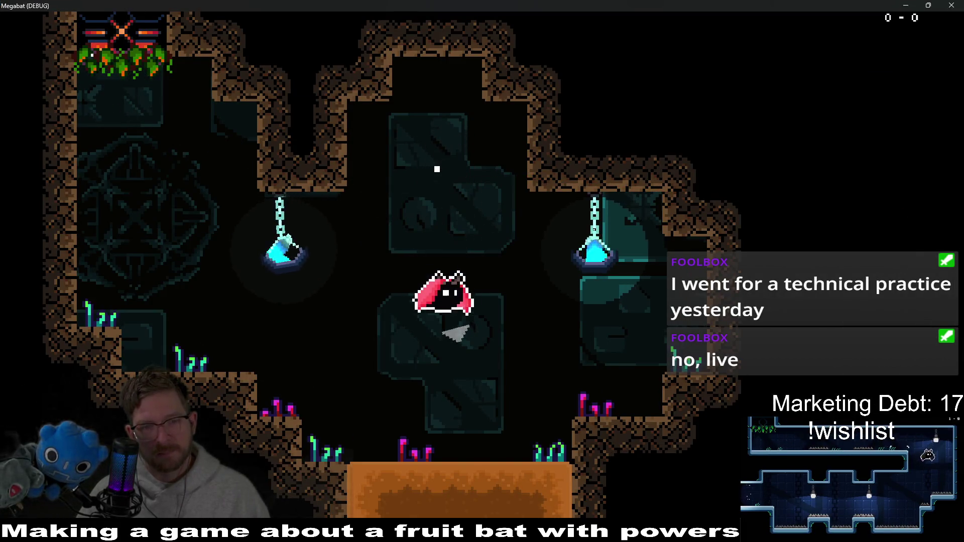
pyautogui.press('Right')
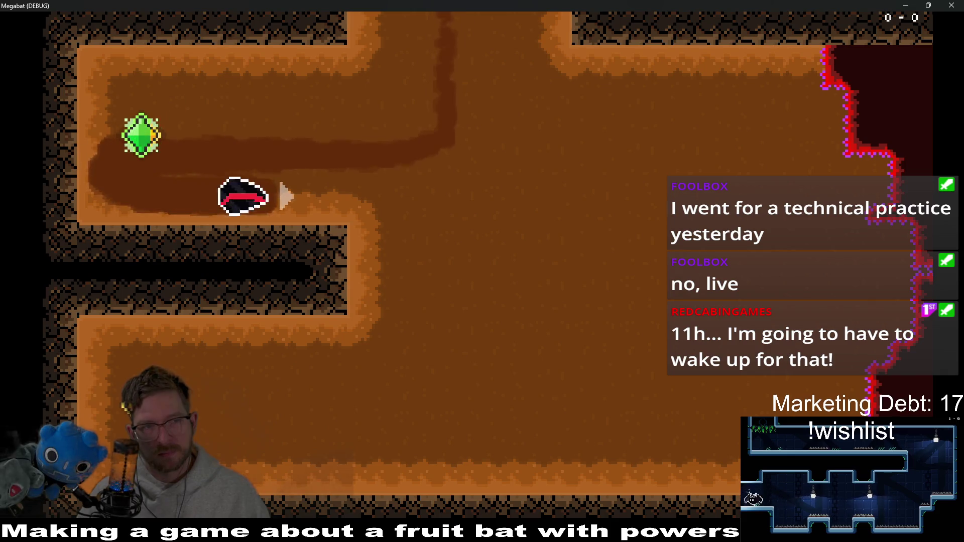
pyautogui.press('Down')
pyautogui.press('Up')
pyautogui.press('Left')
pyautogui.press('Up')
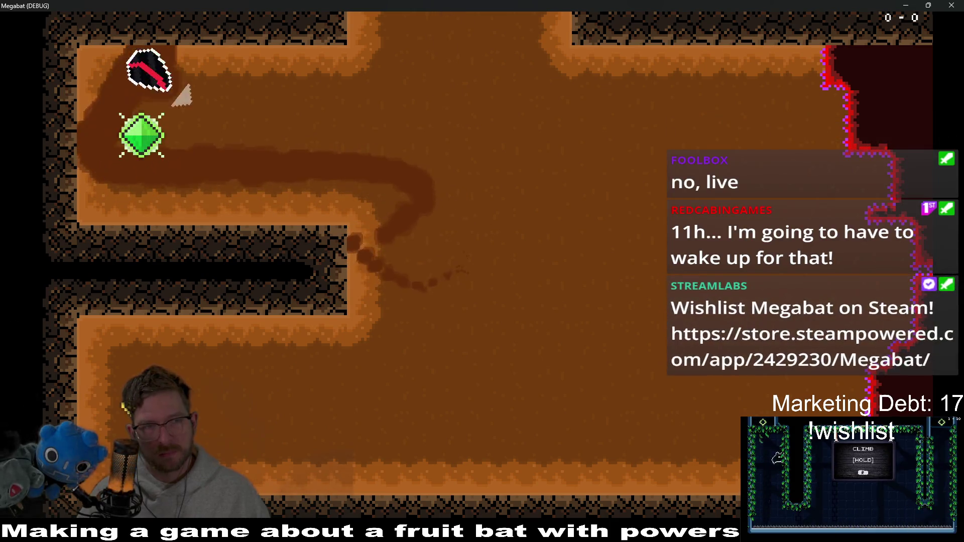
pyautogui.press('Right')
pyautogui.press('Down')
pyautogui.press('Left')
pyautogui.press('Down')
pyautogui.press('Right')
pyautogui.press('F8')
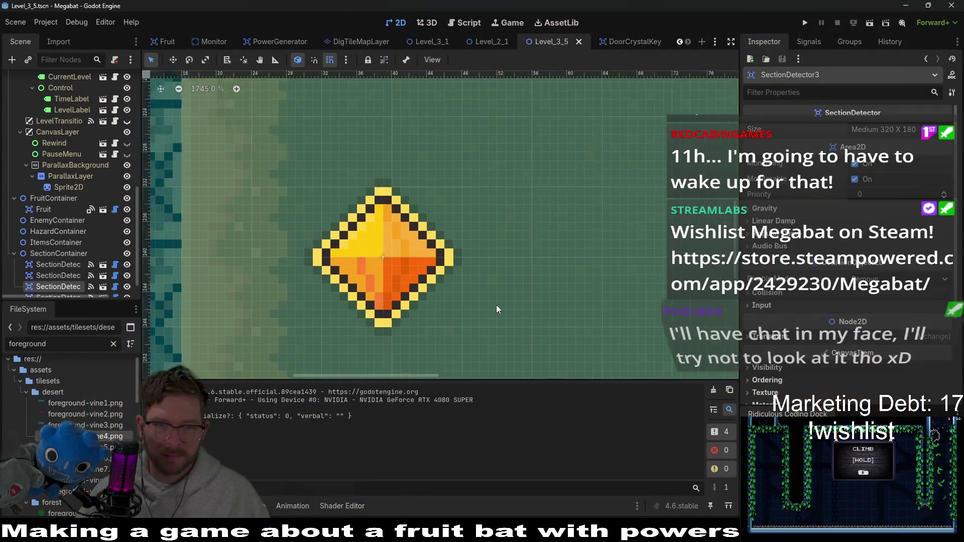
pyautogui.hotkey('alt', 'Tab')
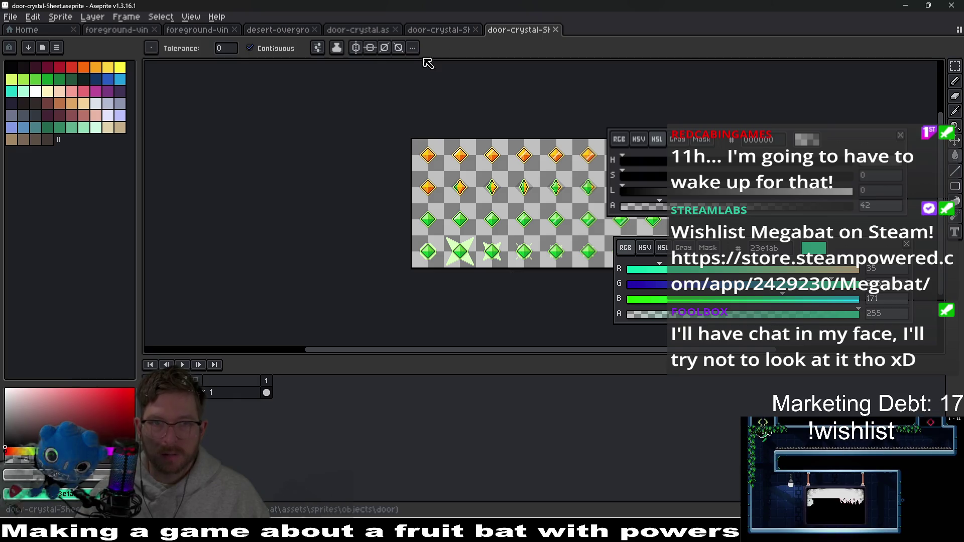
# - Close both sprite-sheet tabs and shade a translucent dark line along the crystal's upper-right edge
pyautogui.middleClick(509, 30)
pyautogui.middleClick(432, 29)
pyautogui.press('l')
pyautogui.scroll(3, 572, 193)
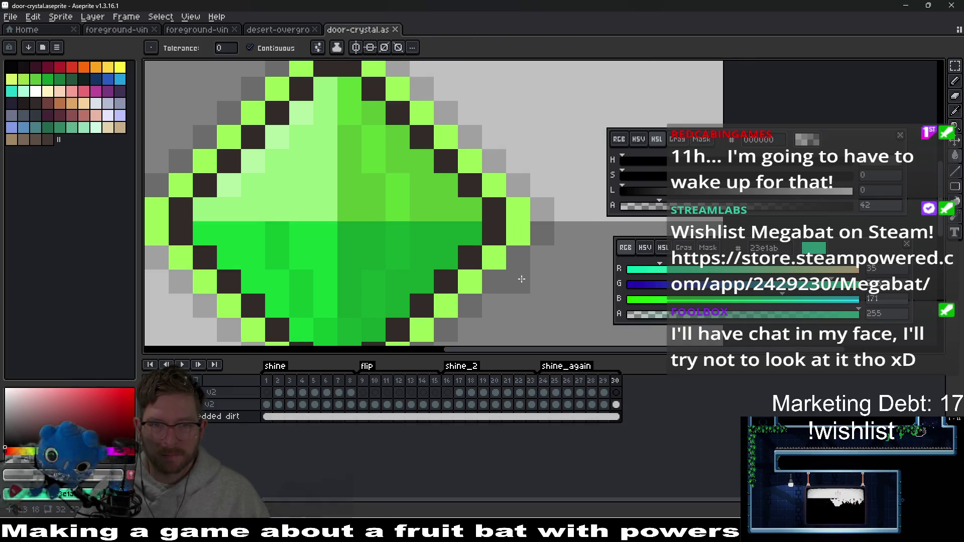
pyautogui.moveTo(576, 174)
pyautogui.mouseDown()
pyautogui.moveTo(463, 319)
pyautogui.moveTo(533, 247)
pyautogui.mouseUp()
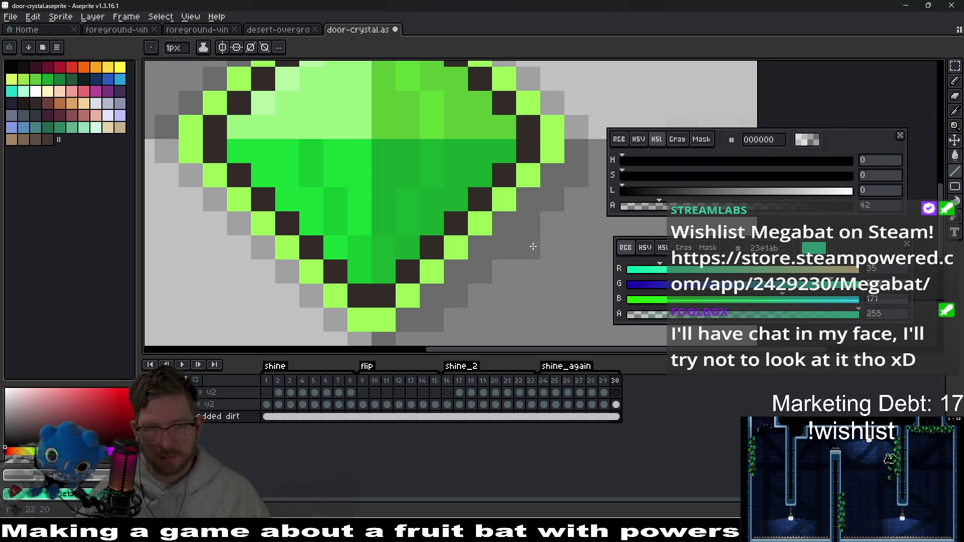
pyautogui.scroll(5, 519, 229)
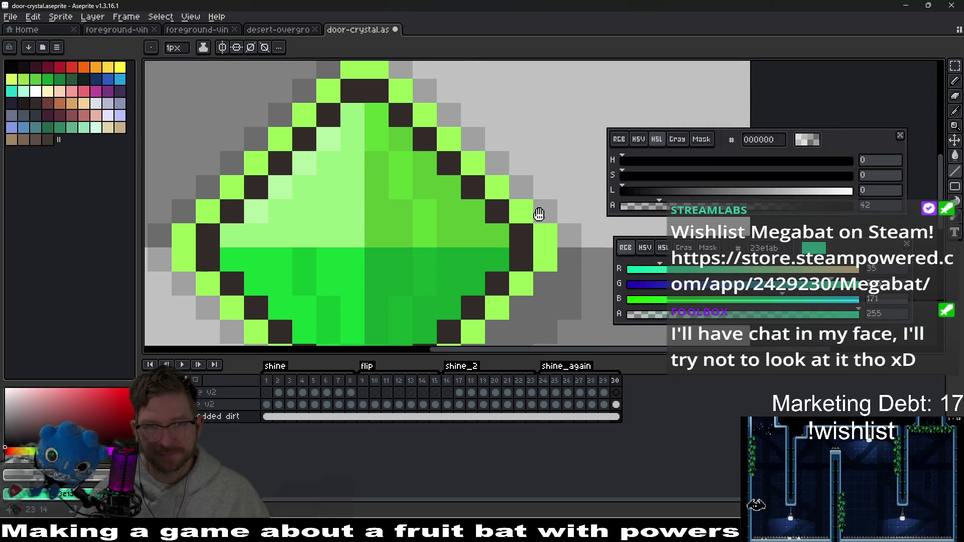
pyautogui.click(518, 161)
pyautogui.click(542, 184)
# - Darken halo pixels above the crystal's top-left and in diagonal runs down its left side
pyautogui.moveTo(496, 136); pyautogui.dragTo(600, 219)
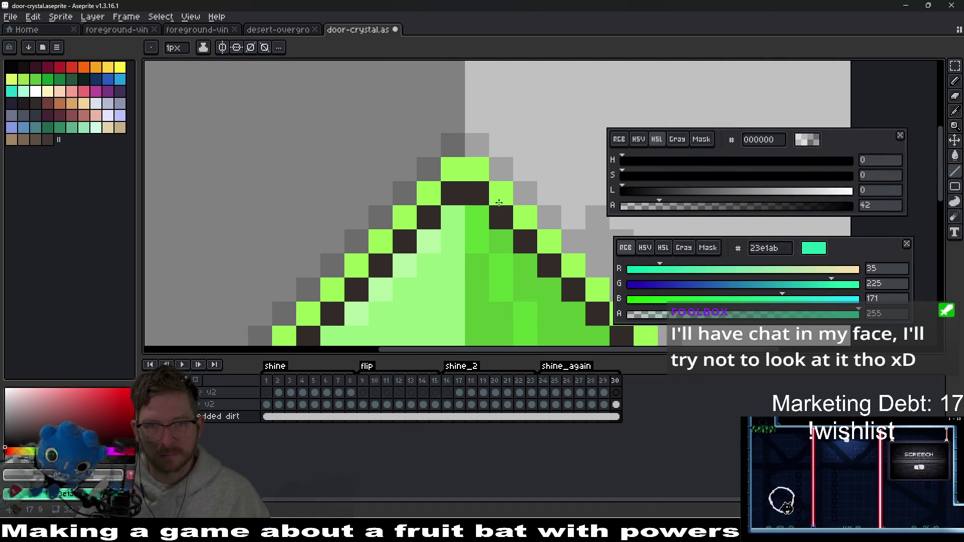
pyautogui.moveTo(552, 181); pyautogui.dragTo(490, 152)
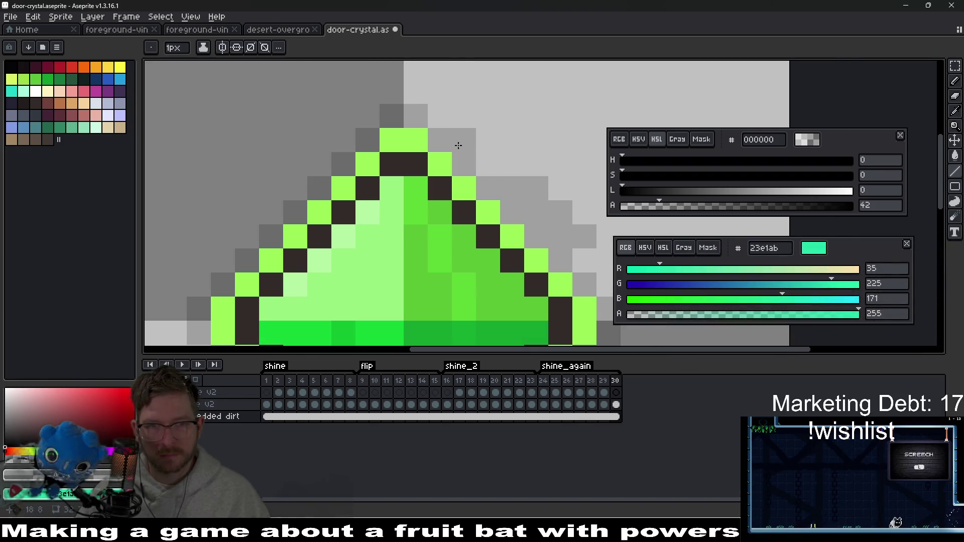
pyautogui.click(415, 92)
pyautogui.click(391, 92)
pyautogui.moveTo(361, 131)
pyautogui.mouseDown()
pyautogui.moveTo(453, 111)
pyautogui.moveTo(362, 194)
pyautogui.moveTo(430, 151)
pyautogui.mouseUp()
pyautogui.click(459, 101)
pyautogui.click(333, 224)
pyautogui.moveTo(351, 226); pyautogui.dragTo(358, 175)
pyautogui.moveTo(387, 247)
pyautogui.mouseDown()
pyautogui.moveTo(435, 290)
pyautogui.moveTo(448, 221)
pyautogui.moveTo(475, 234)
pyautogui.moveTo(440, 239)
pyautogui.mouseUp()
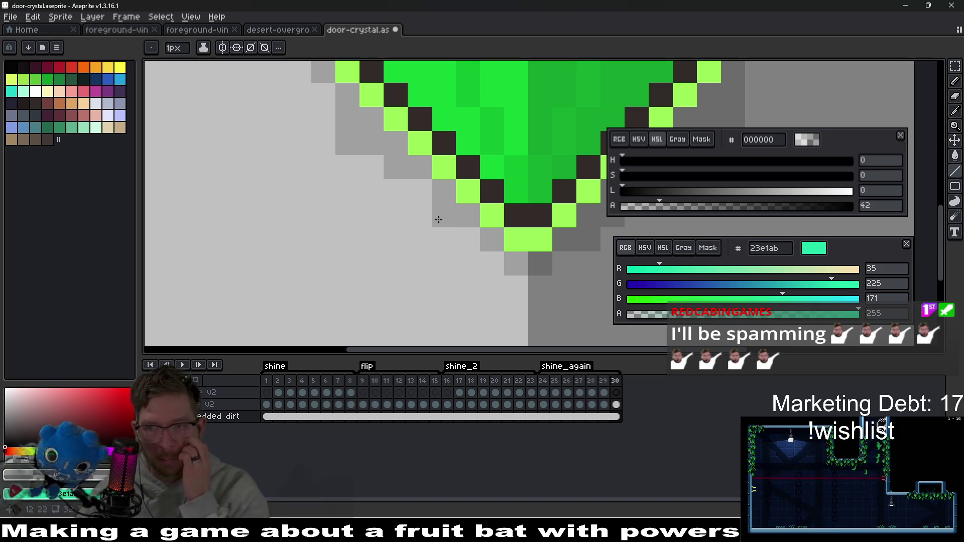
# - Add halo pixels below the crystal's lower-left edge and under its bottom
pyautogui.moveTo(468, 239)
pyautogui.mouseDown()
pyautogui.moveTo(491, 258)
pyautogui.moveTo(466, 260)
pyautogui.mouseUp()
pyautogui.click(468, 287)
pyautogui.hscroll(3, 468, 287)
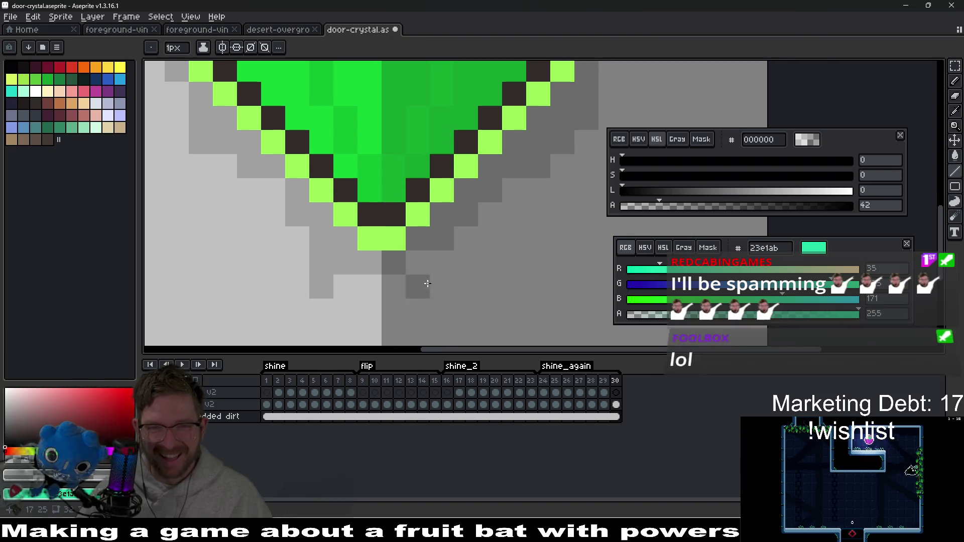
pyautogui.click(466, 239)
pyautogui.moveTo(335, 214); pyautogui.dragTo(344, 217)
pyautogui.hscroll(-2, 344, 218)
pyautogui.scroll(-5, 472, 232)
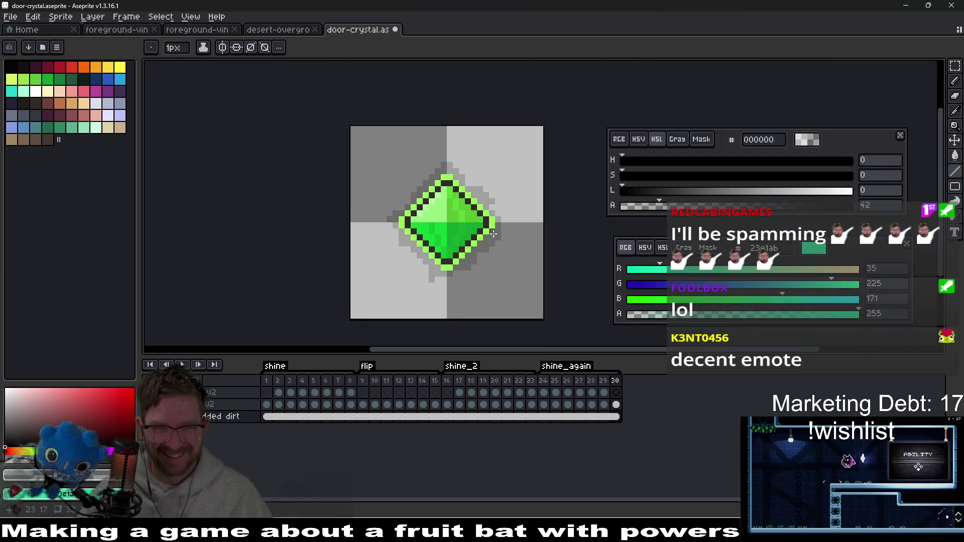
pyautogui.scroll(2, 412, 186)
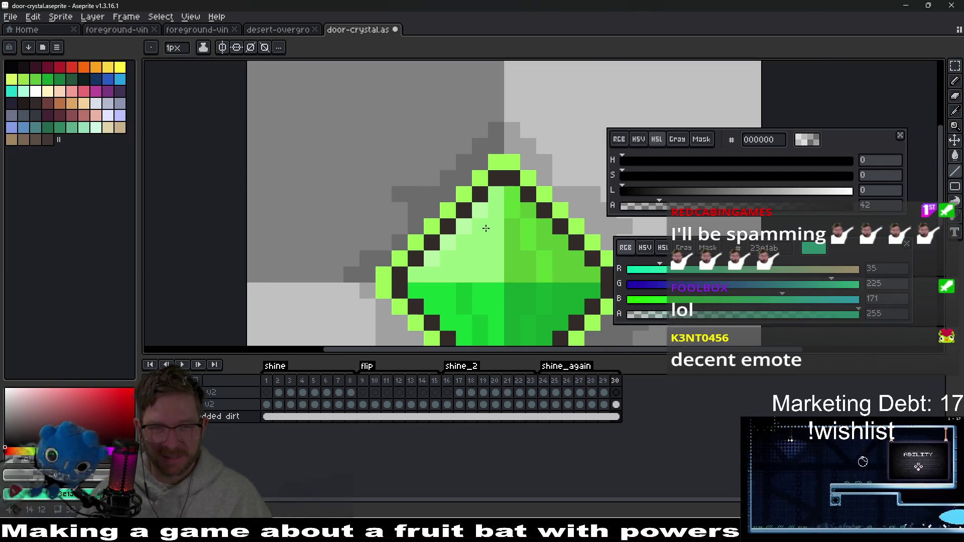
pyautogui.scroll(-3, 541, 263)
pyautogui.scroll(-2, 522, 251)
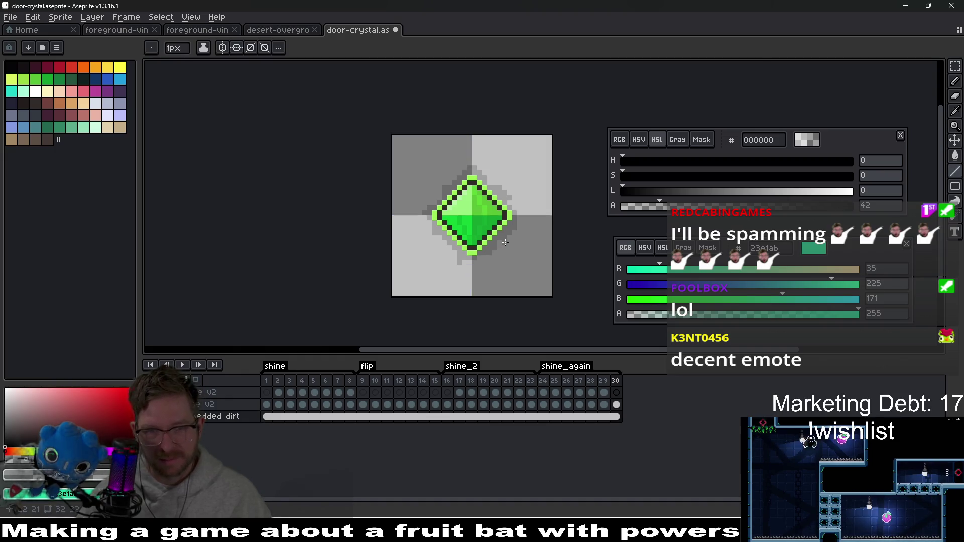
pyautogui.hotkey('ctrl', 'e')
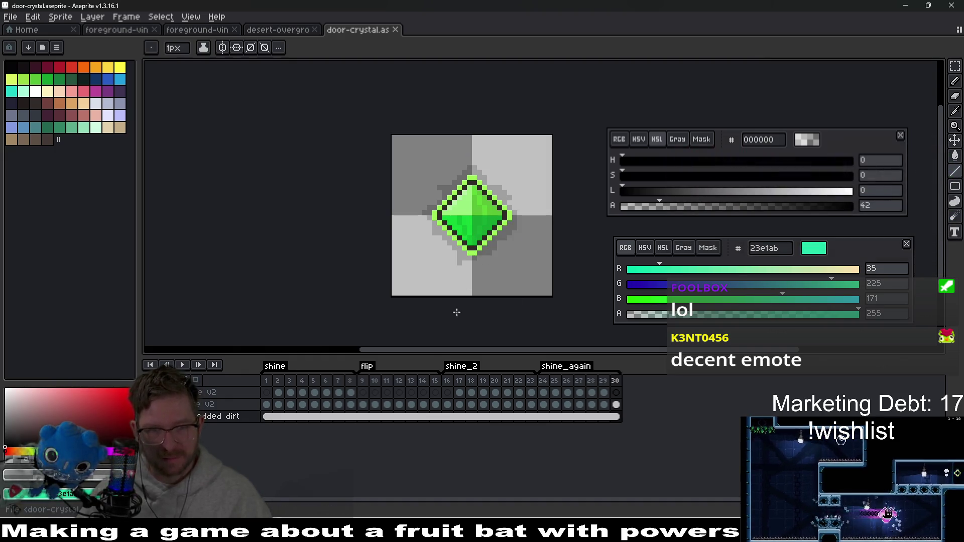
# - Confirm the sprite sheet export, then run the level in Godot
pyautogui.press('Return')
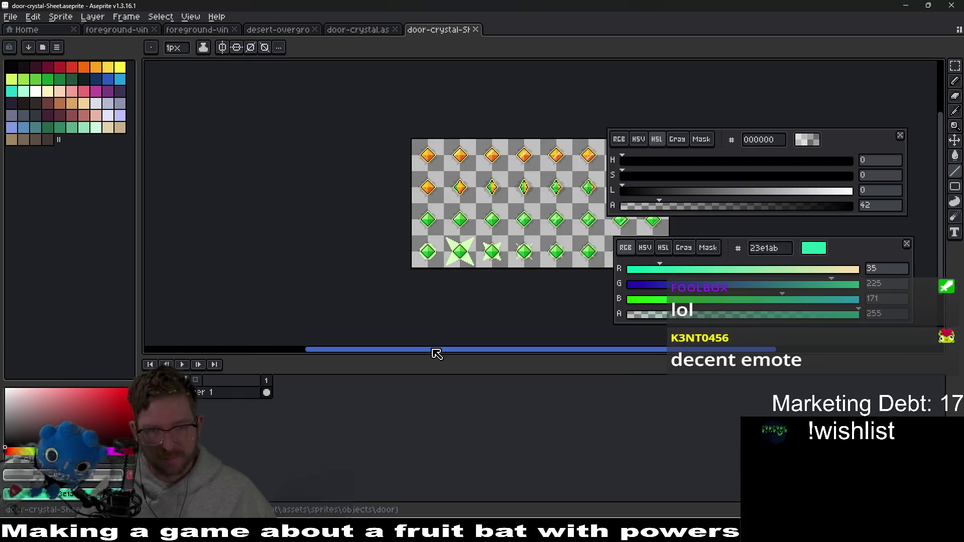
pyautogui.hotkey('alt', 'Tab')
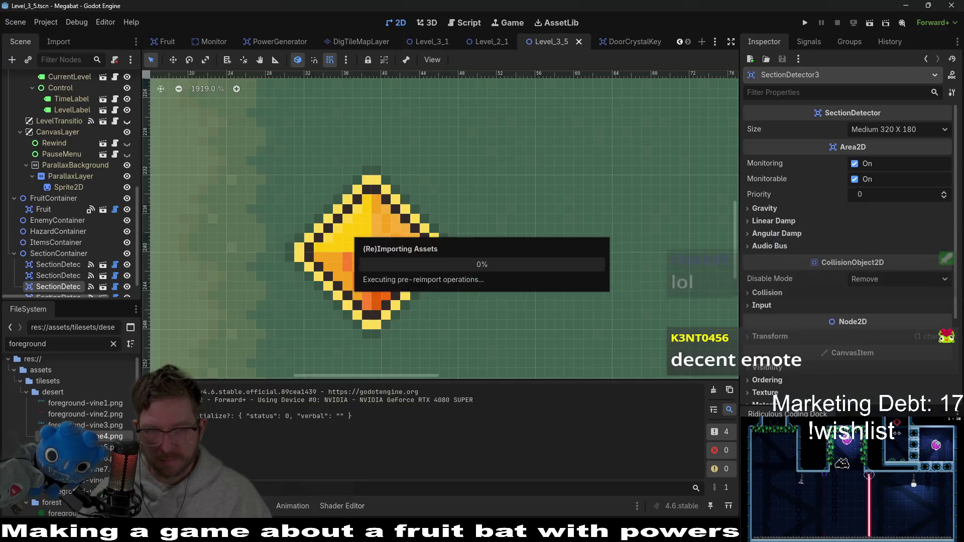
pyautogui.click(871, 23)
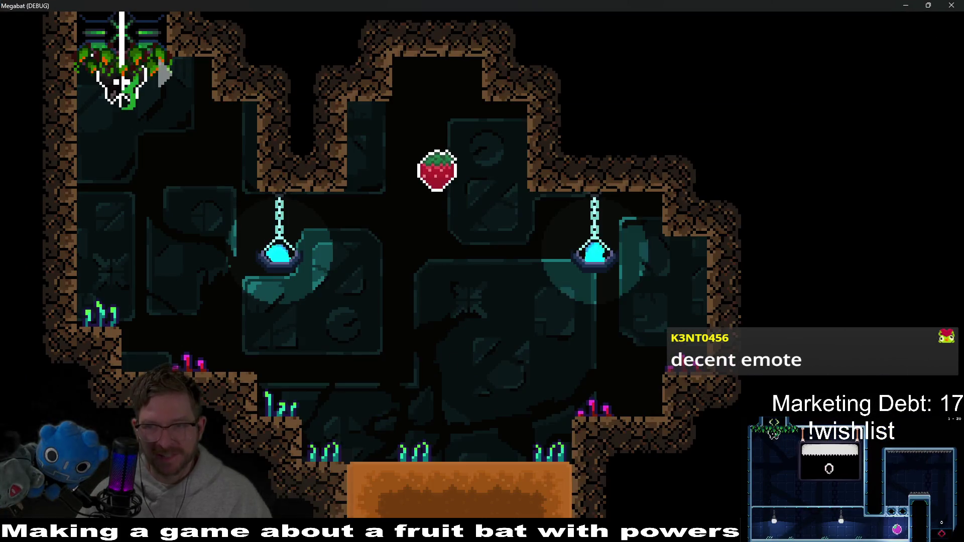
# - Fly the bat down into the next room to collect the crystal and through the lower corridor
pyautogui.press('Down')
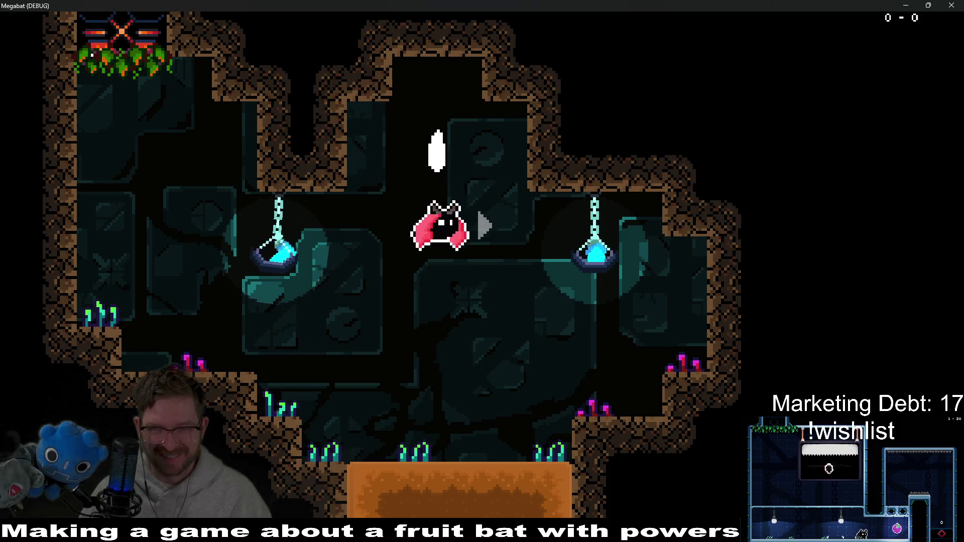
pyautogui.press('Left')
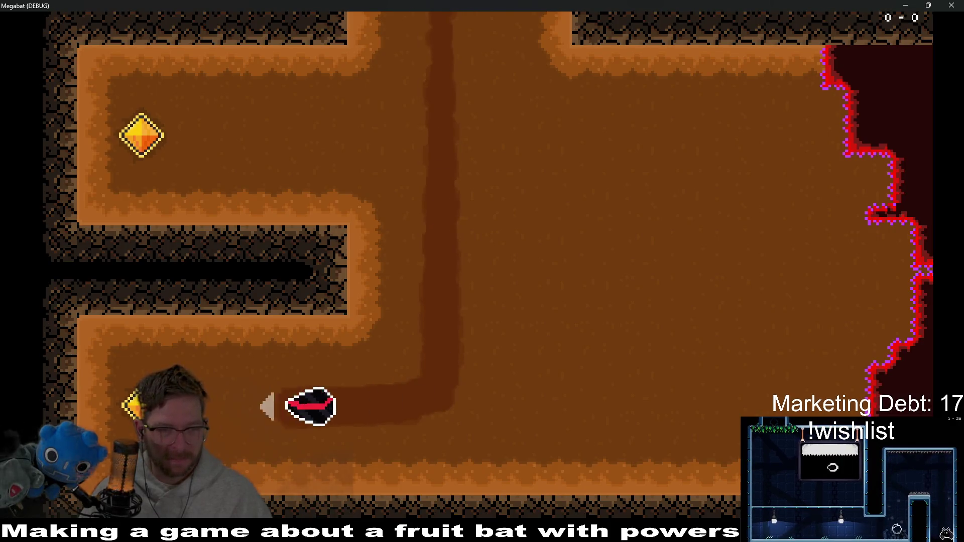
pyautogui.press('Right')
pyautogui.press('Up')
pyautogui.press('Left')
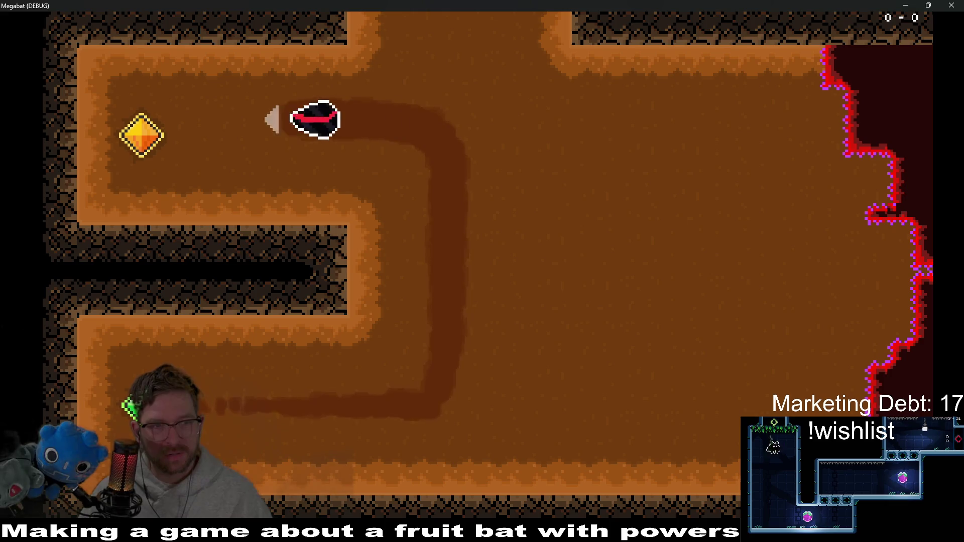
pyautogui.press('Right')
pyautogui.press('Down')
pyautogui.press('Left')
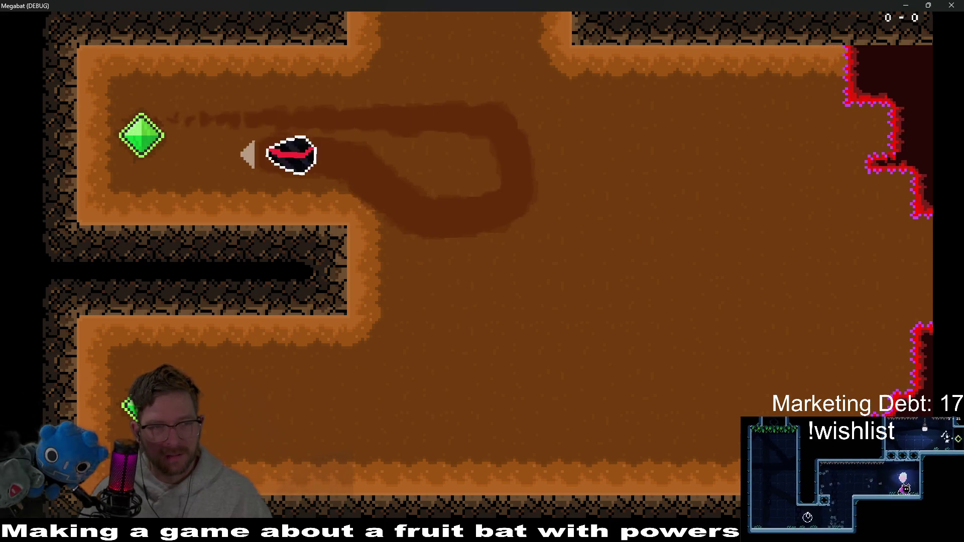
pyautogui.press('Right')
pyautogui.press('Down')
pyautogui.press('Left')
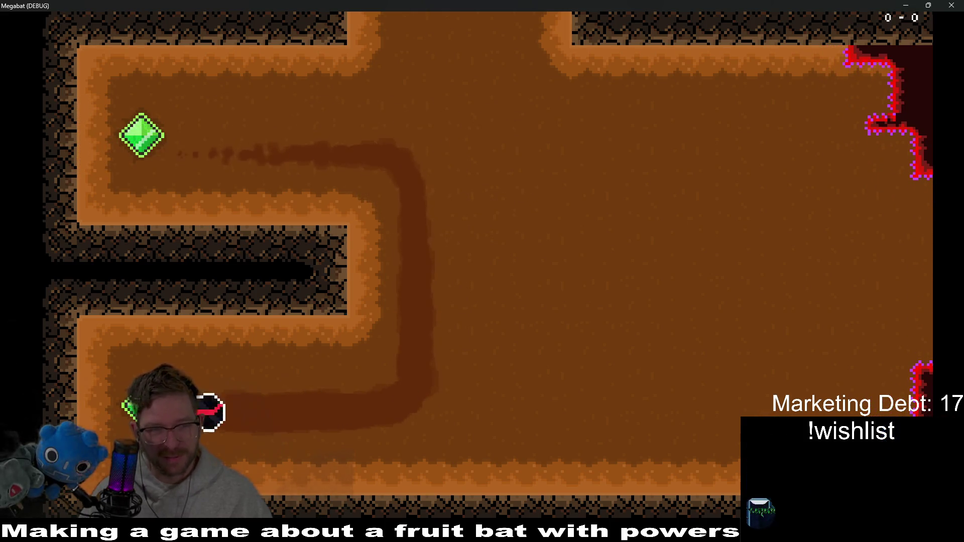
pyautogui.press('Right')
pyautogui.press('Down')
pyautogui.press('Left')
# - Fly up and circle the upper crystal, then stop the game with F8
pyautogui.press('Right')
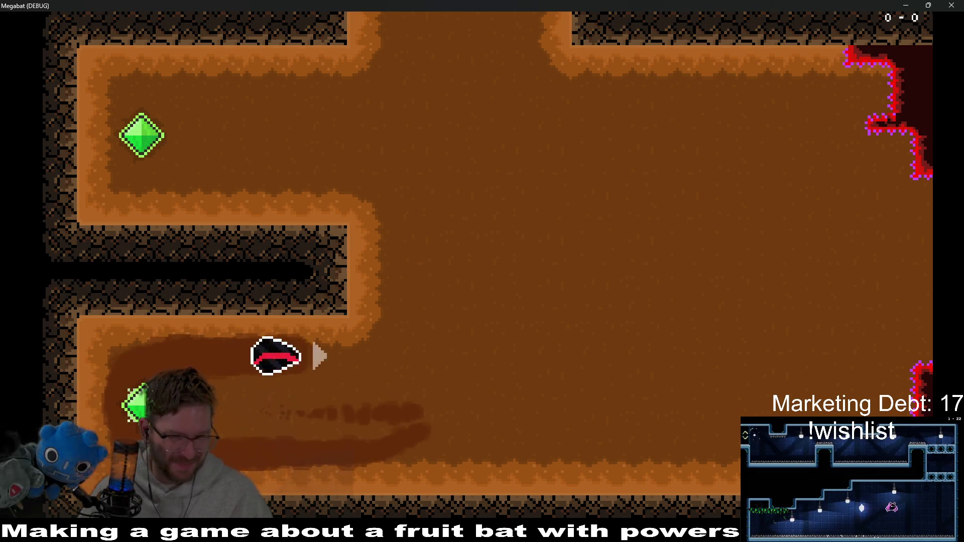
pyautogui.press('Up')
pyautogui.press('Left')
pyautogui.press('Up')
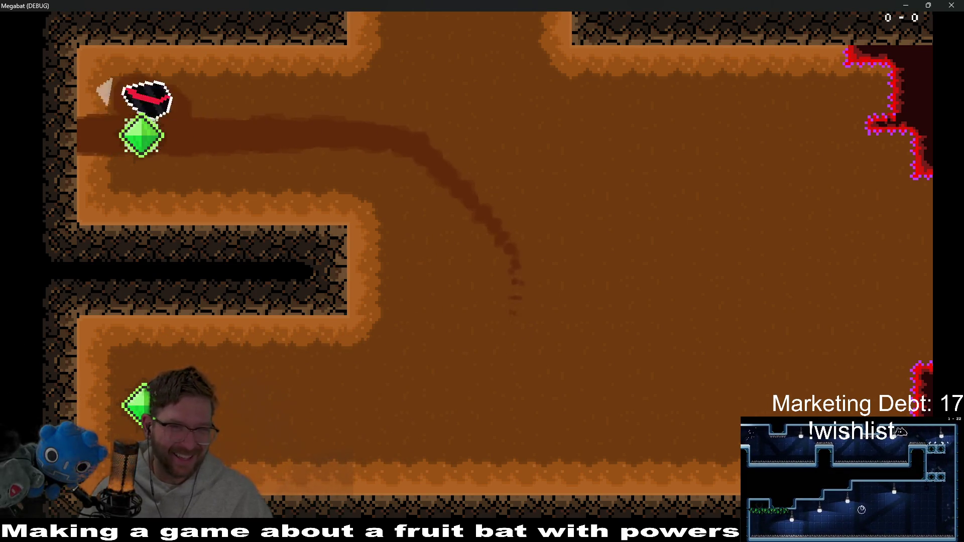
pyautogui.press('Right')
pyautogui.press('Down')
pyautogui.press('Left')
pyautogui.press('Right')
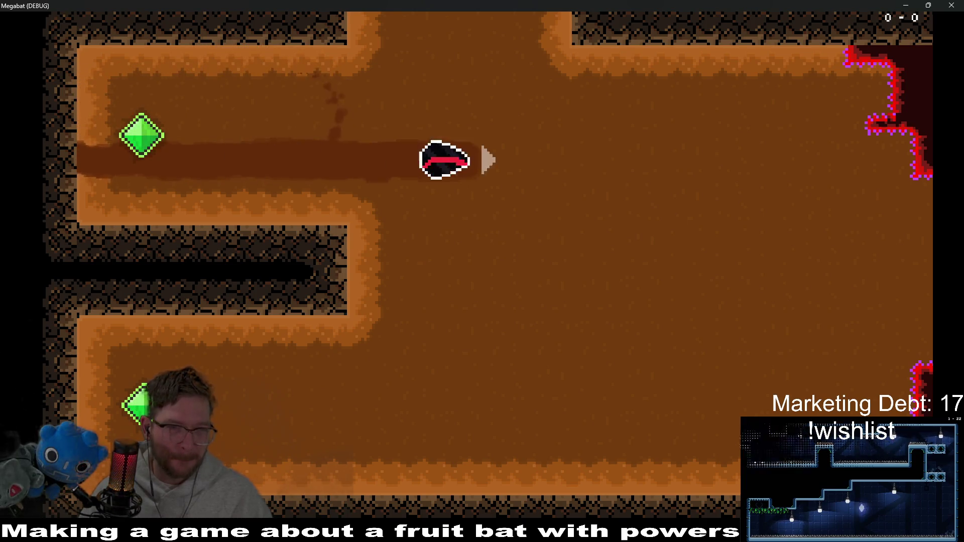
pyautogui.press('Down')
pyautogui.press('Left')
pyautogui.press('Right')
pyautogui.press('Down')
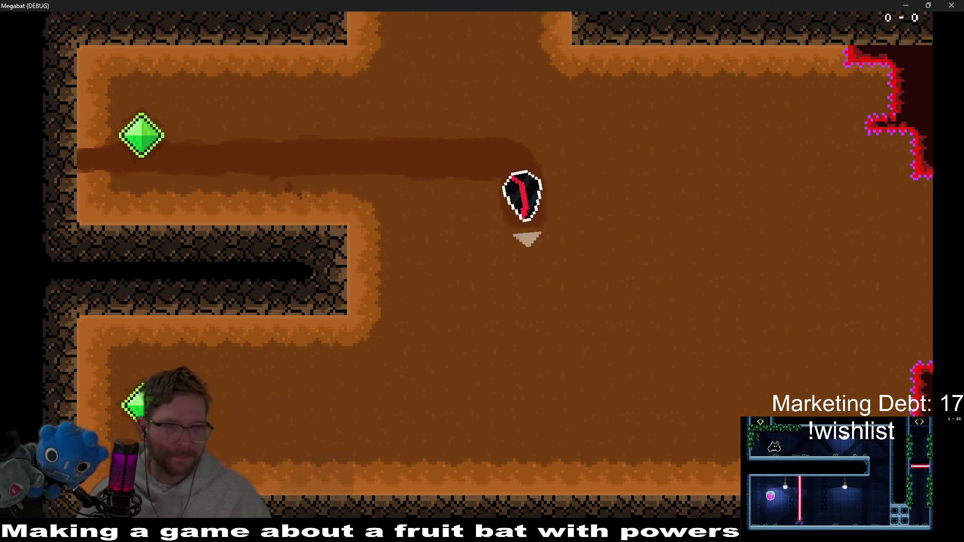
pyautogui.press('Left')
pyautogui.press('F8')
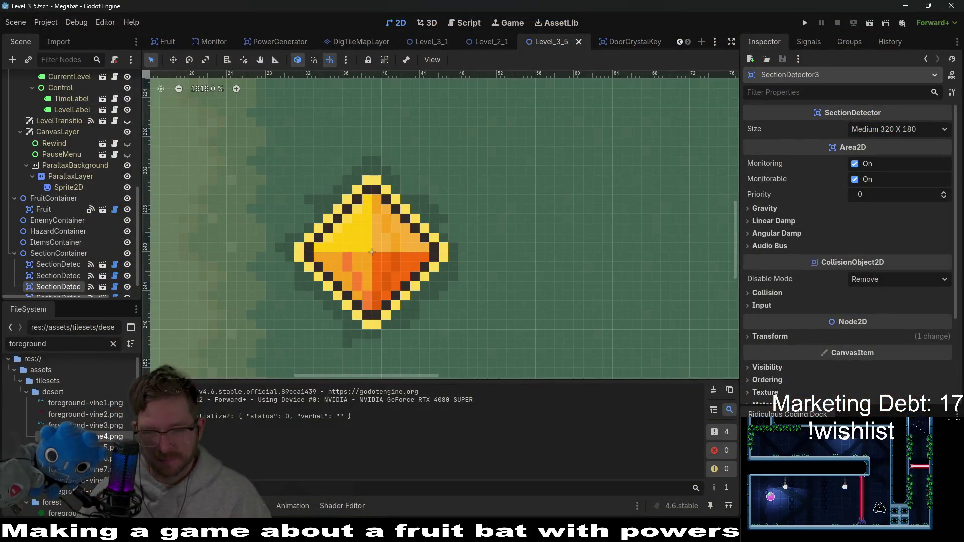
pyautogui.hotkey('alt', 'Tab')
# - Zoom in and out on door-crystal-Sheet to inspect the dark-haloed orange and green crystal frames
pyautogui.scroll(5, 434, 223)
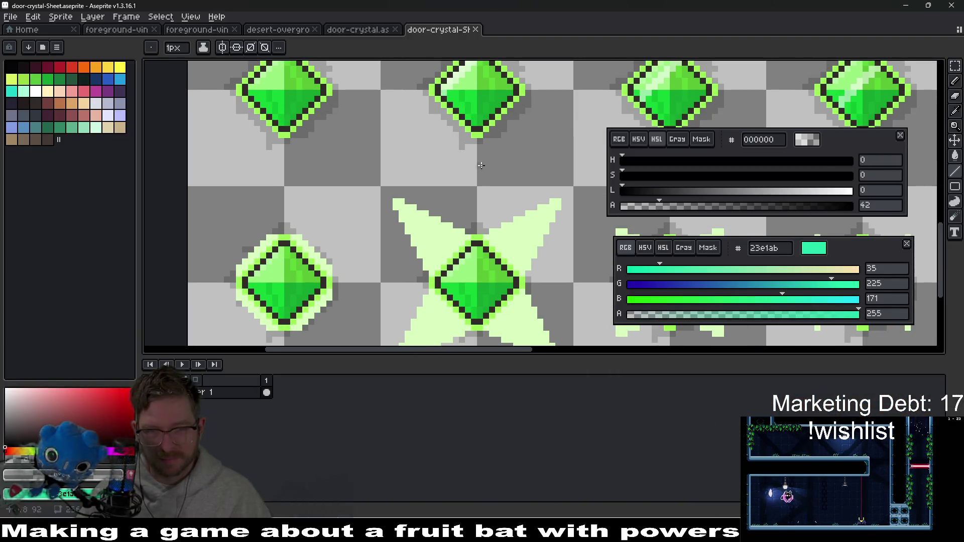
pyautogui.scroll(-6, 498, 224)
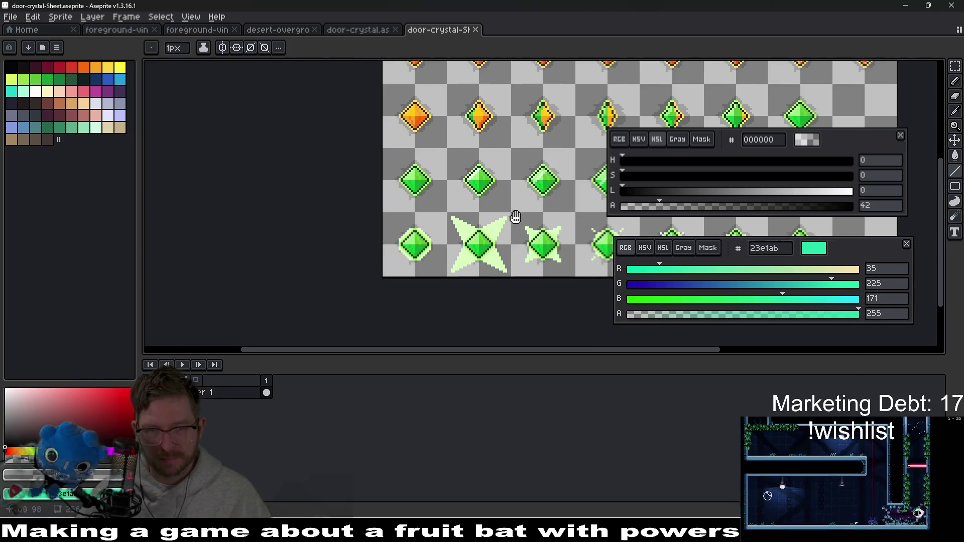
pyautogui.scroll(2, 435, 199)
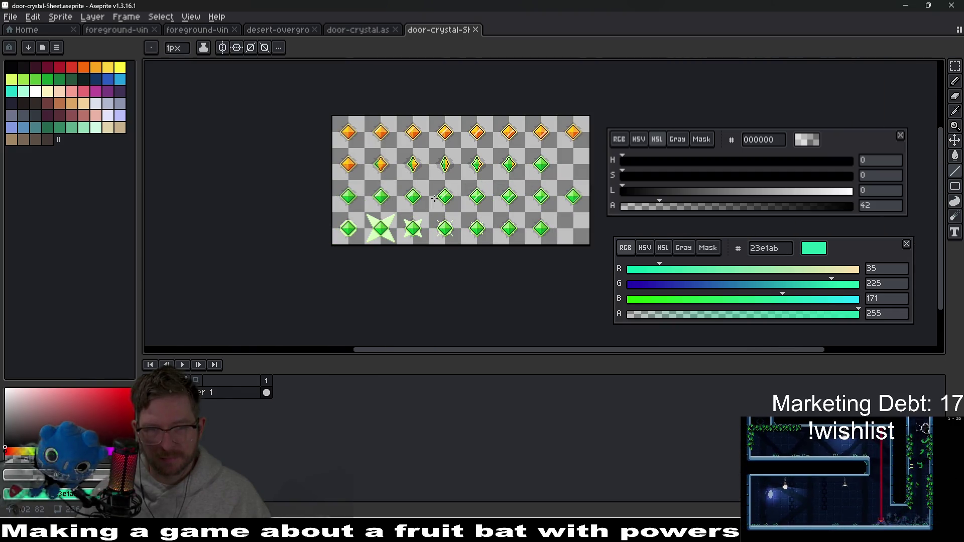
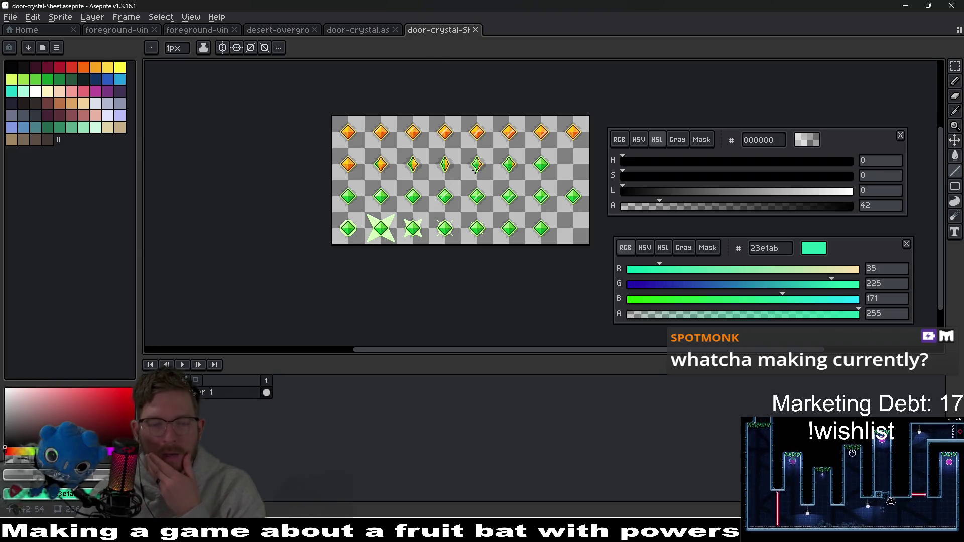
# - Close the door-crystal-Sheet tab and zoom in on the crystal in door-crystal.aseprite
pyautogui.middleClick(436, 33)
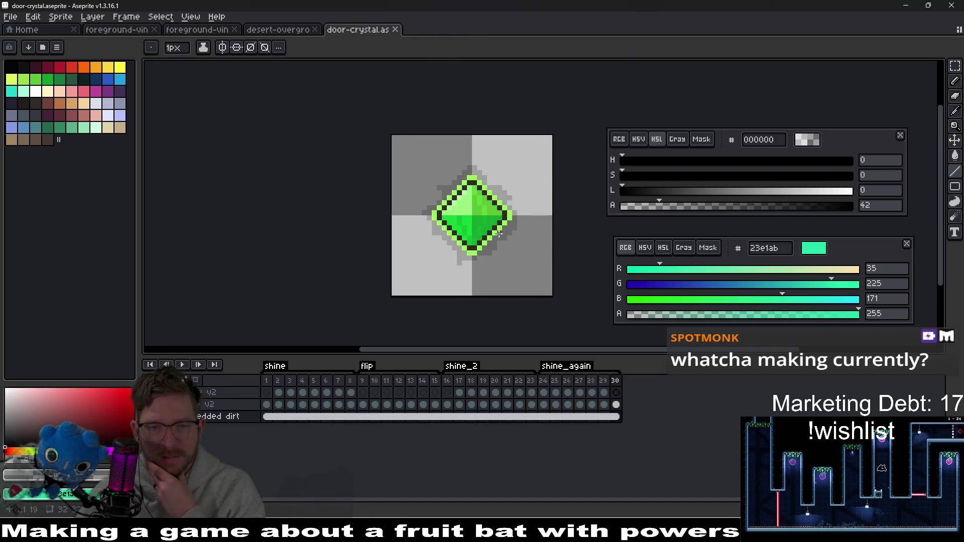
pyautogui.scroll(4, 501, 234)
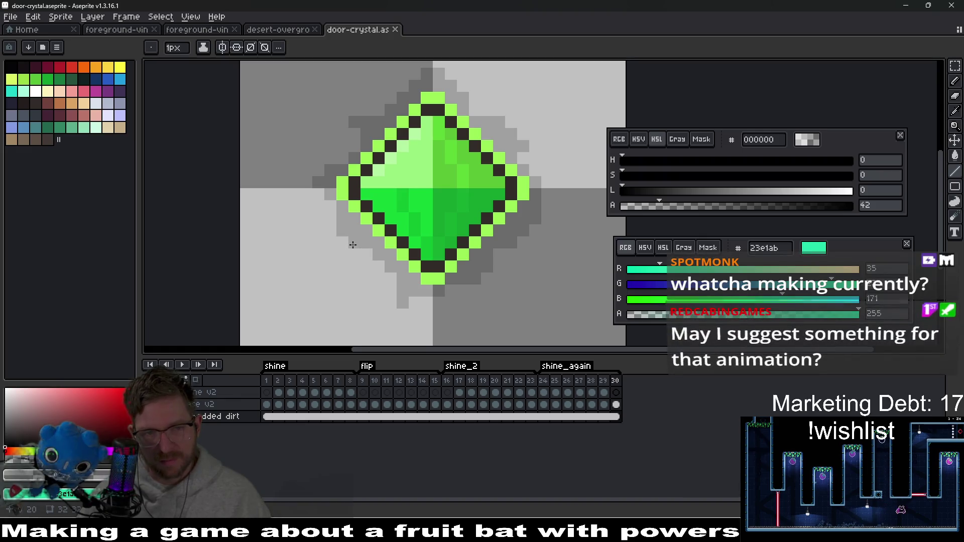
pyautogui.scroll(3, 360, 251)
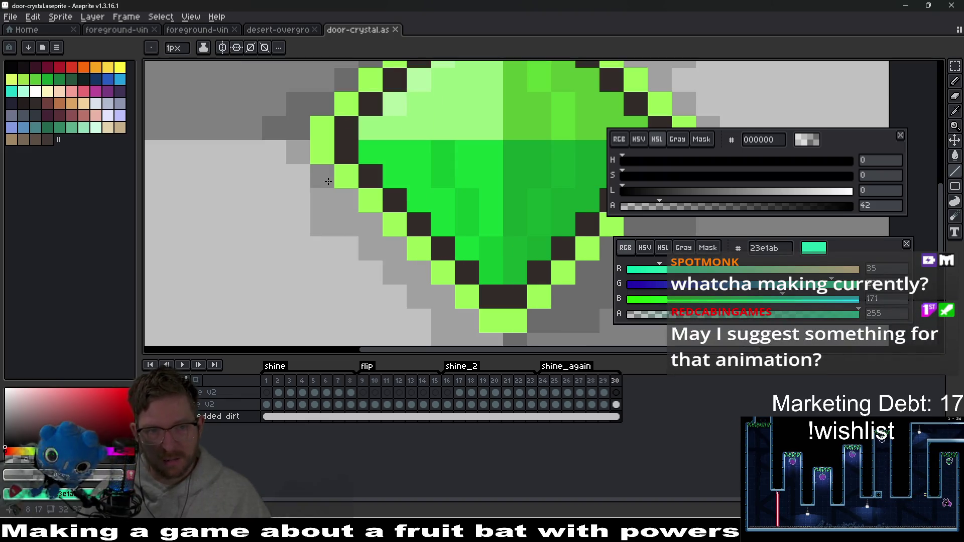
pyautogui.moveTo(488, 310); pyautogui.dragTo(477, 290)
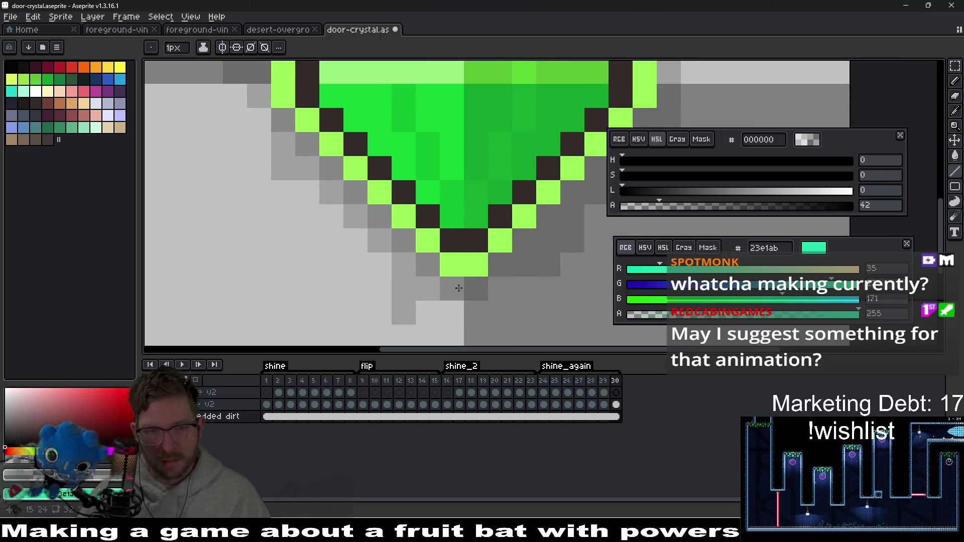
# - Pencil darker grey pixels along the green crystal's right edge, then inspect up to its top point
pyautogui.moveTo(418, 281); pyautogui.dragTo(588, 116)
pyautogui.scroll(3, 585, 83)
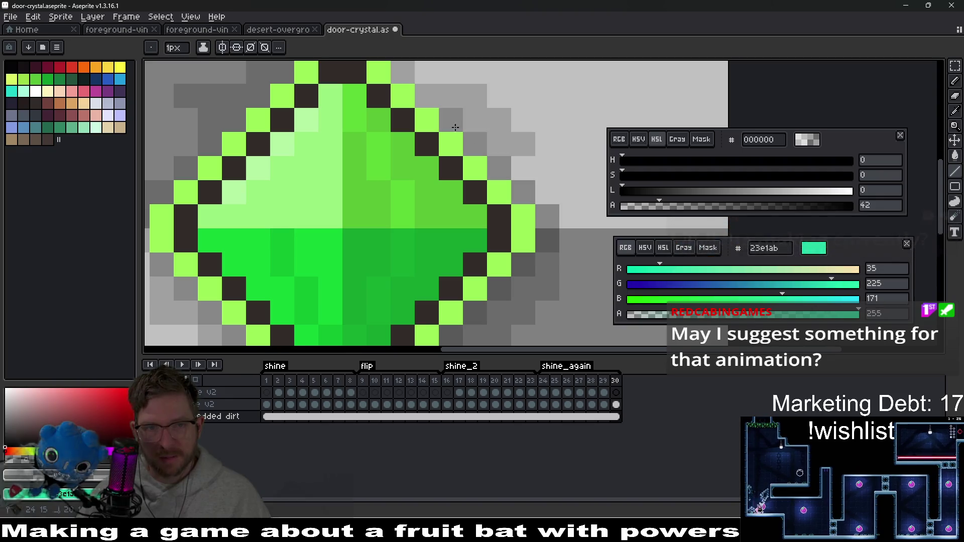
pyautogui.scroll(3, 404, 75)
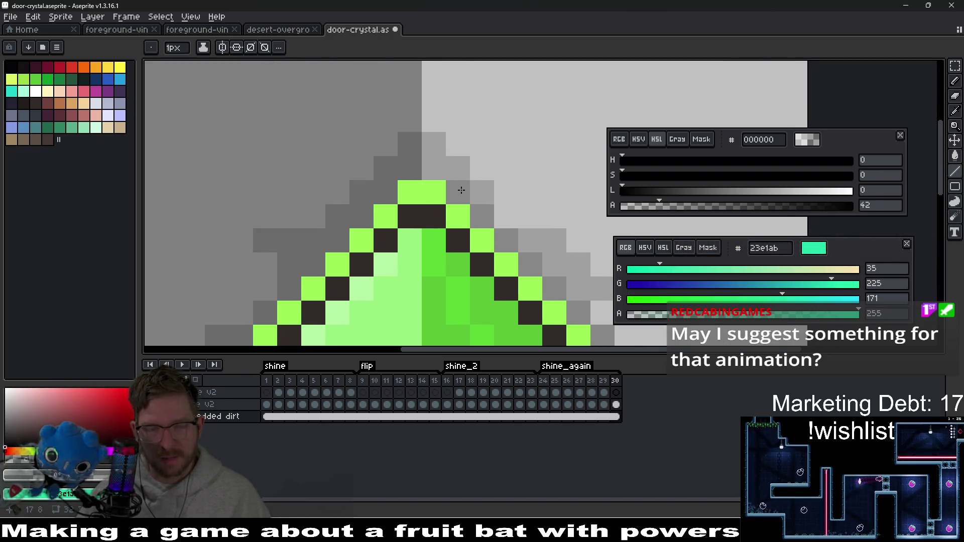
pyautogui.moveTo(404, 177)
pyautogui.mouseDown()
pyautogui.moveTo(494, 135)
pyautogui.moveTo(337, 262)
pyautogui.moveTo(353, 210)
pyautogui.mouseUp()
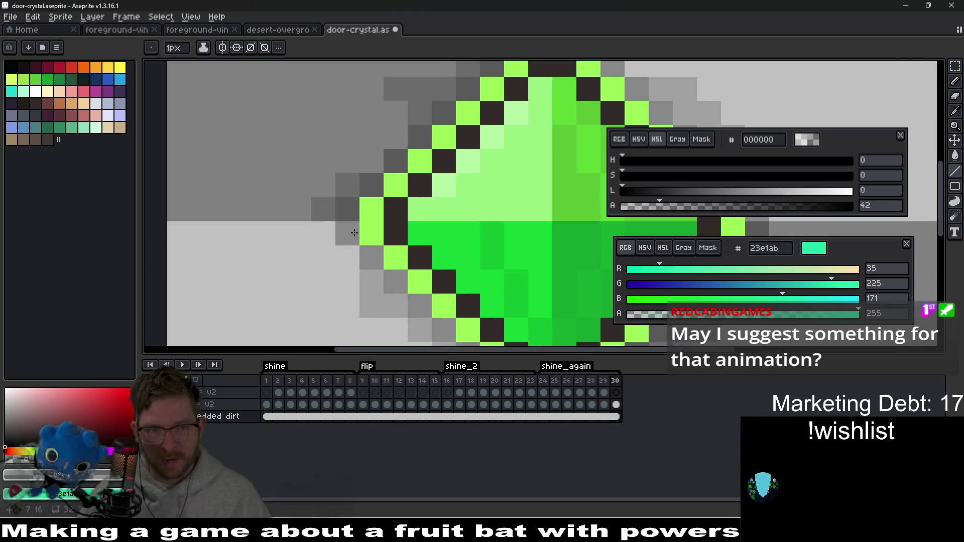
pyautogui.hscroll(5, 418, 150)
pyautogui.scroll(2, 417, 151)
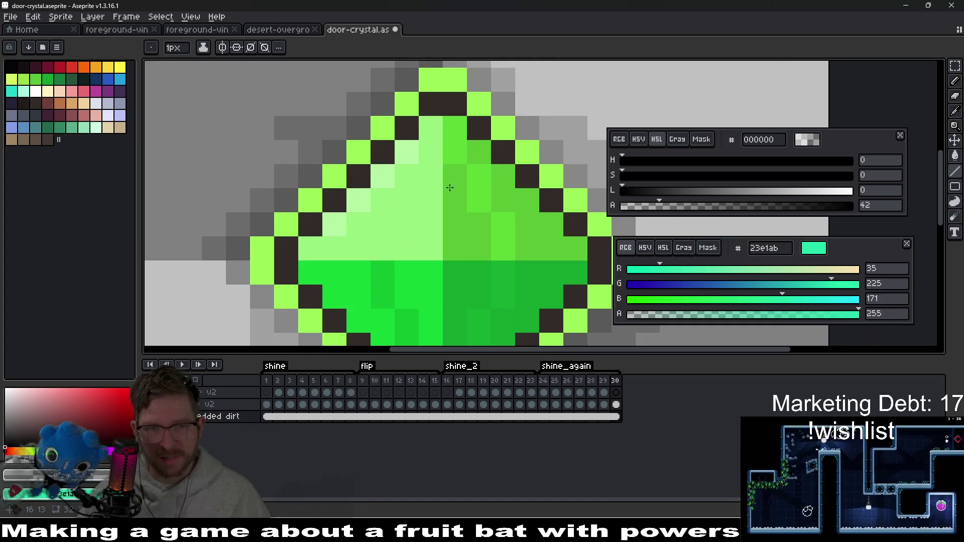
pyautogui.scroll(-3, 421, 134)
pyautogui.scroll(1, 432, 211)
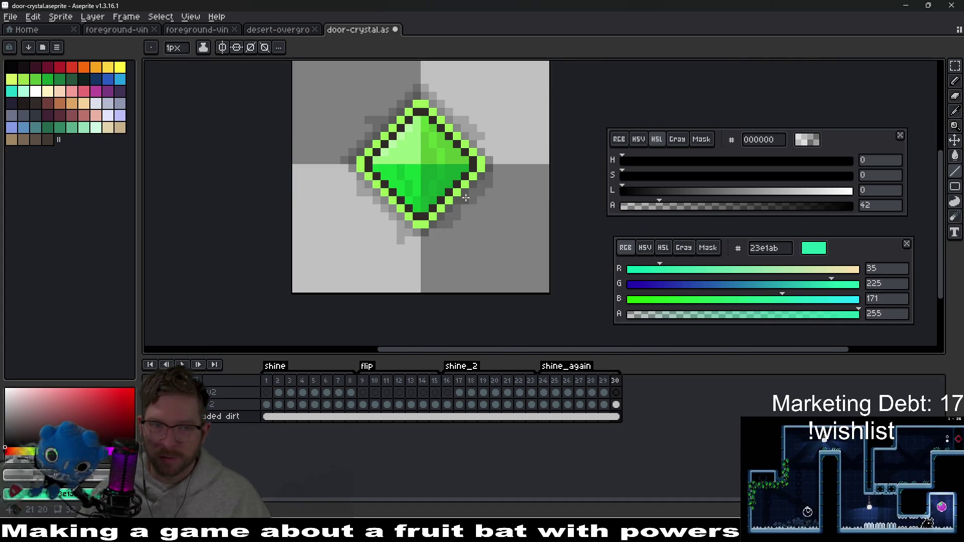
pyautogui.scroll(2, 436, 237)
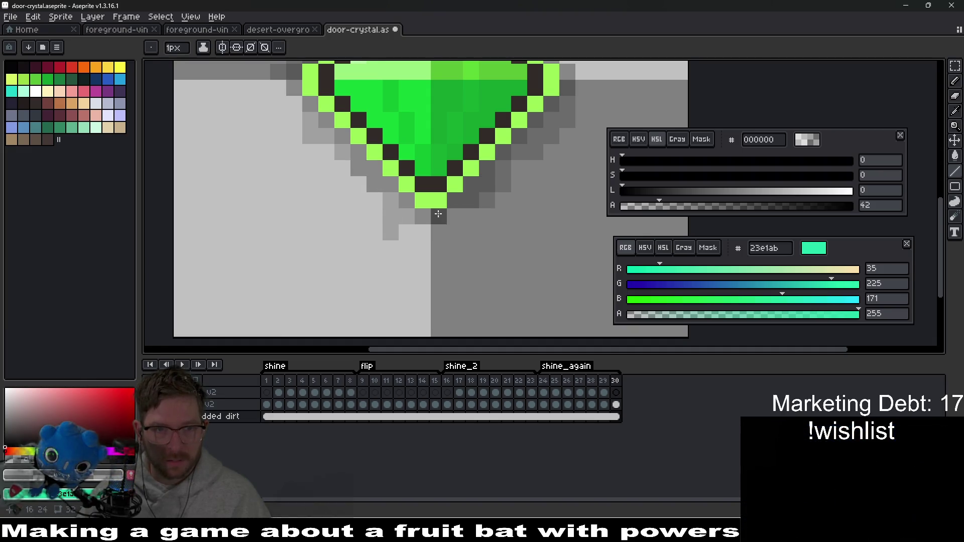
pyautogui.scroll(3, 521, 185)
pyautogui.scroll(3, 522, 184)
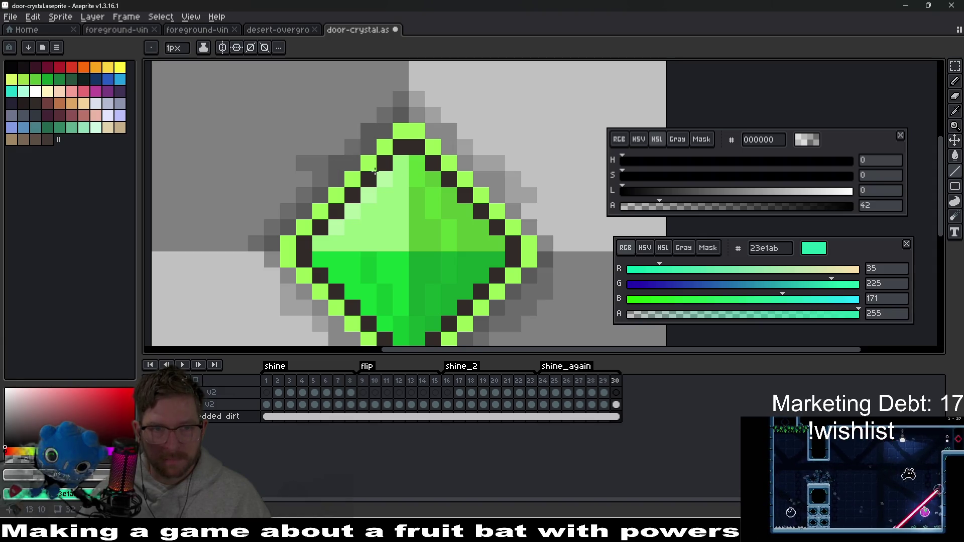
pyautogui.scroll(-2, 391, 189)
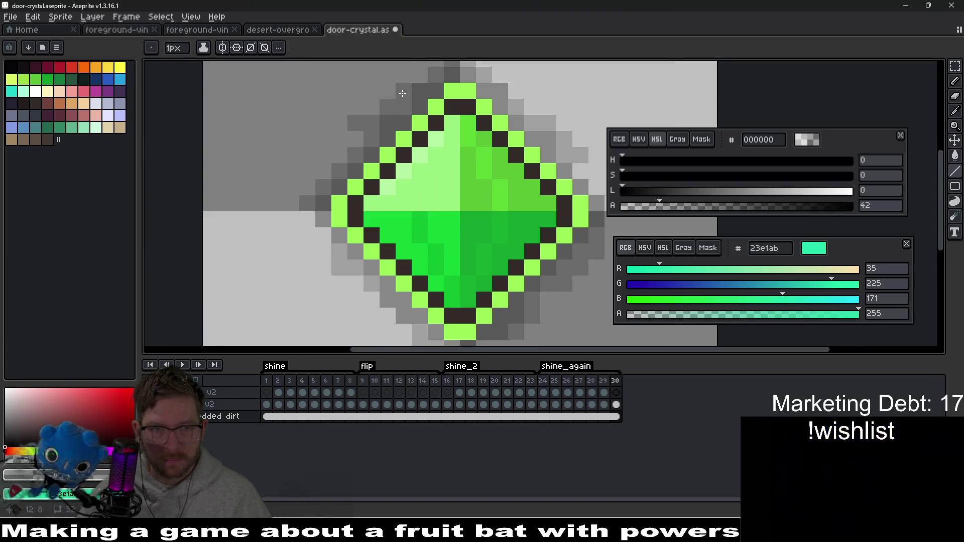
pyautogui.scroll(-1, 347, 156)
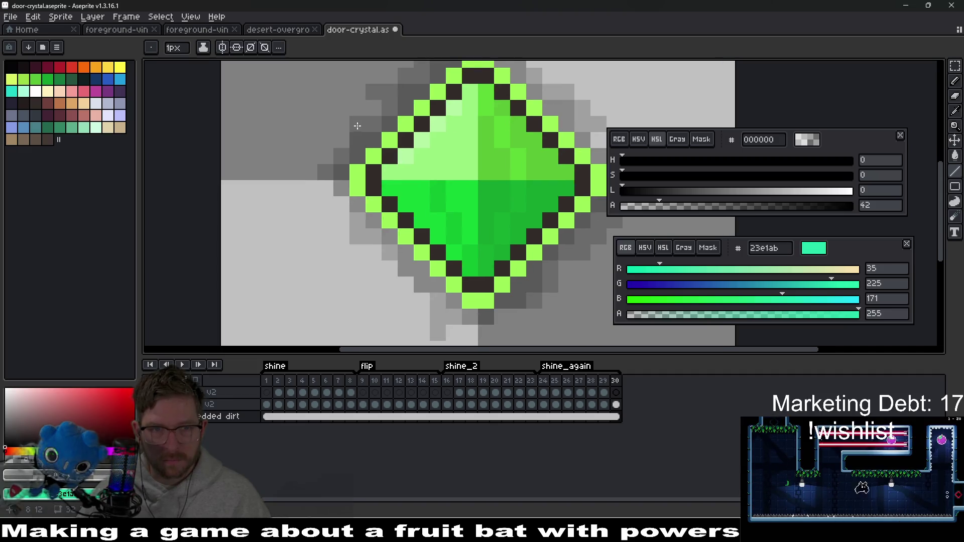
pyautogui.scroll(-1, 426, 235)
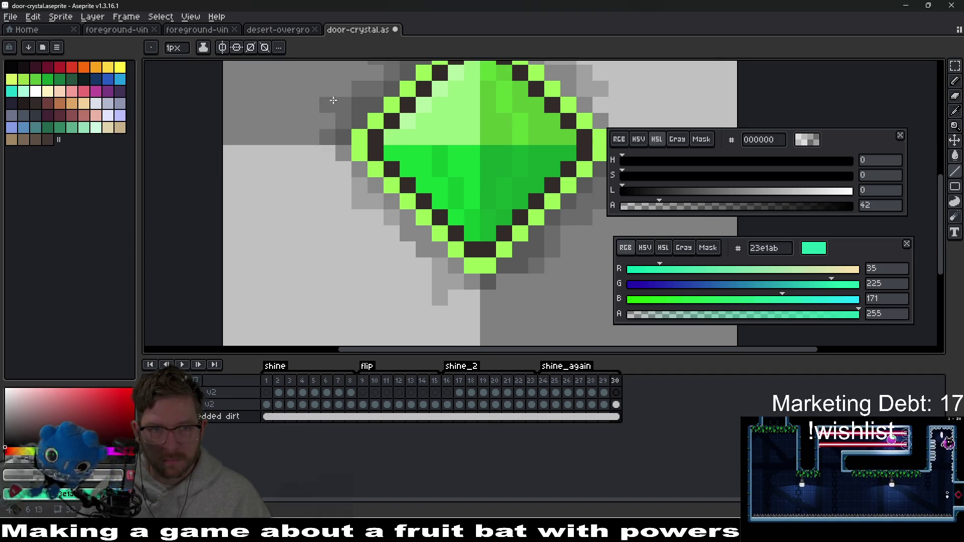
pyautogui.scroll(-2, 431, 178)
pyautogui.scroll(2, 491, 205)
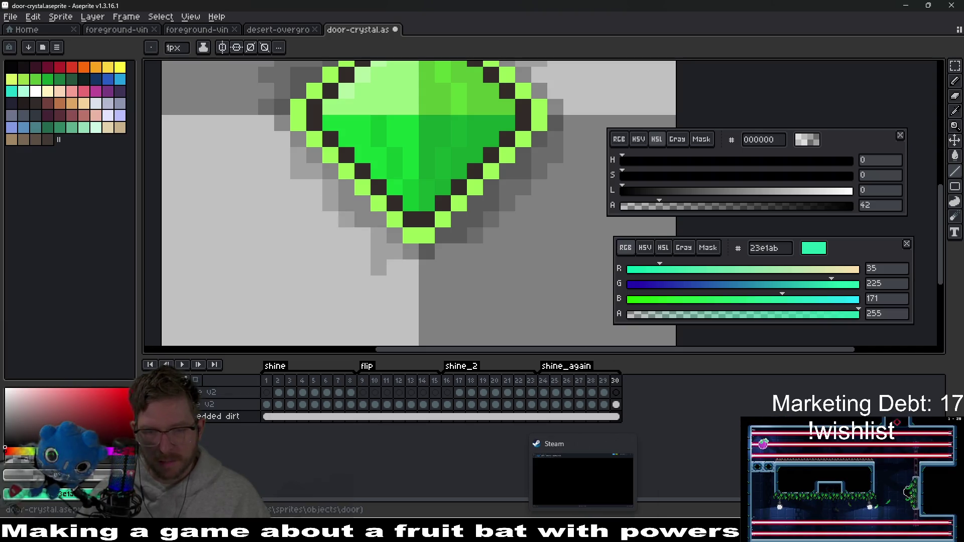
pyautogui.click(583, 534)
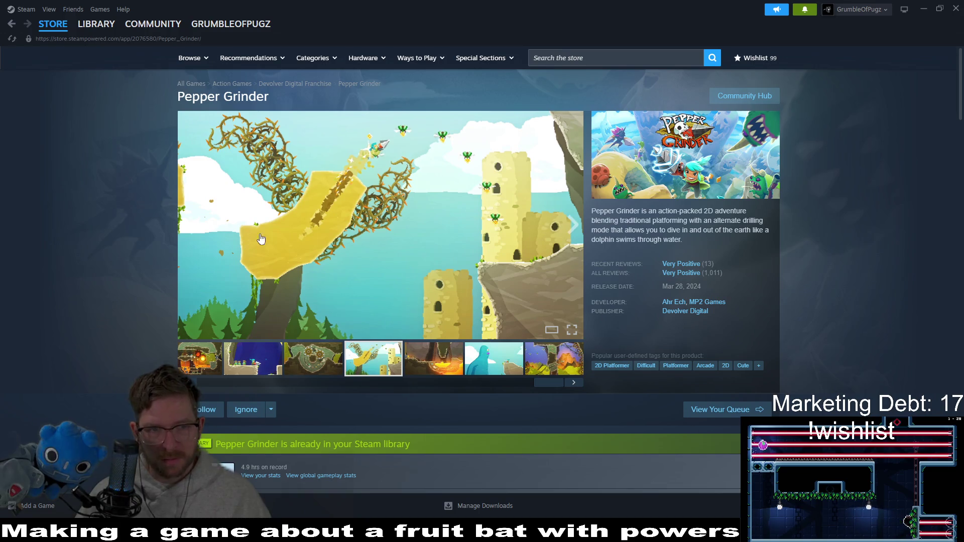
pyautogui.click(331, 365)
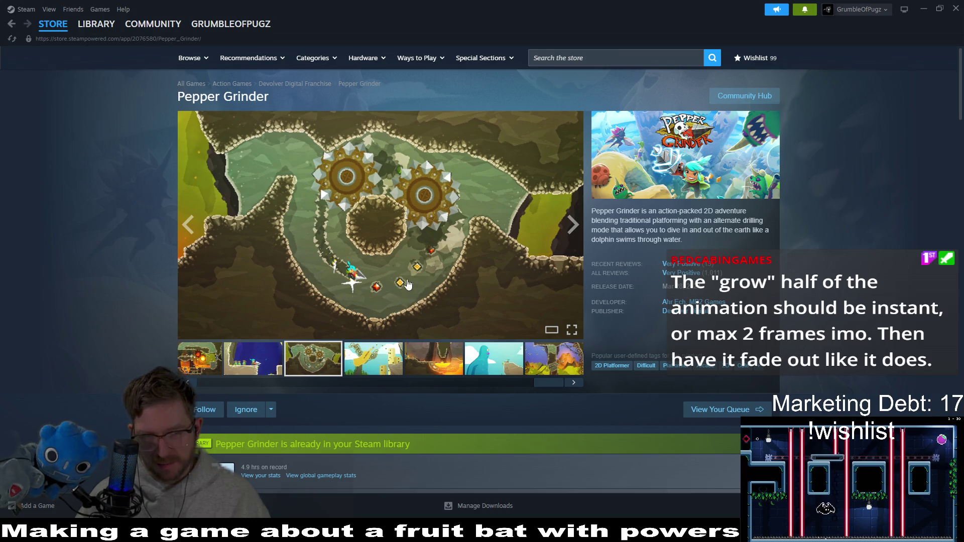
pyautogui.hotkey('alt', 'Tab')
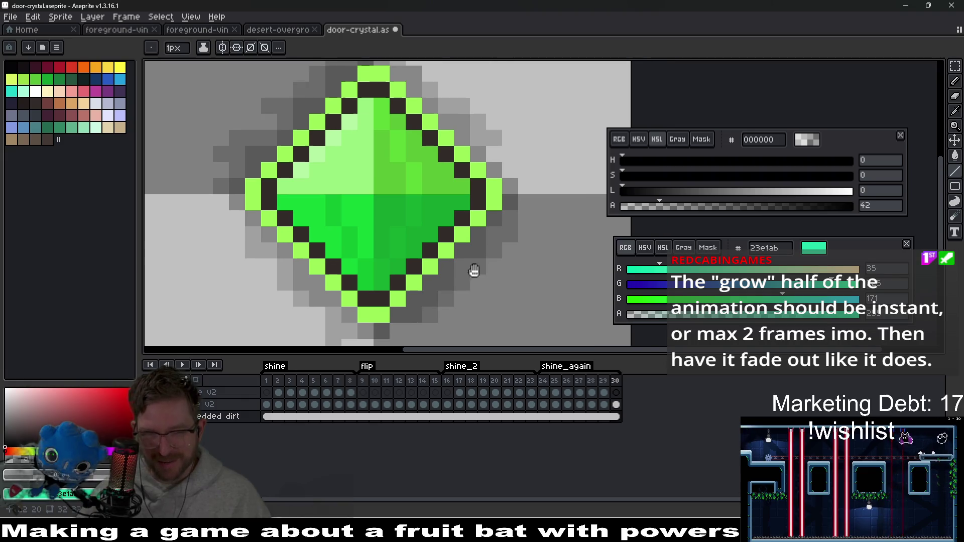
# - Save door-crystal with Ctrl+S to regenerate its sheet, then run the current scene in Godot
pyautogui.scroll(-3, 448, 241)
pyautogui.hotkey('ctrl', 's')
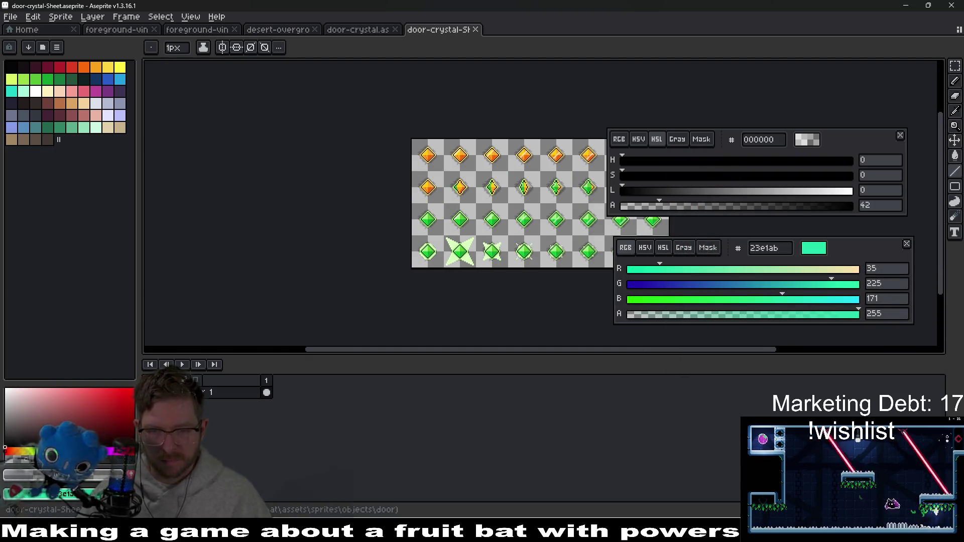
pyautogui.hotkey('alt', 'Tab')
pyautogui.click(868, 24)
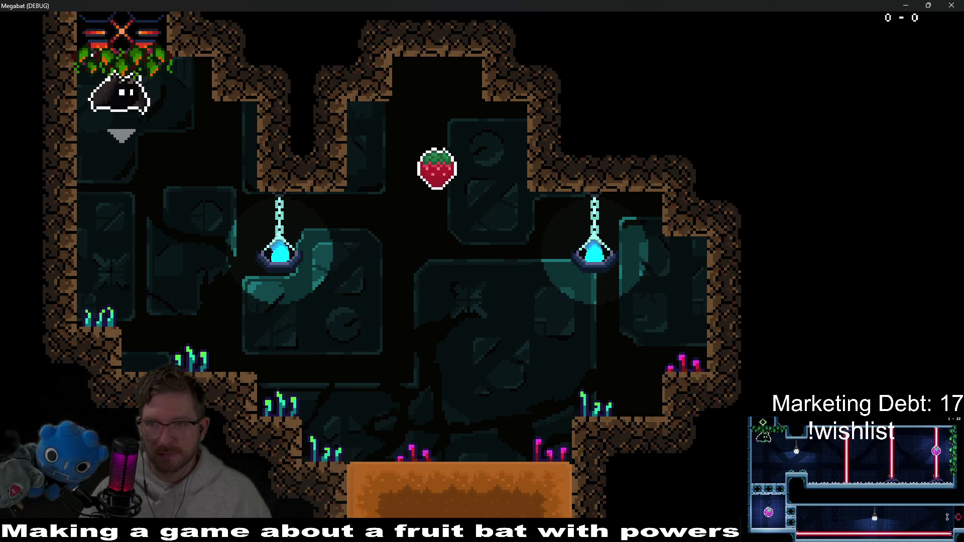
# - Fly the bat to the strawberry, into the first crystal to turn it green, and down the shaft
pyautogui.press('Right')
pyautogui.press('space')
pyautogui.press('Down')
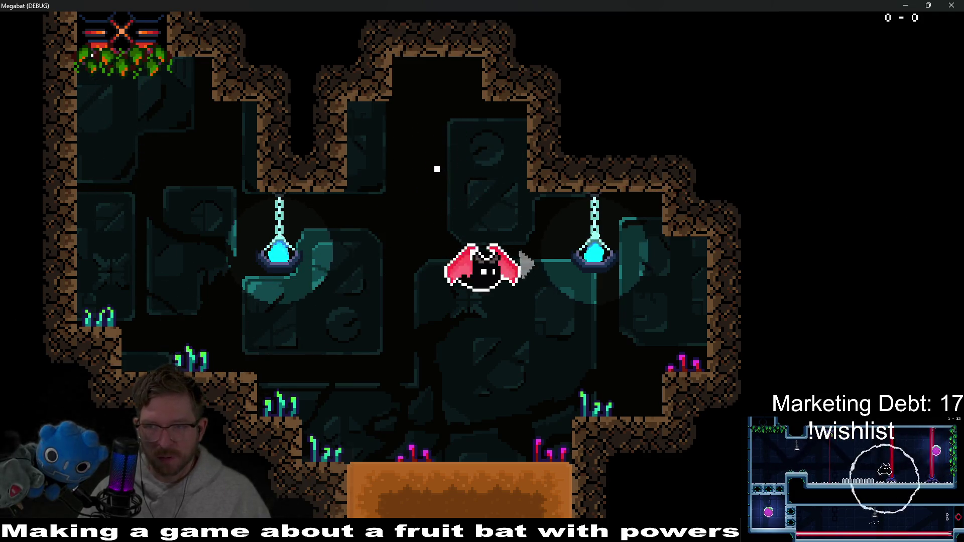
pyautogui.press('Left')
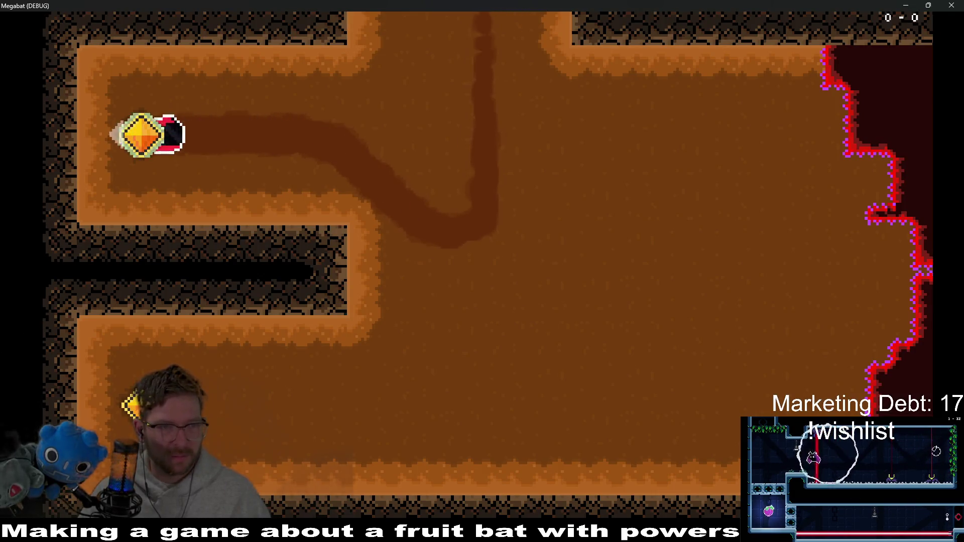
pyautogui.press('Right')
pyautogui.press('Up')
pyautogui.press('Left')
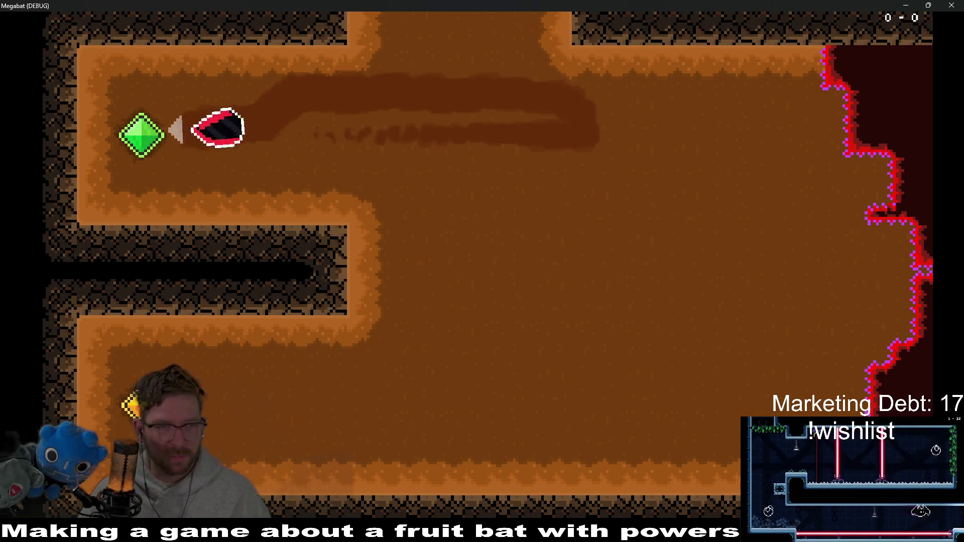
pyautogui.press('Right')
pyautogui.press('Down')
pyautogui.press('Left')
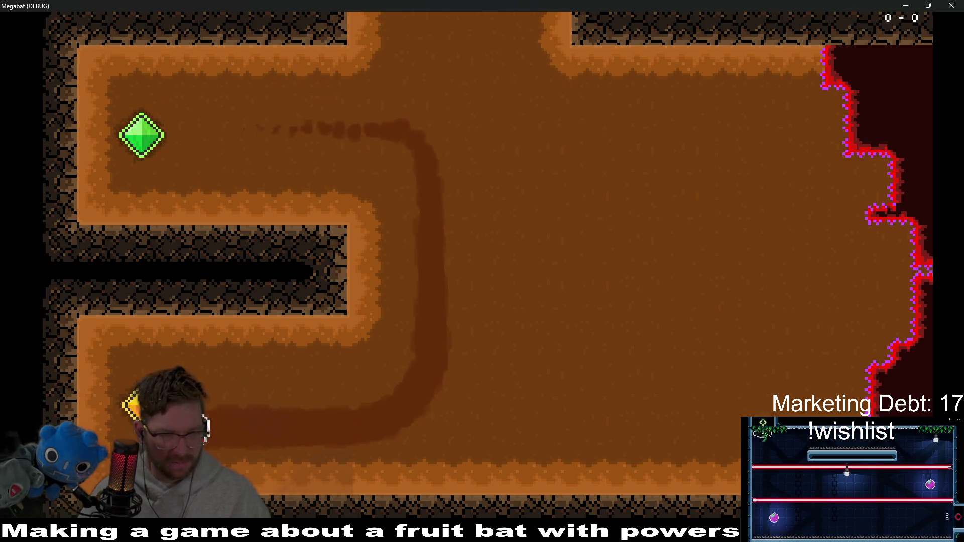
pyautogui.press('Right')
pyautogui.press('Left')
# - Fly the bat through the lower corridor to the top gem and back, then close the game
pyautogui.press('Right')
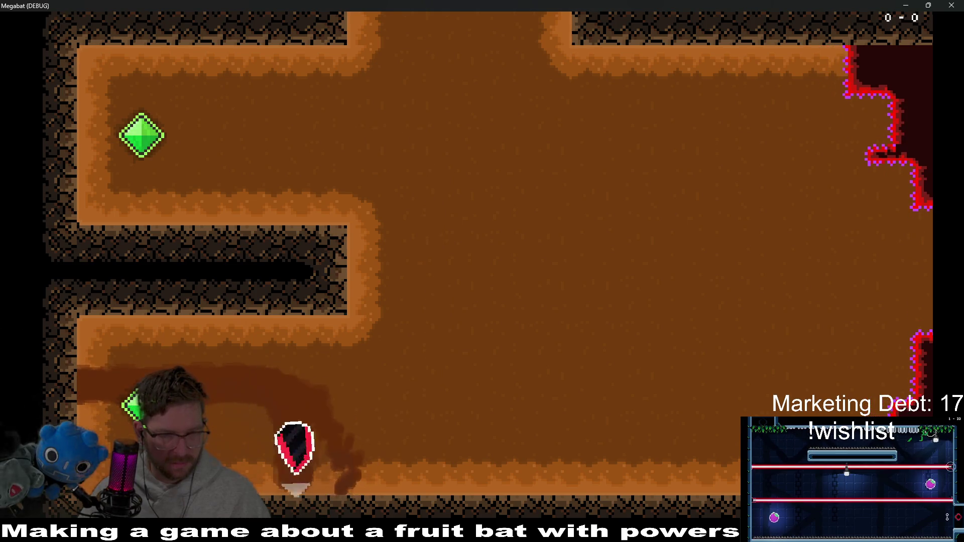
pyautogui.press('Left')
pyautogui.press('Right')
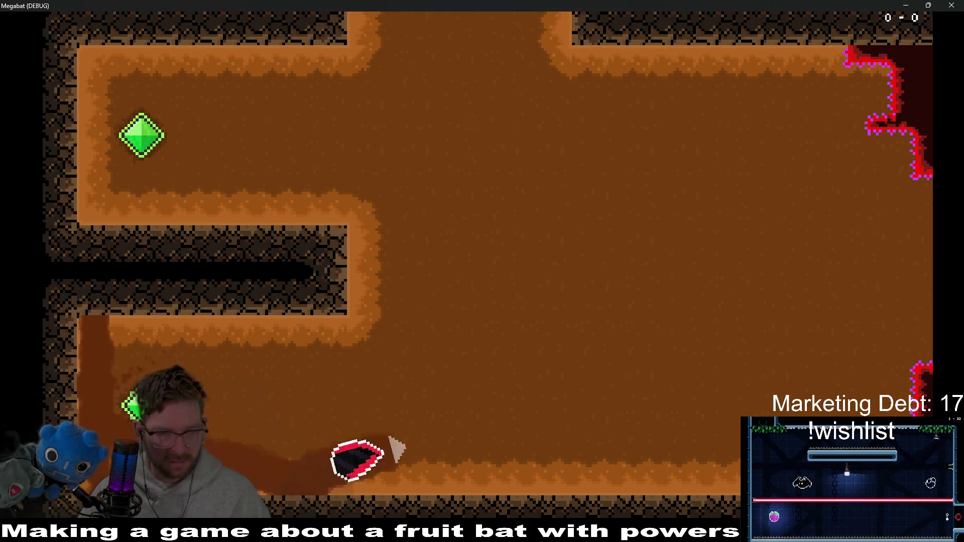
pyautogui.press('Left')
pyautogui.press('Right')
pyautogui.press('Left')
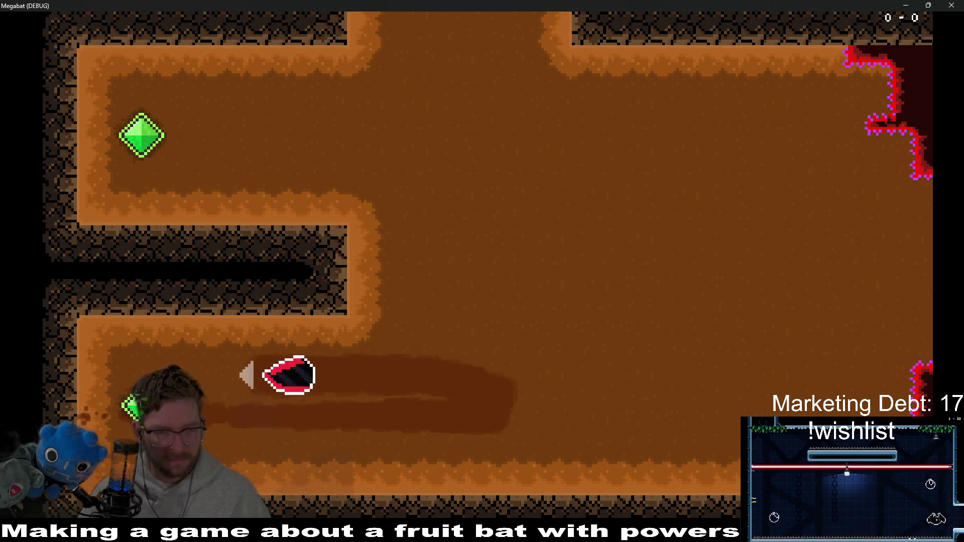
pyautogui.press('Right')
pyautogui.press('Up')
pyautogui.press('Left')
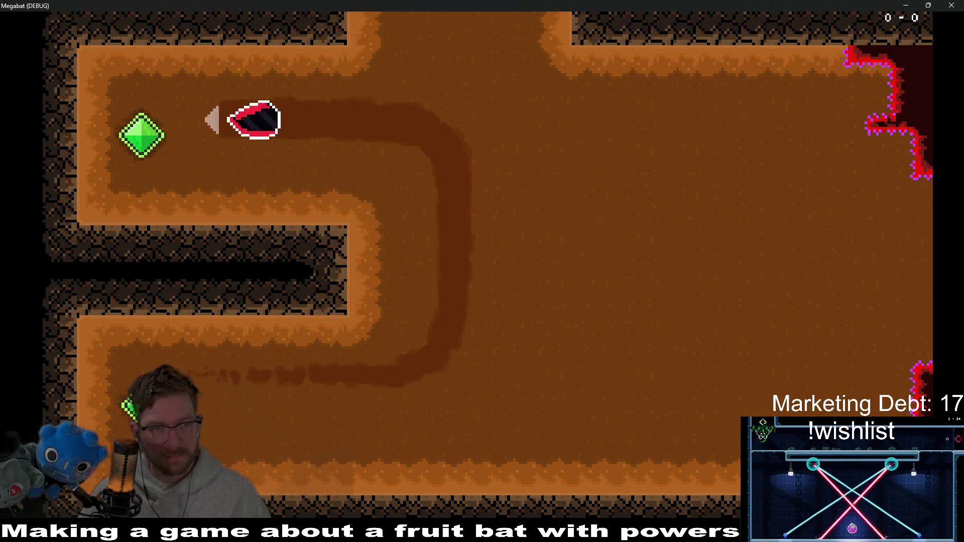
pyautogui.press('Right')
pyautogui.press('Down')
pyautogui.press('Up')
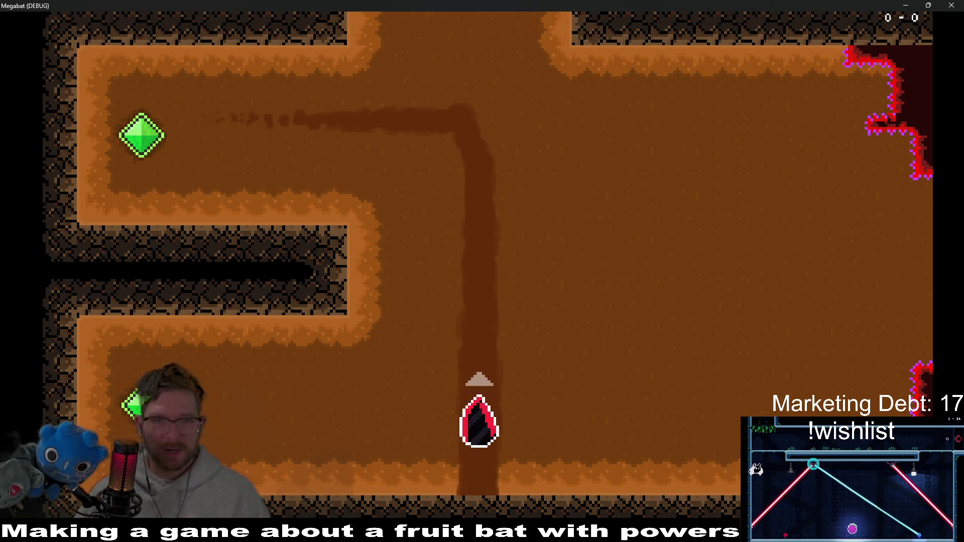
pyautogui.press('Left')
pyautogui.press('Up')
pyautogui.press('Left')
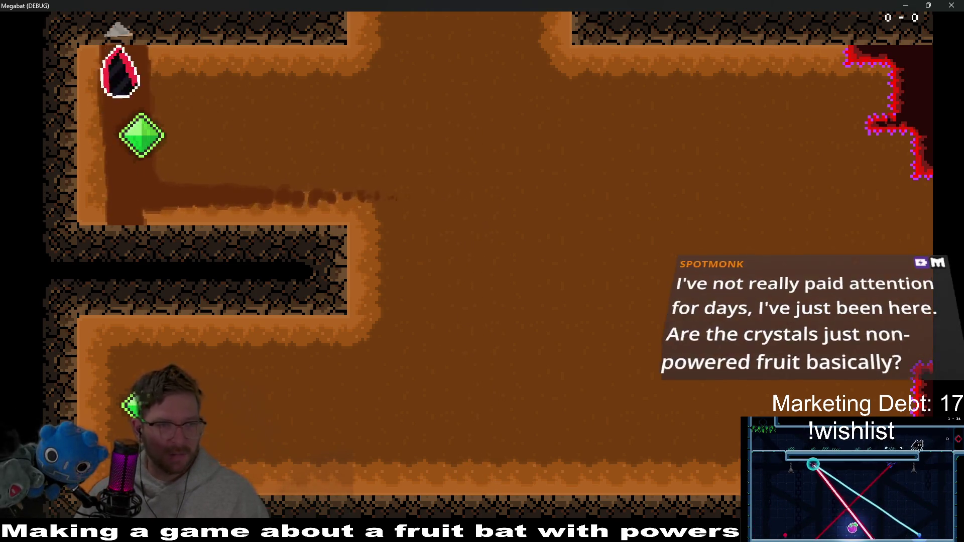
pyautogui.press('Down')
pyautogui.press('Up')
pyautogui.click(951, 5)
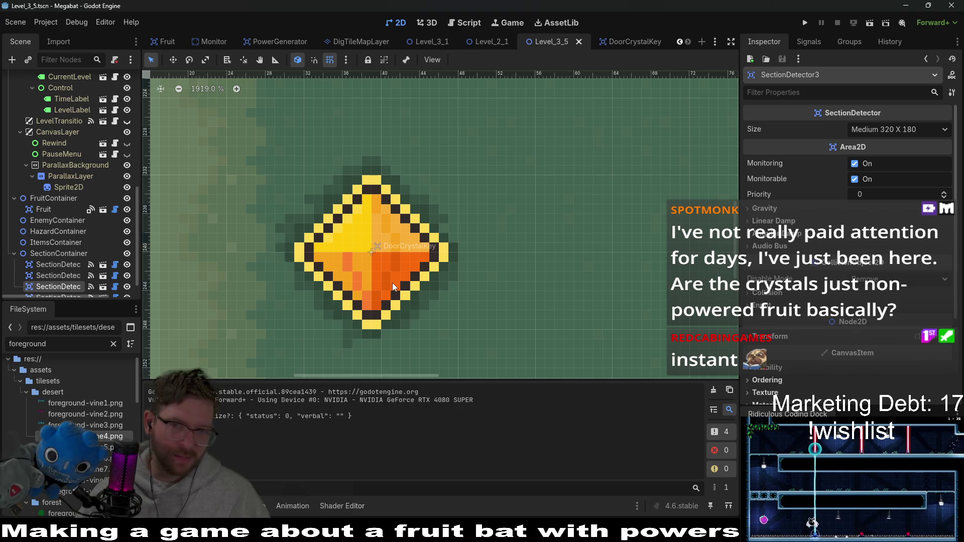
# - Switch from Godot to the door-crystal-Sheet in Aseprite
pyautogui.hotkey('alt', 'Tab')
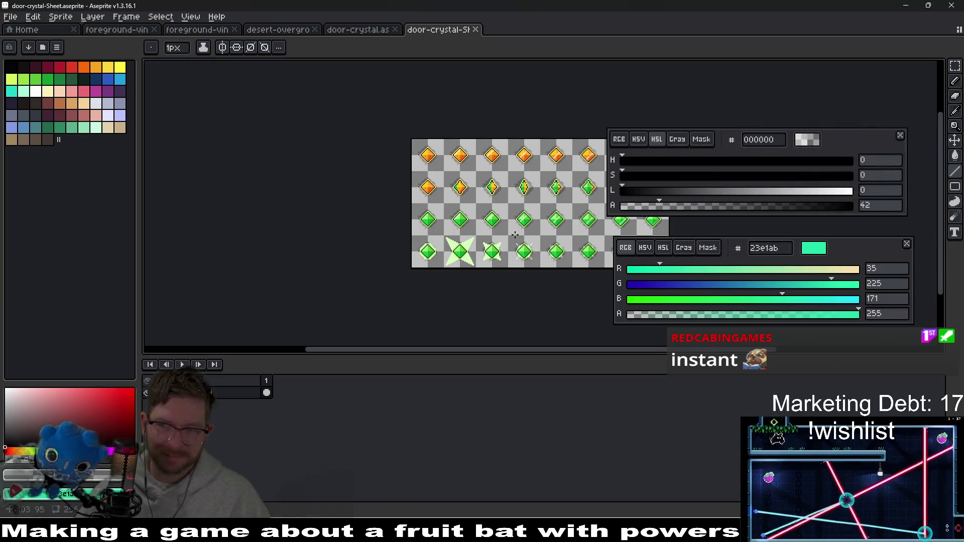
# - In door-crystal, hide the crystal, bucket-fill the area behind it with translucent black, and restore it
pyautogui.moveTo(517, 240); pyautogui.dragTo(446, 242)
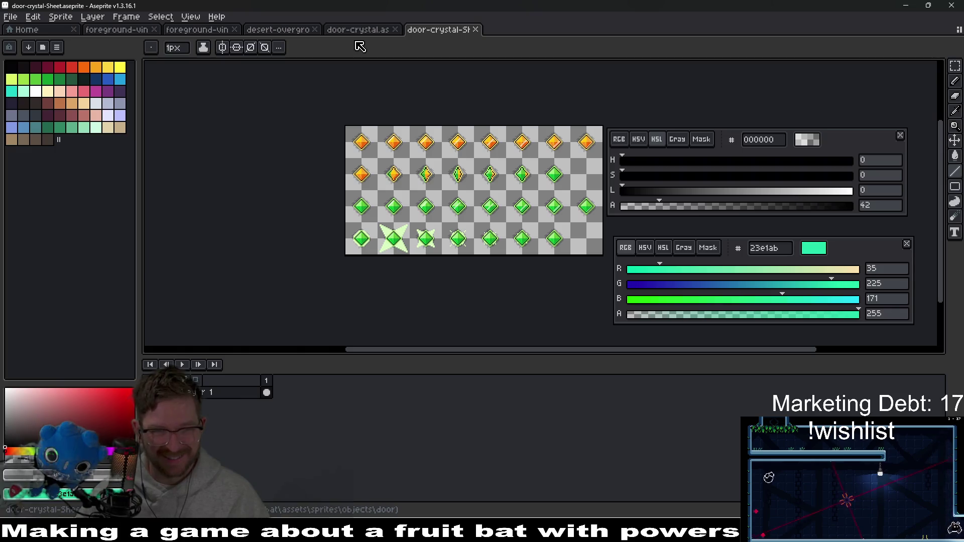
pyautogui.click(368, 31)
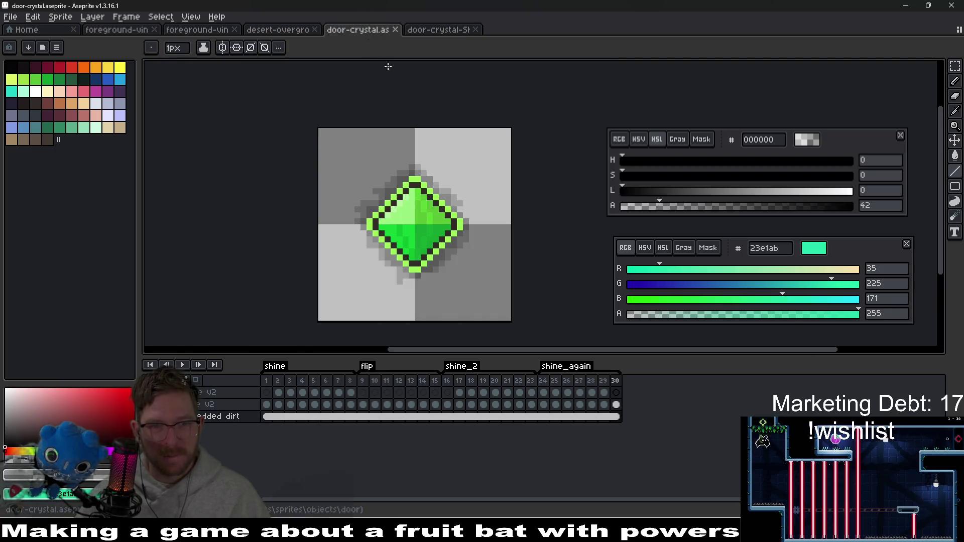
pyautogui.scroll(4, 455, 268)
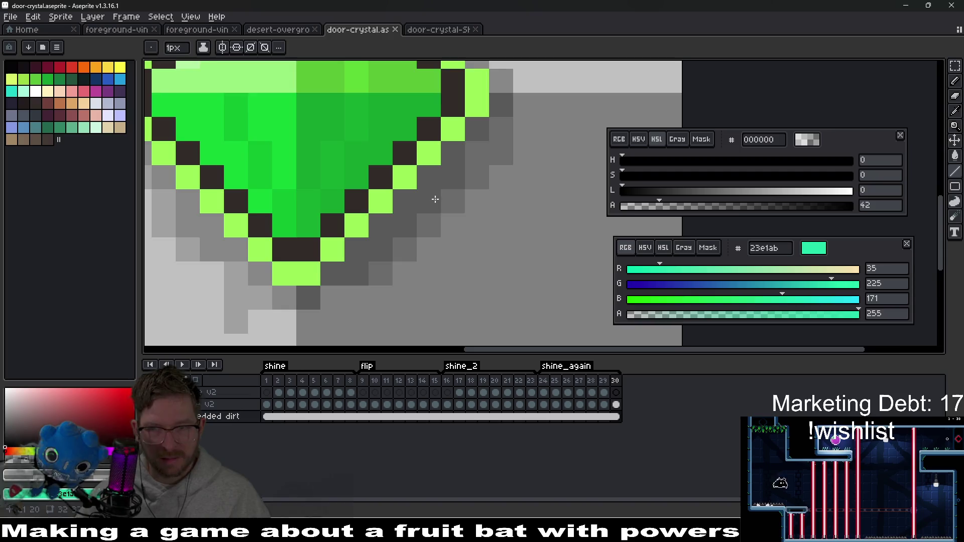
pyautogui.scroll(-3, 435, 199)
pyautogui.scroll(3, 457, 271)
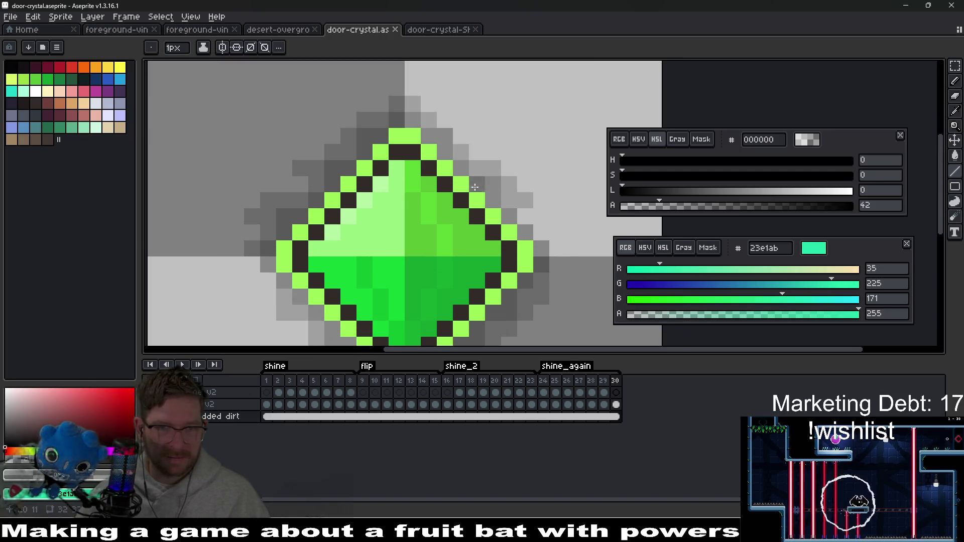
pyautogui.scroll(-2, 497, 276)
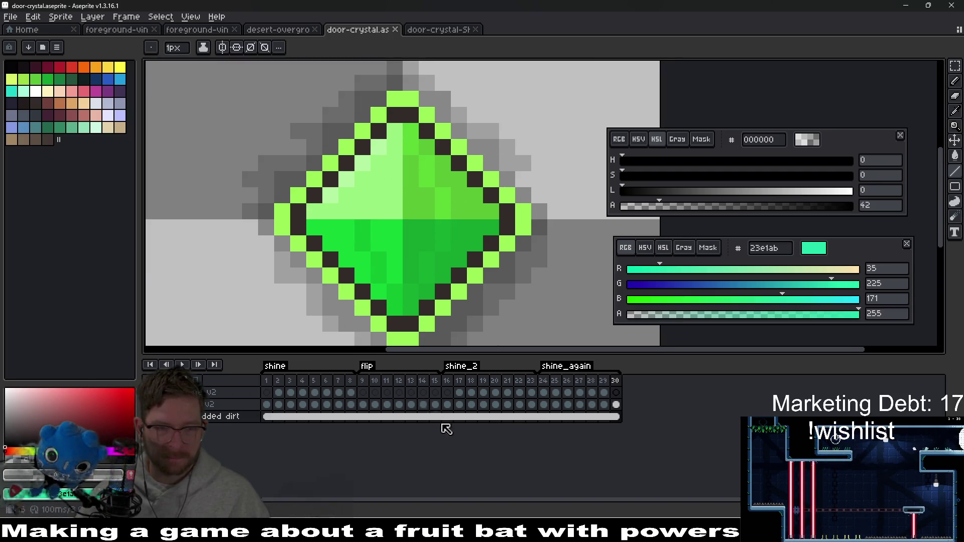
pyautogui.press('Delete')
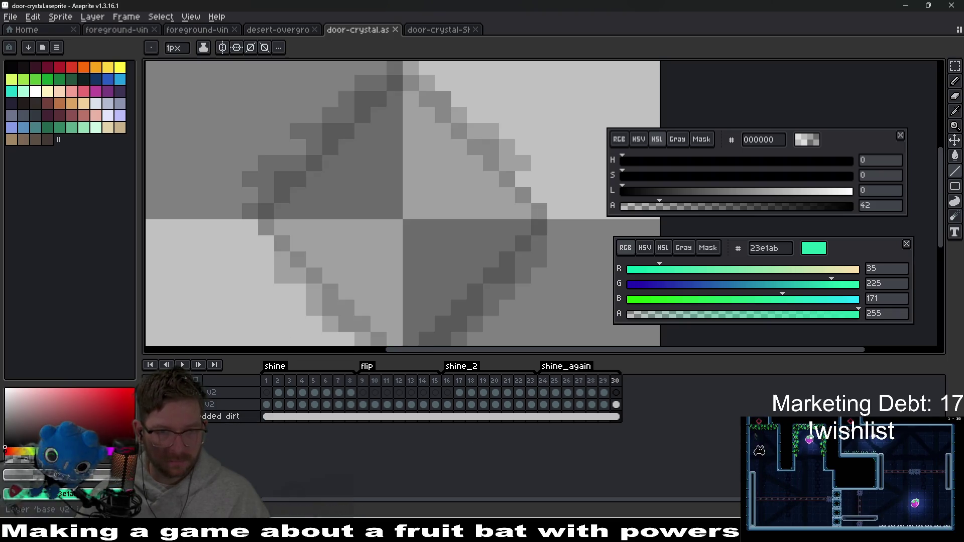
pyautogui.press('g')
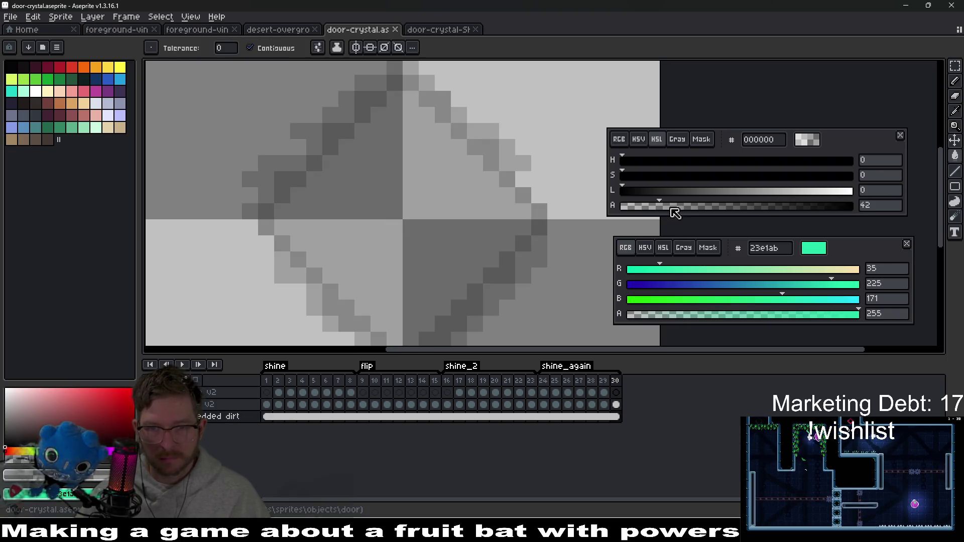
pyautogui.click(370, 208)
pyautogui.scroll(-4, 395, 209)
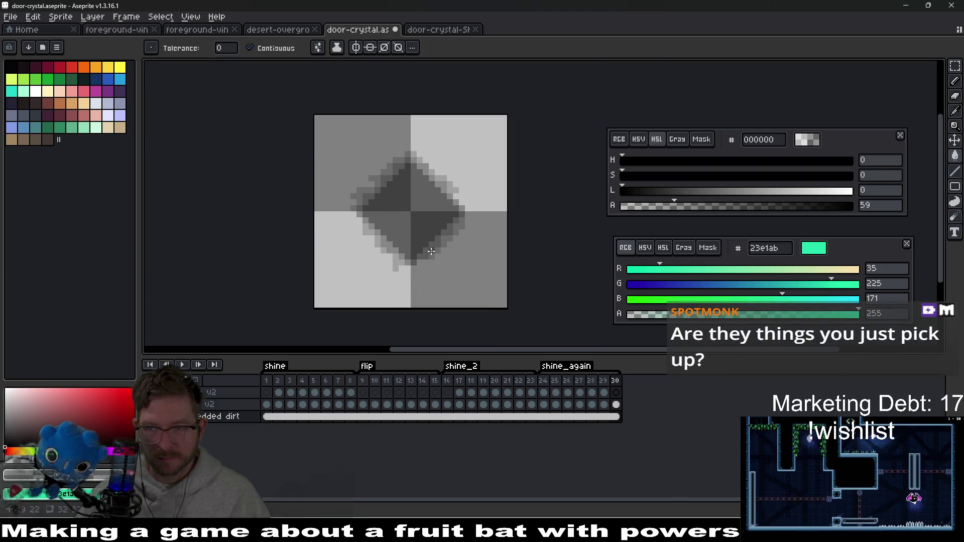
pyautogui.hotkey('ctrl', 'z')
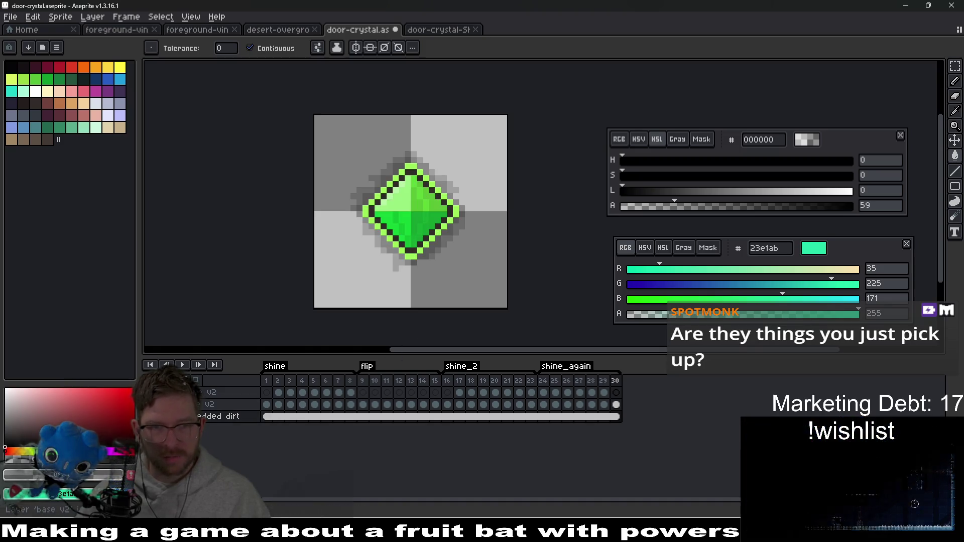
# - Re-export the door-crystal sprite sheet over the existing file and run the game in Godot
pyautogui.hotkey('ctrl', 'e')
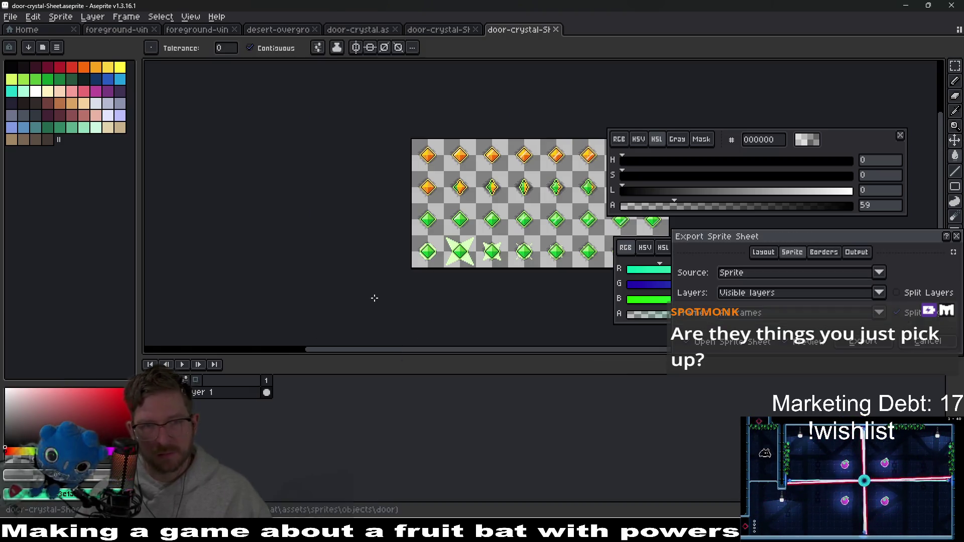
pyautogui.press('Escape')
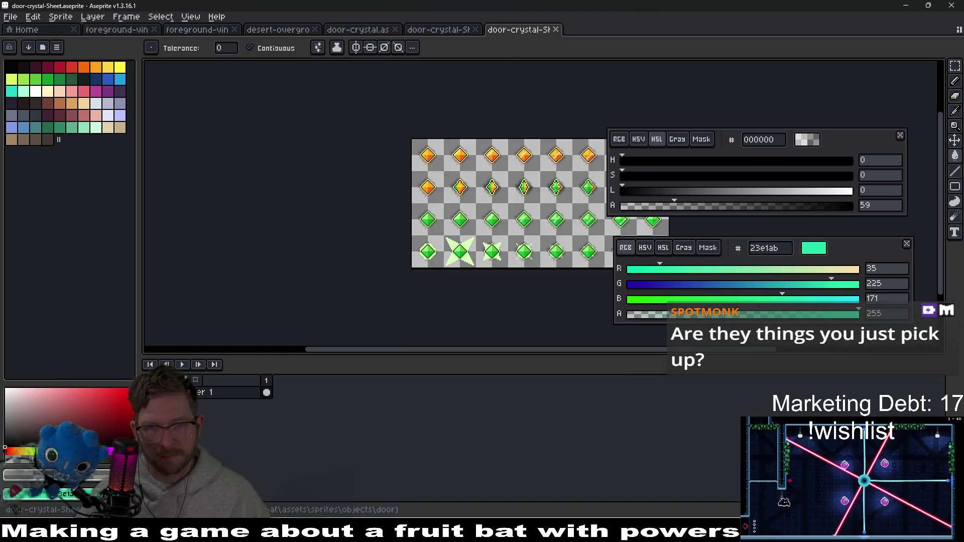
pyautogui.hotkey('ctrl', 'alt', 'shift', 's')
pyautogui.press('Return')
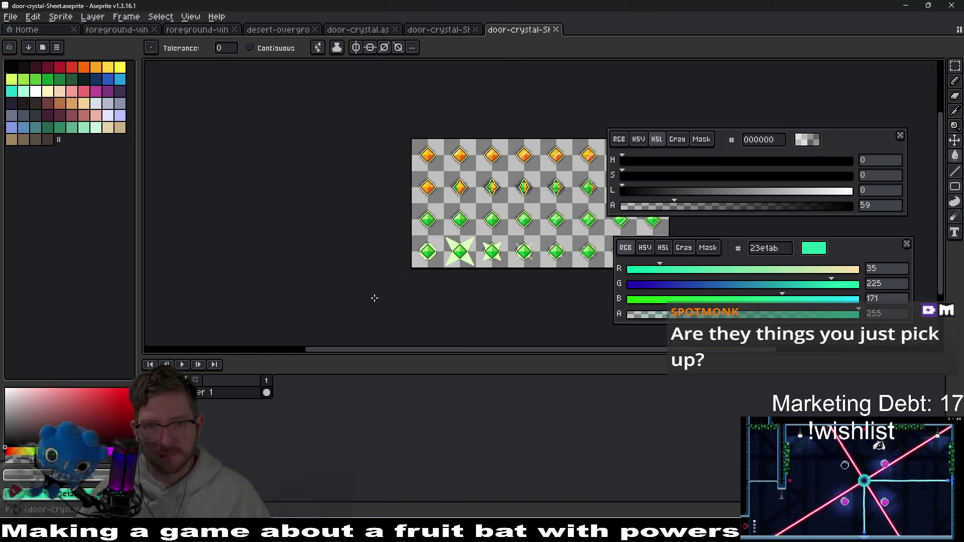
pyautogui.hotkey('alt', 'Tab')
pyautogui.click(878, 23)
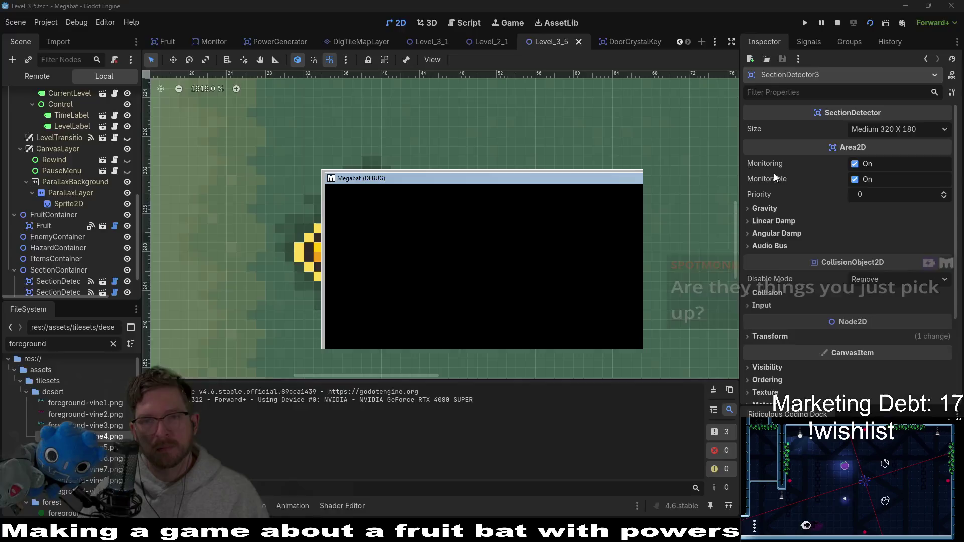
# - Fly the bat to the strawberry, down to collect the gem, and along the lower corridor
pyautogui.press('Right')
pyautogui.press('Down')
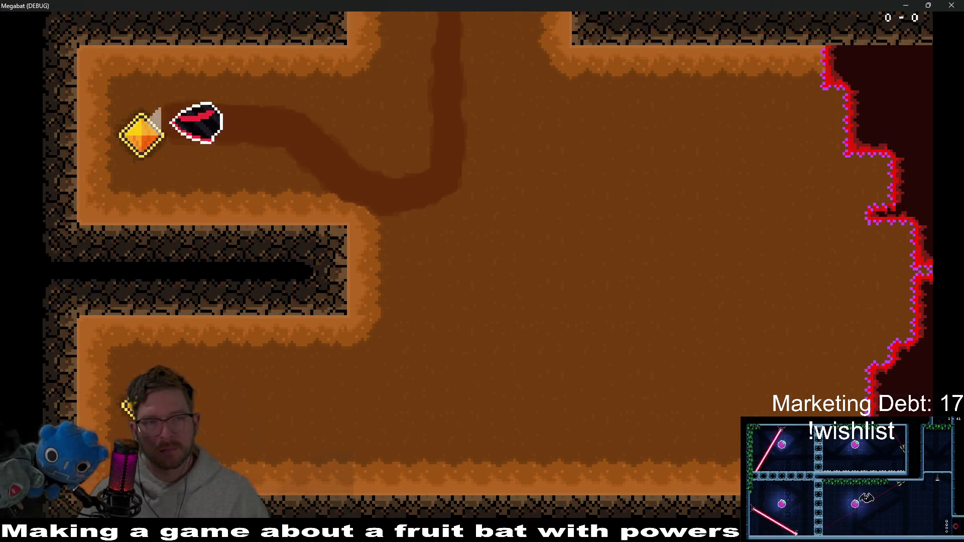
pyautogui.press('Right')
pyautogui.press('Down')
pyautogui.press('Left')
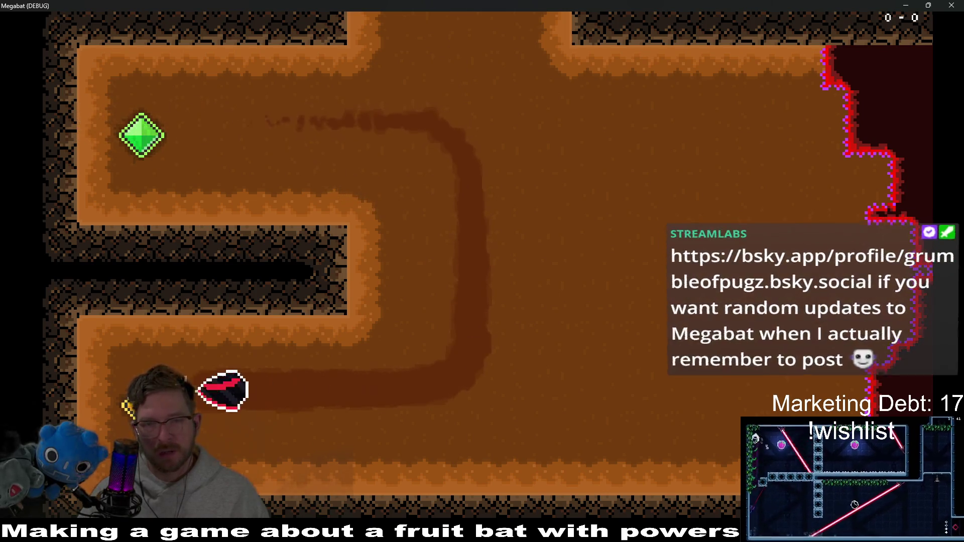
pyautogui.press('Right')
pyautogui.press('Up')
pyautogui.press('Left')
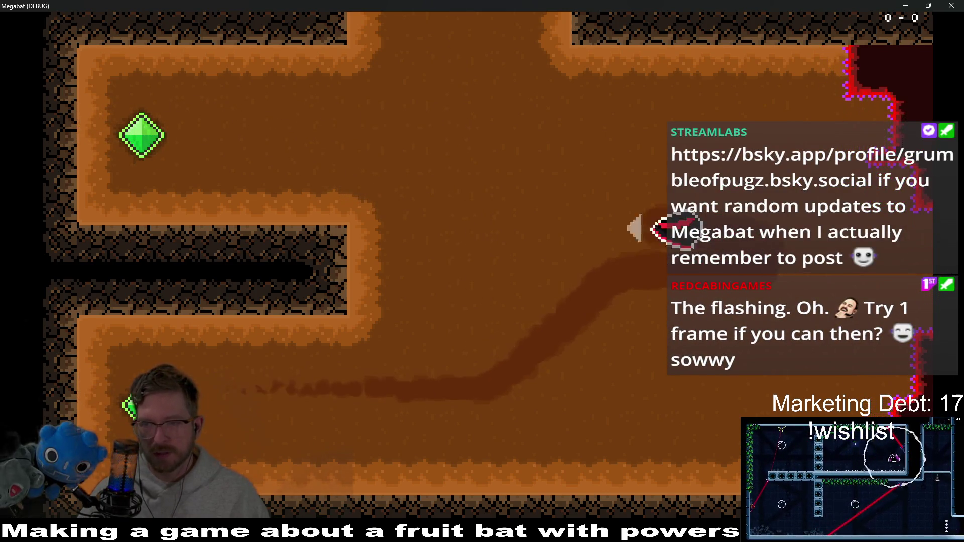
pyautogui.press('Down')
pyautogui.press('Right')
# - Fly the bat up and back through the orange room, then close the game
pyautogui.press('Up')
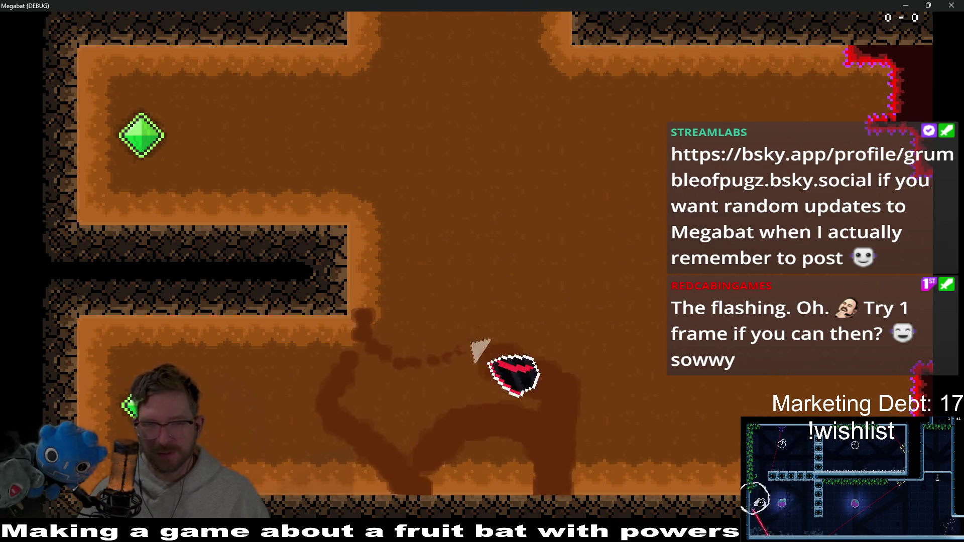
pyautogui.press('Down')
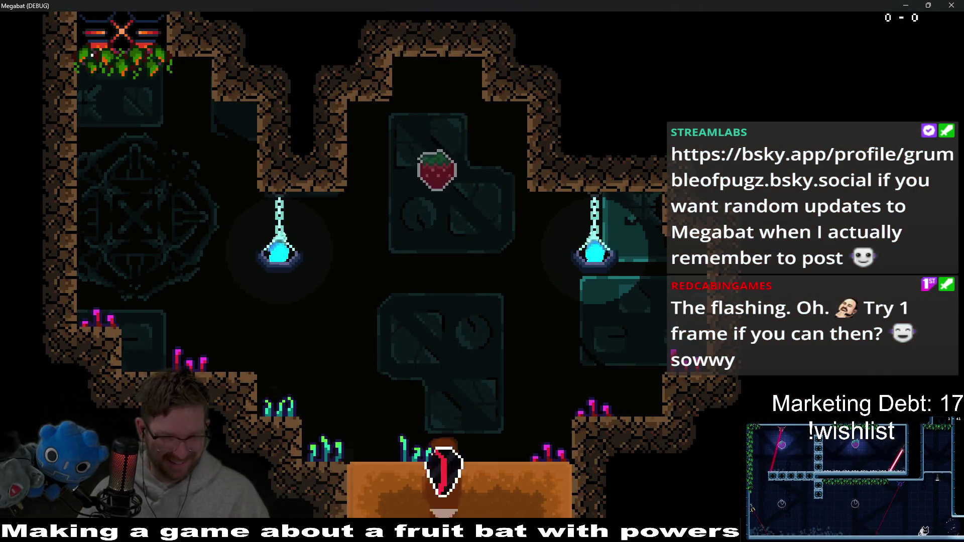
pyautogui.press('Left')
pyautogui.press('Right')
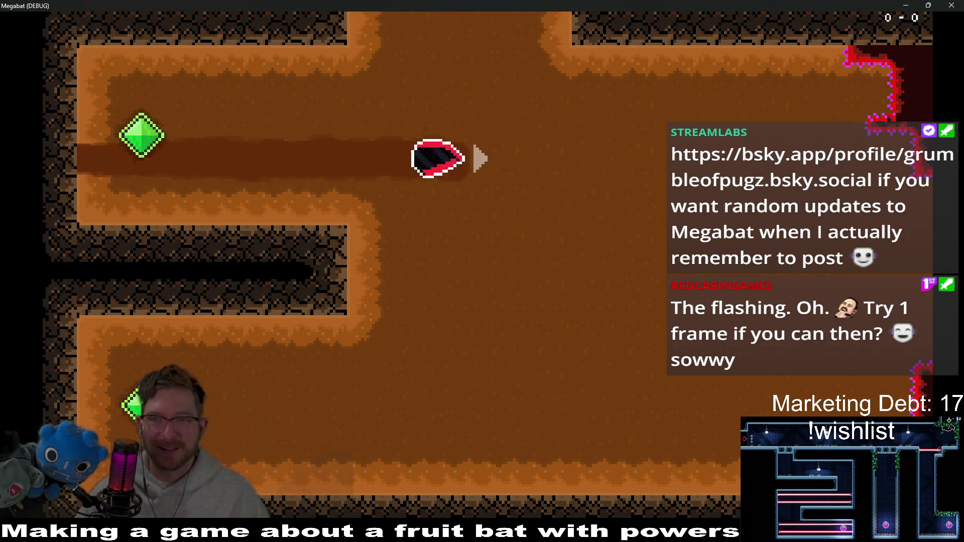
pyautogui.press('Up')
pyautogui.press('Down')
pyautogui.click(951, 6)
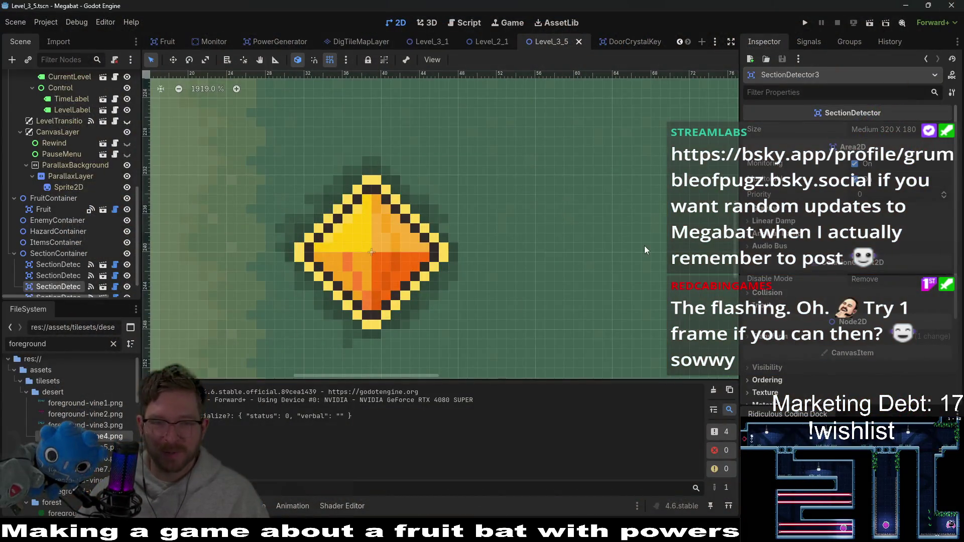
# - Close the extra door-crystal-Sheet tab in Aseprite and return to the Godot editor
pyautogui.hotkey('alt', 'Tab')
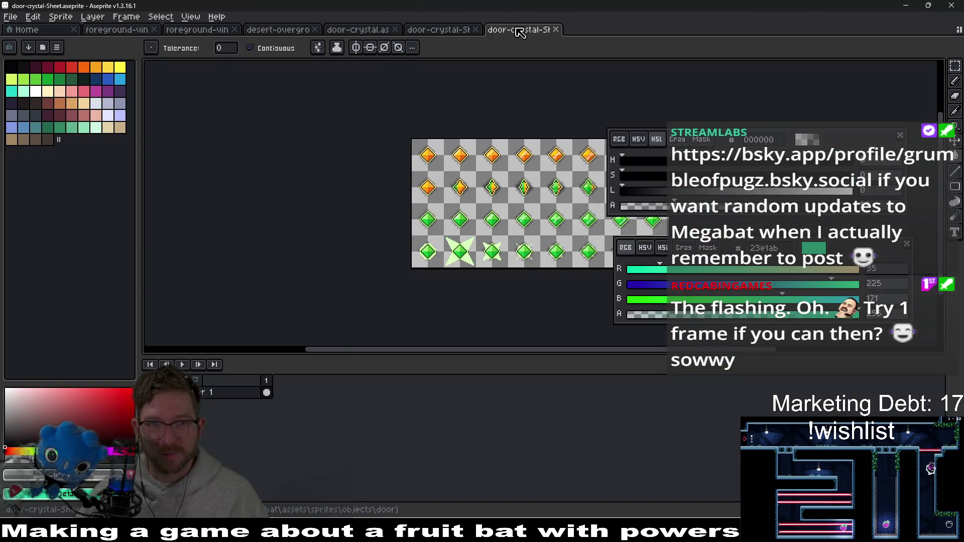
pyautogui.middleClick(519, 30)
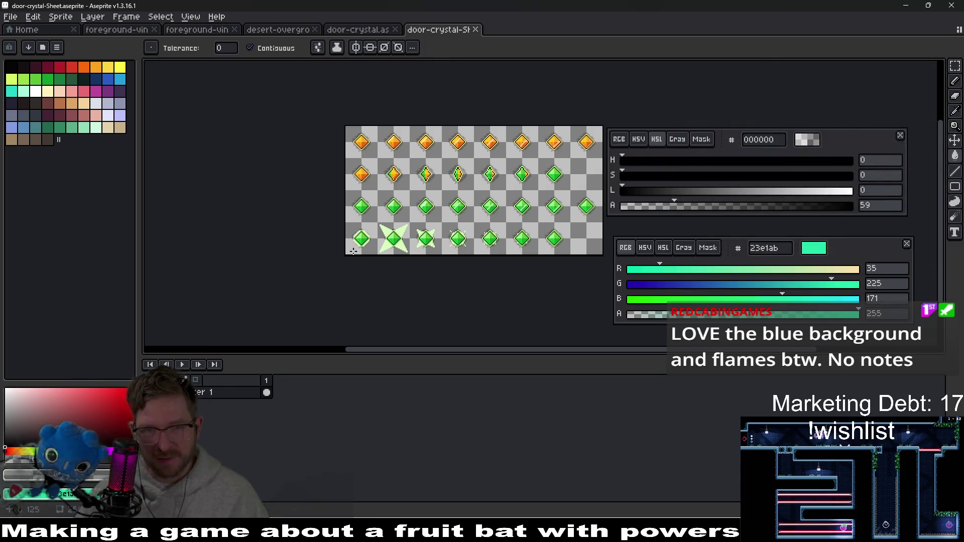
pyautogui.hotkey('alt', 'Tab')
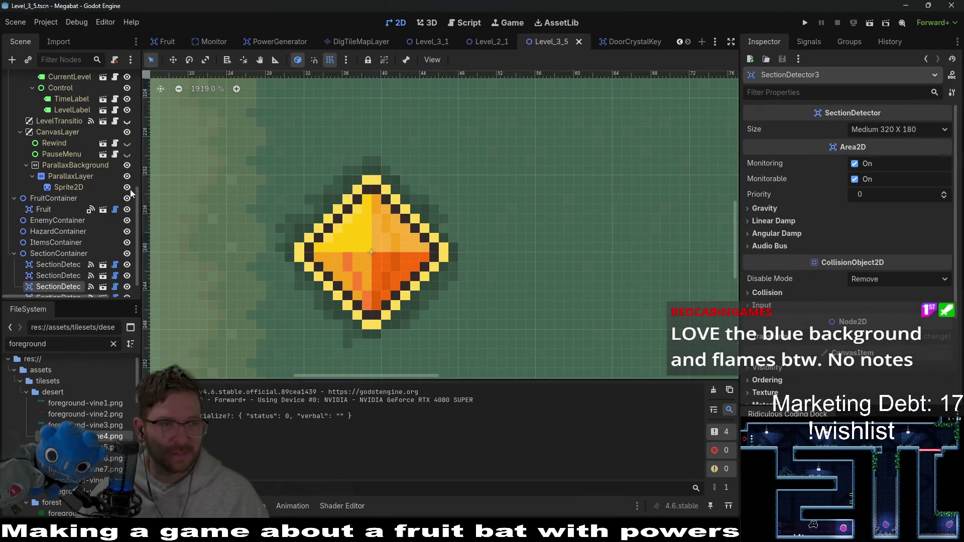
# - Open DoorCrystalKey, compare ShineSprite2D and Sprite2D frame layouts, and list Sprite2D's AnimationPlayer animations
pyautogui.click(631, 42)
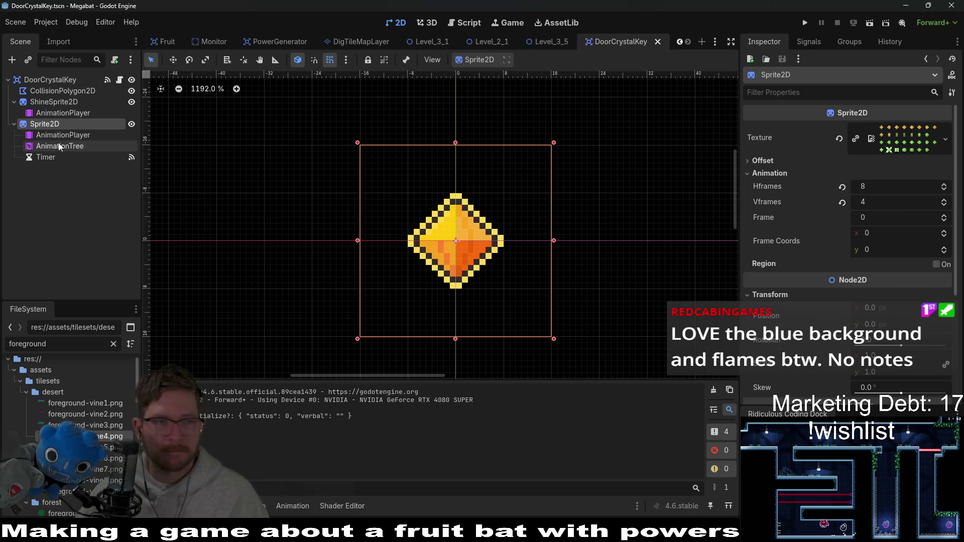
pyautogui.click(54, 102)
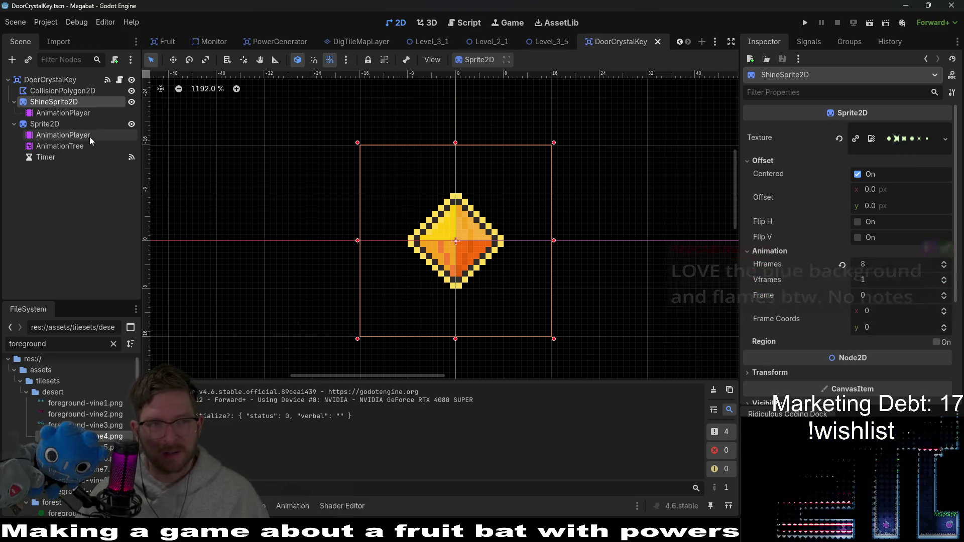
pyautogui.click(64, 126)
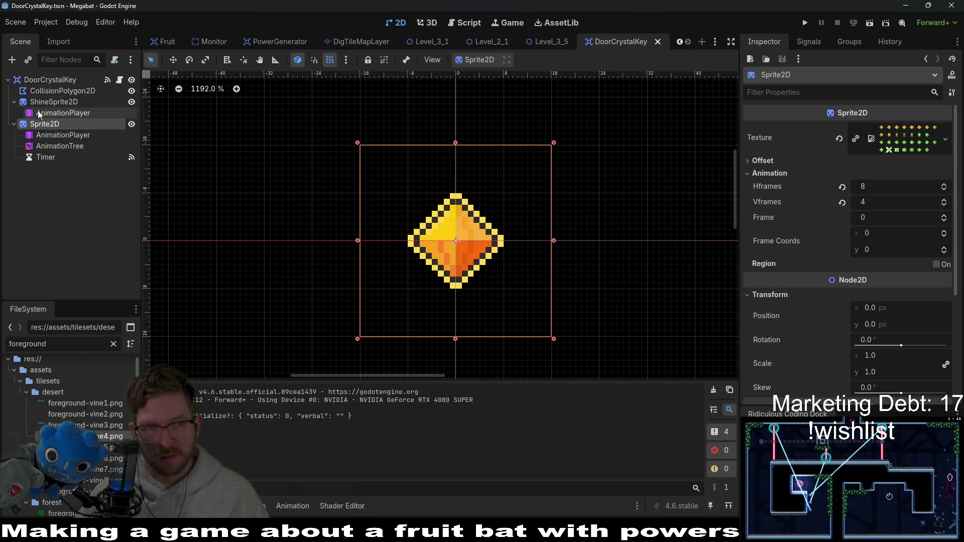
pyautogui.click(49, 103)
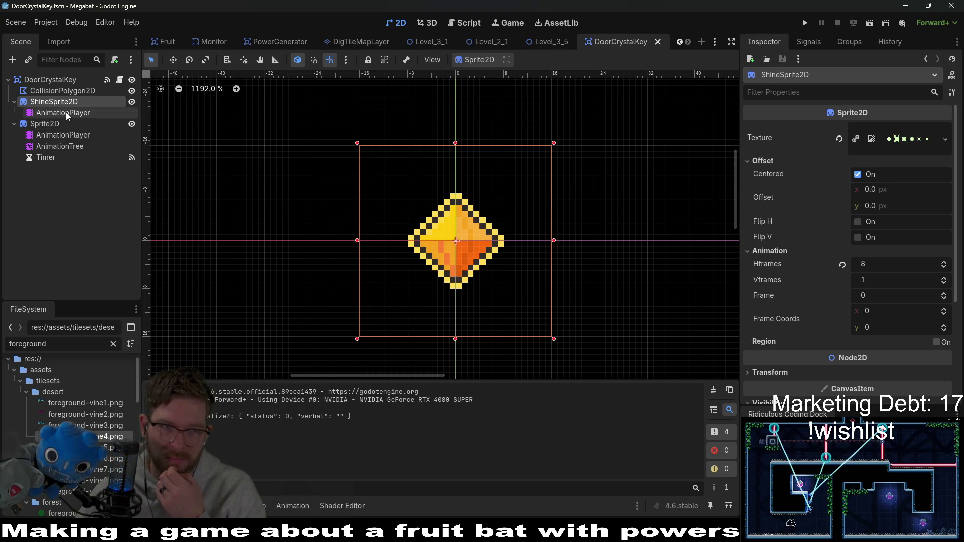
pyautogui.click(58, 134)
pyautogui.click(371, 386)
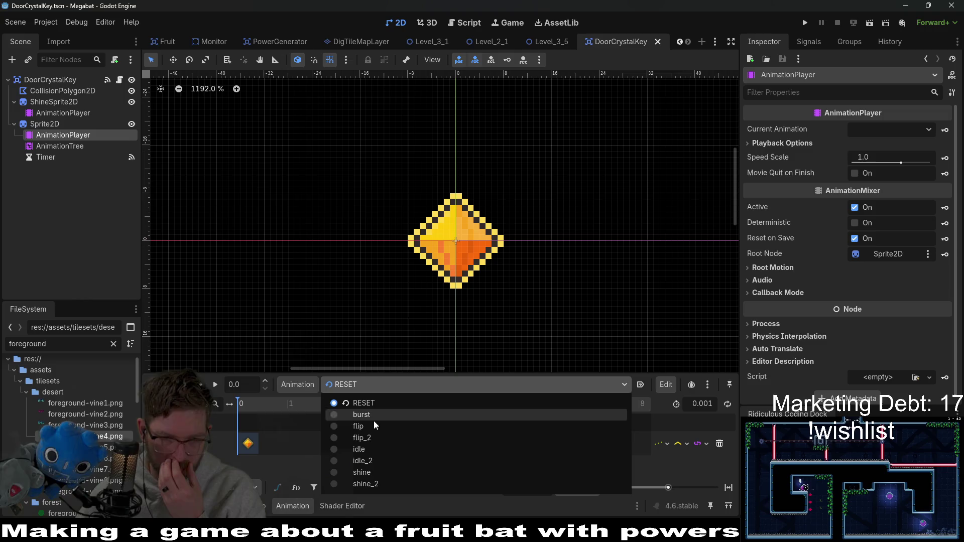
# - Preview the crystal's flip, shine, shine_2, idle_2 and idle animations in turn
pyautogui.click(358, 426)
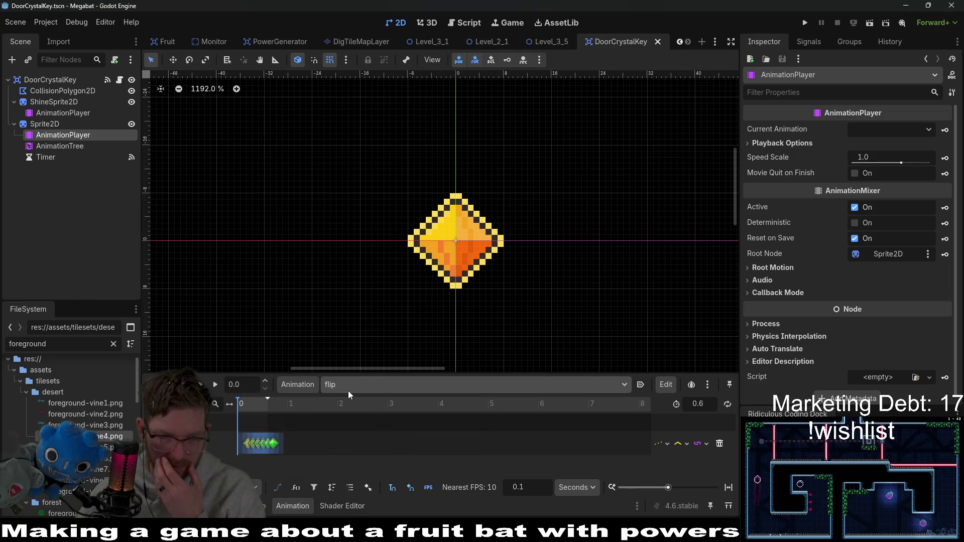
pyautogui.click(362, 385)
pyautogui.click(361, 472)
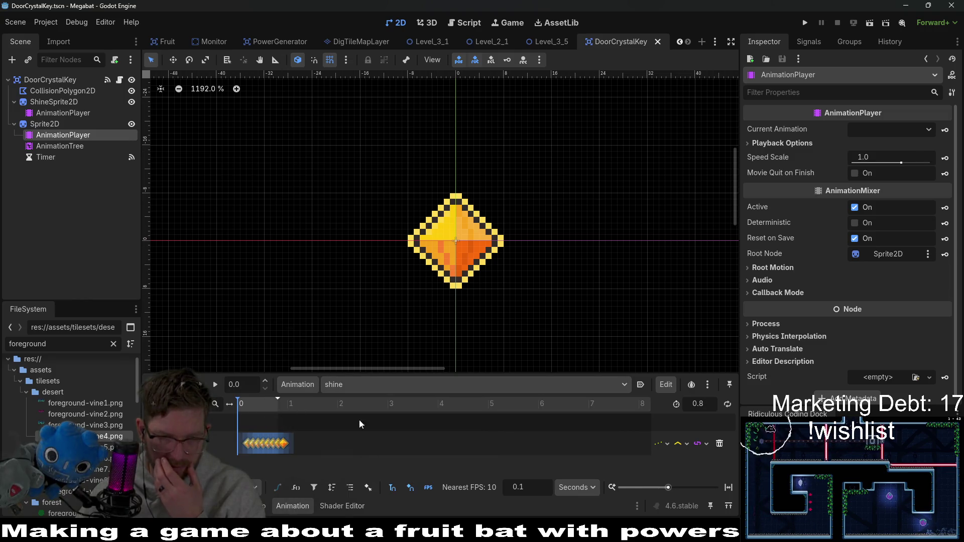
pyautogui.click(359, 387)
pyautogui.click(368, 484)
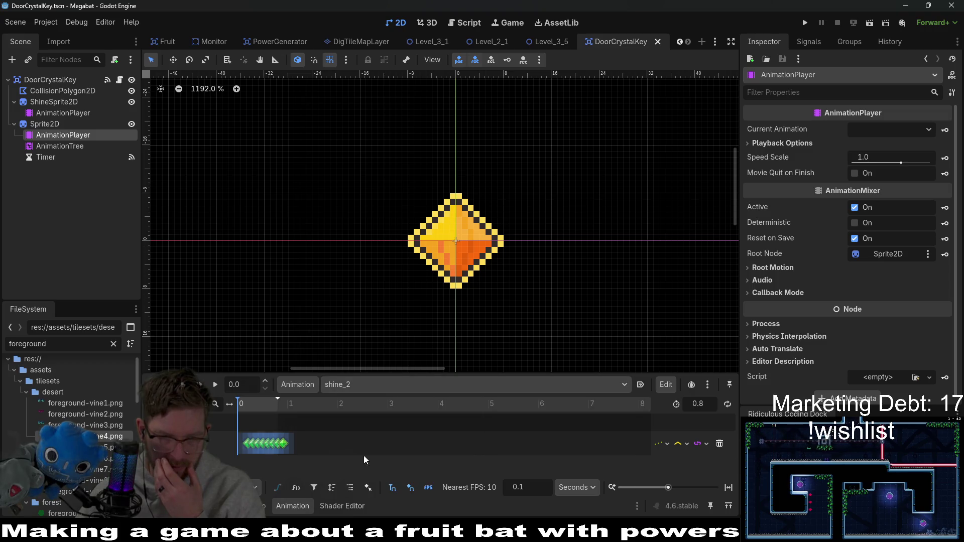
pyautogui.click(358, 386)
pyautogui.click(360, 462)
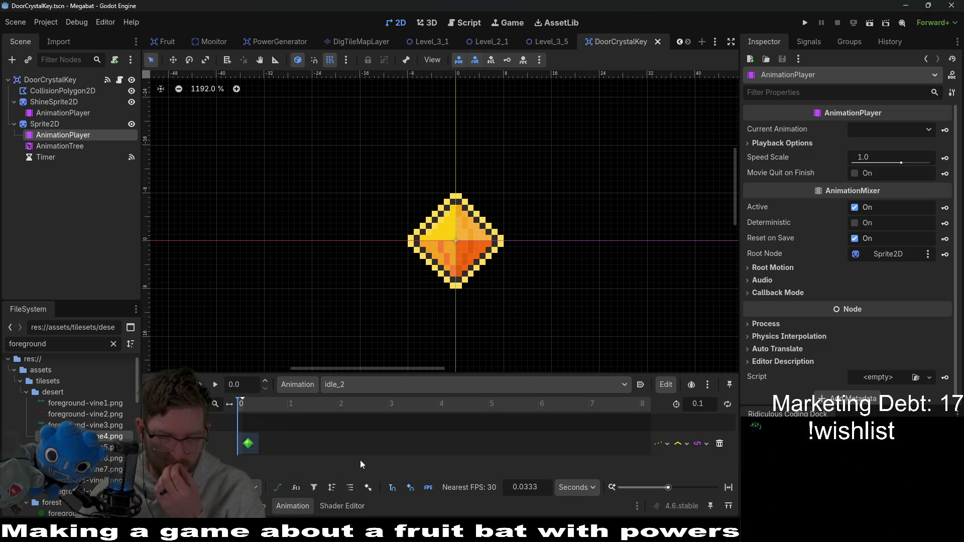
pyautogui.click(358, 386)
pyautogui.click(362, 450)
pyautogui.click(365, 387)
pyautogui.click(372, 461)
pyautogui.click(362, 386)
pyautogui.click(360, 450)
pyautogui.click(364, 385)
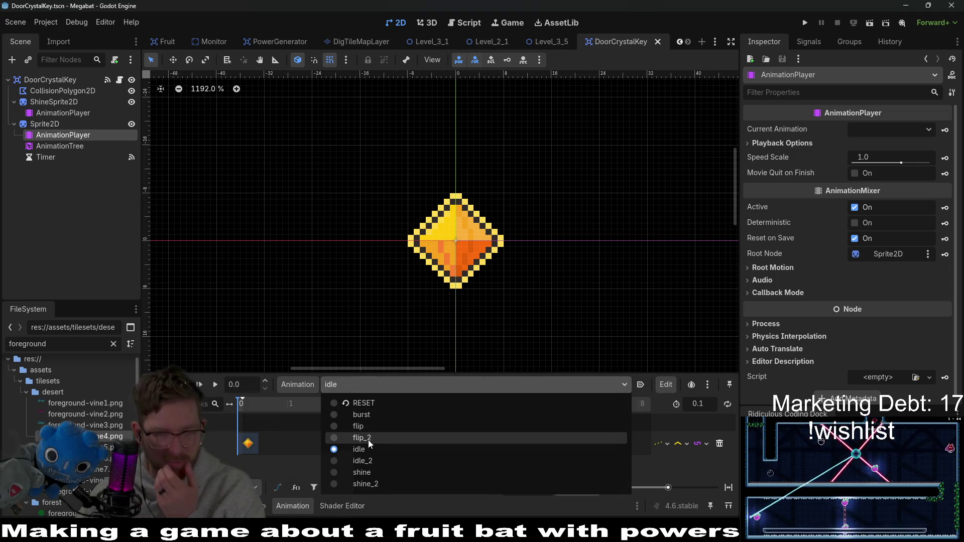
pyautogui.click(370, 472)
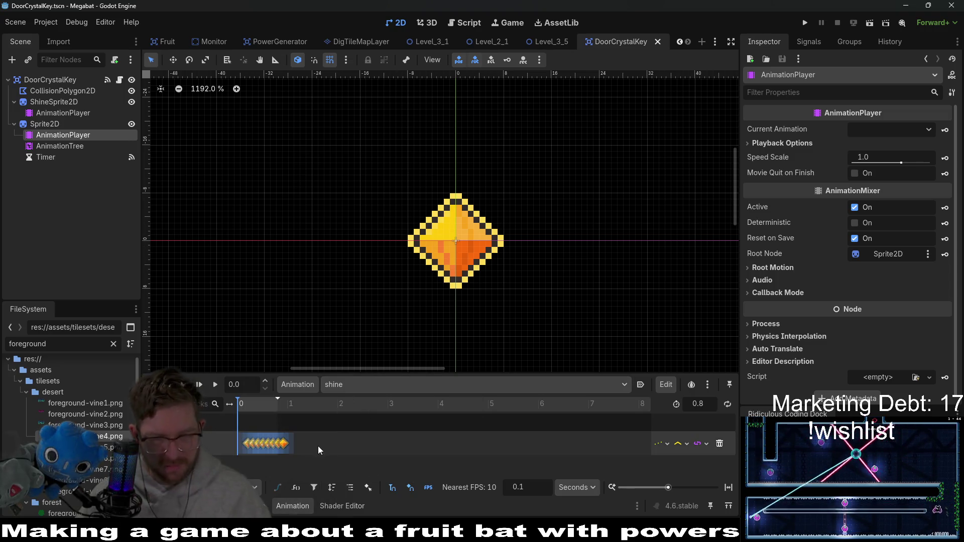
pyautogui.scroll(5, 288, 445)
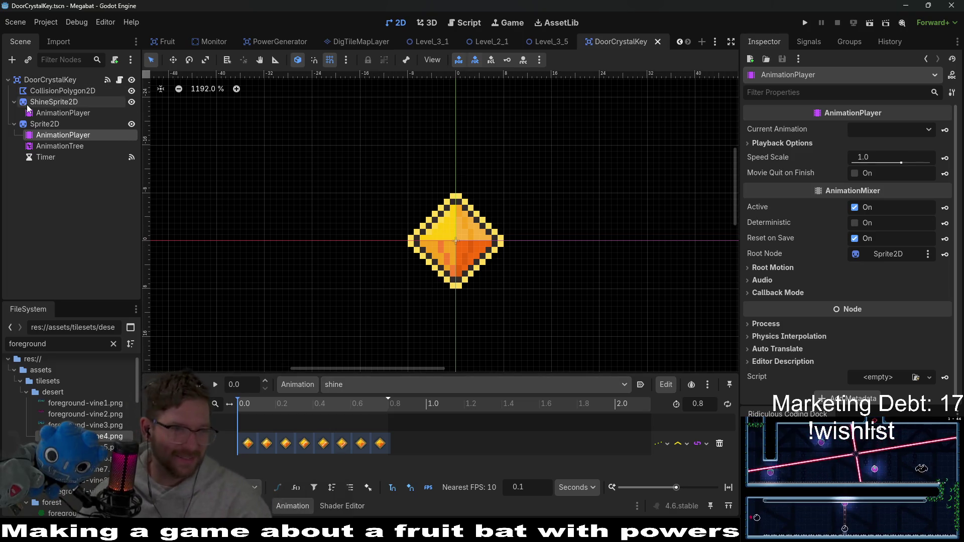
# - Select ShineSprite2D's AnimationPlayer and load its six-frame burst animation
pyautogui.click(67, 113)
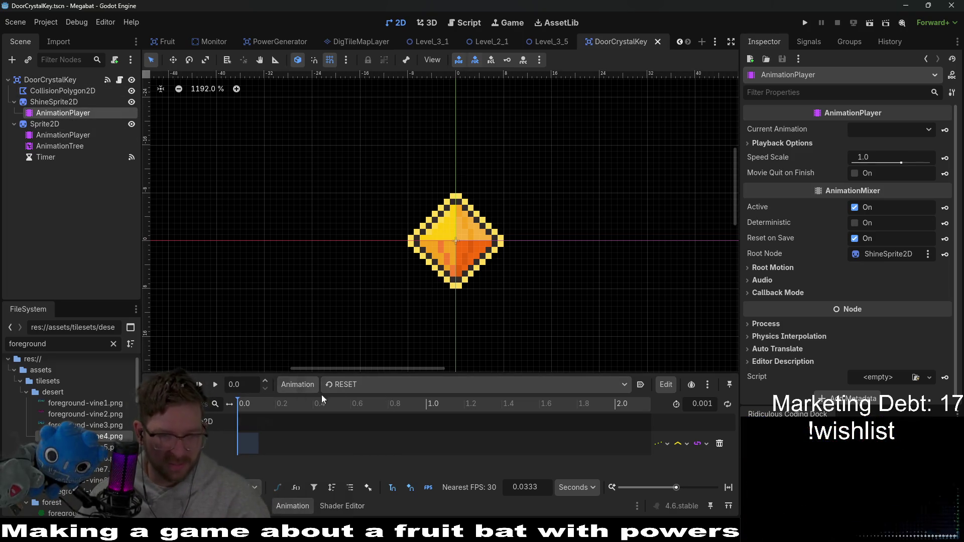
pyautogui.click(357, 385)
pyautogui.click(387, 416)
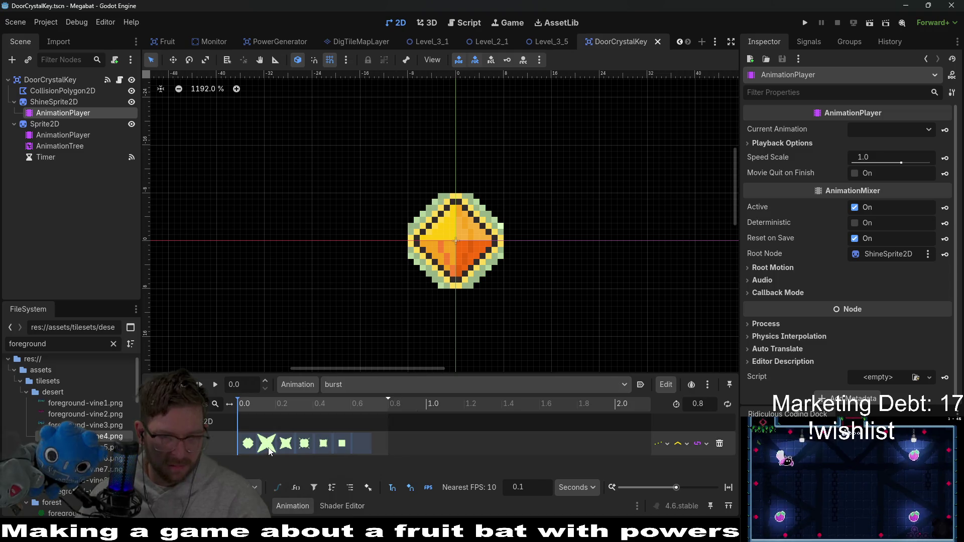